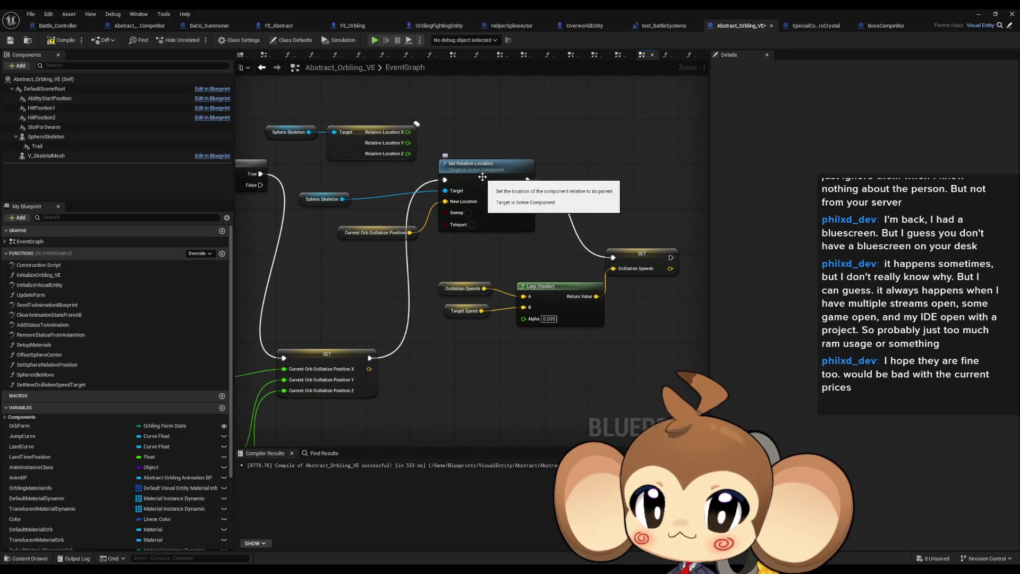
Open the SetNewOcillationSpeedTarget graph and move its Random Float in Range node up
drag(457, 323, 597, 344)
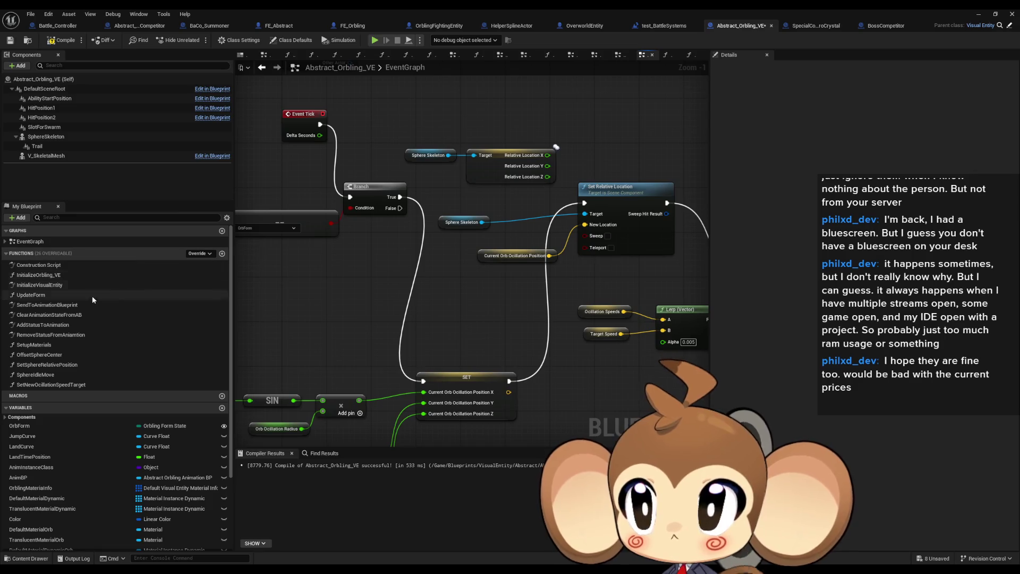
double_click(45, 385)
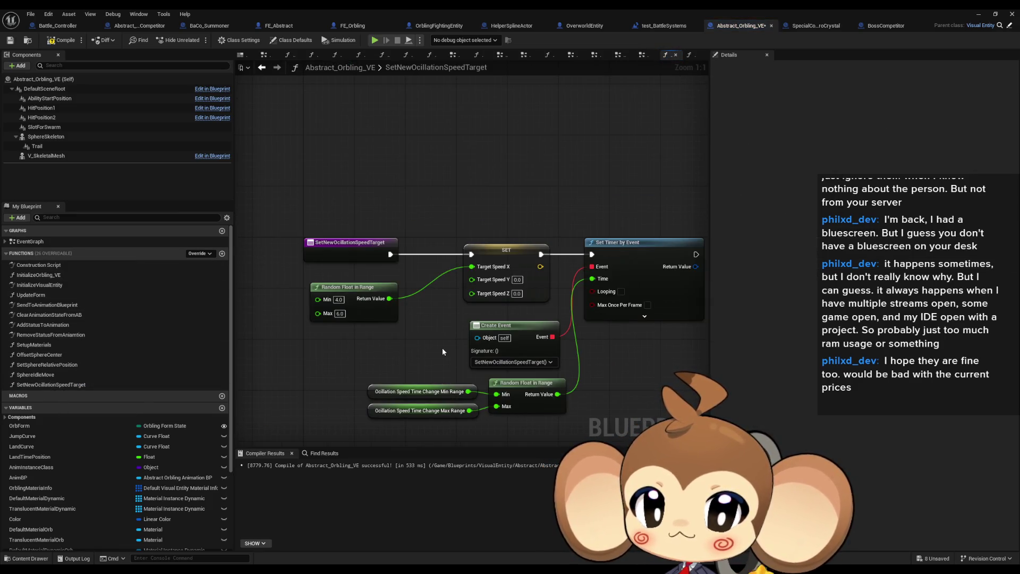
drag(346, 287, 337, 269)
Duplicate Random Float in Range twice, wire the copies into Target Speed Y and Z, then minimize
key(ctrl+d)
drag(376, 331, 471, 280)
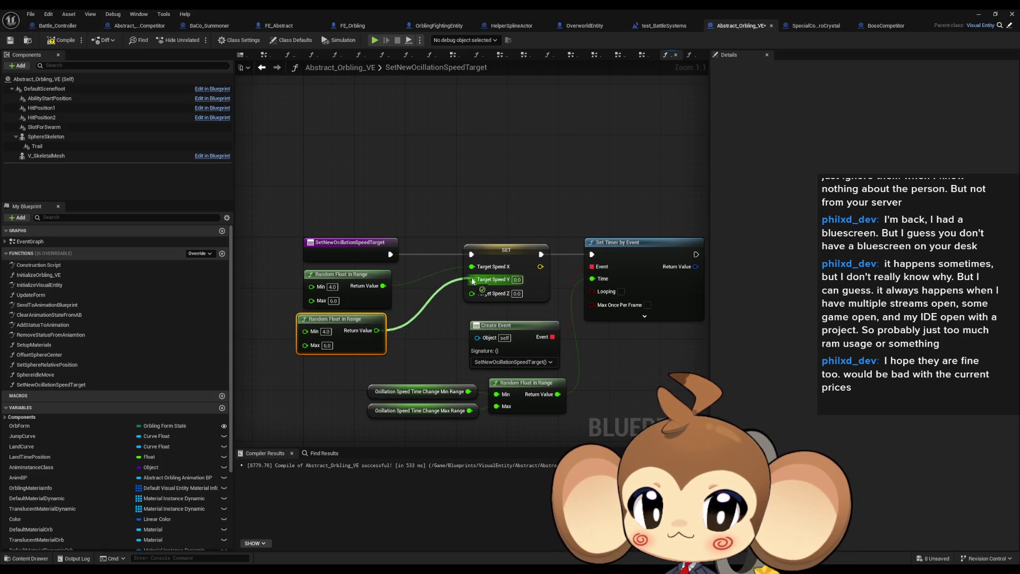
key(ctrl+d)
drag(369, 372, 494, 269)
drag(329, 361, 349, 342)
click(500, 318)
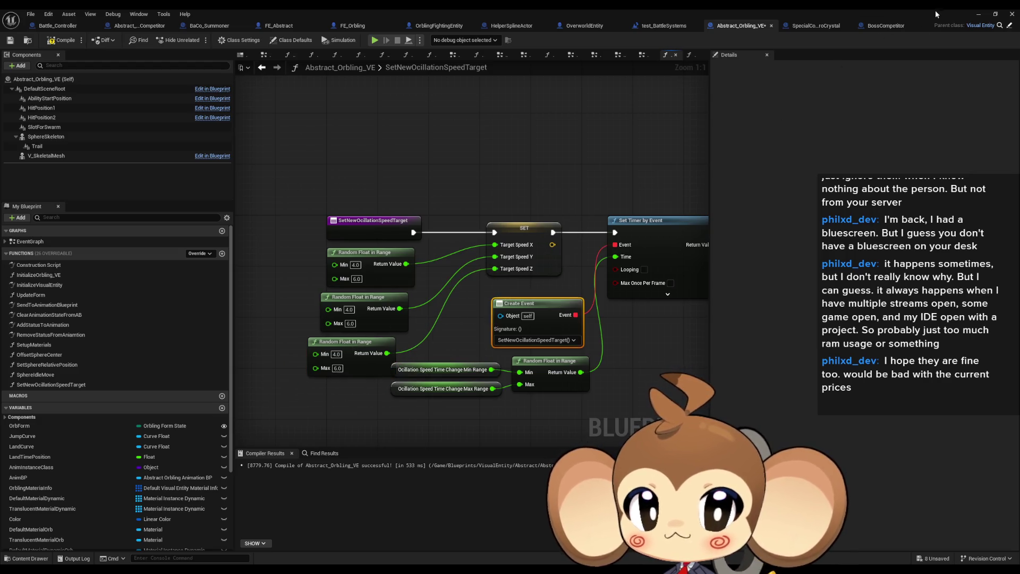
click(978, 14)
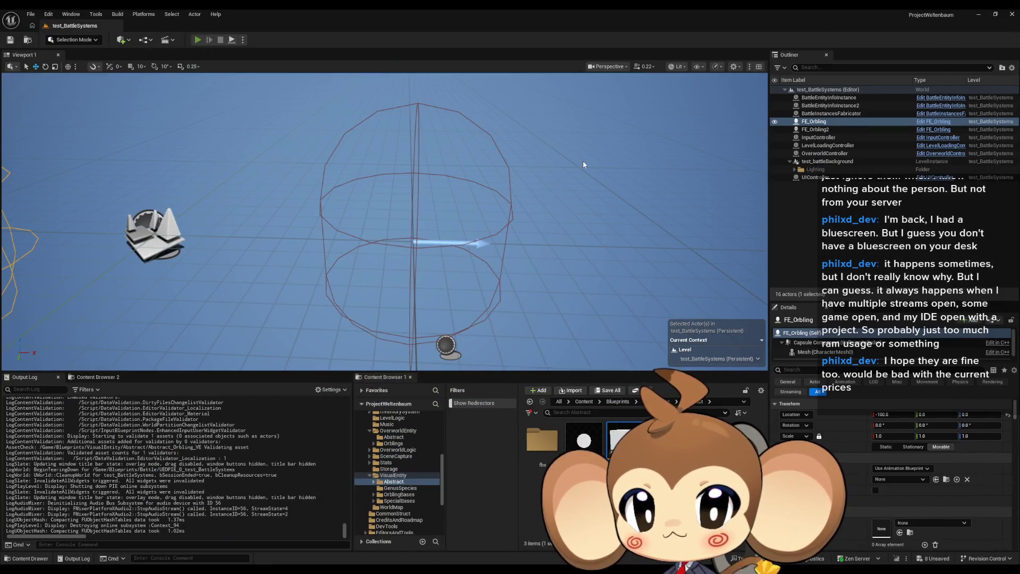
Play-test the orblings' randomized oscillation, stop, and pan back to the speed-target nodes
key(alt+p)
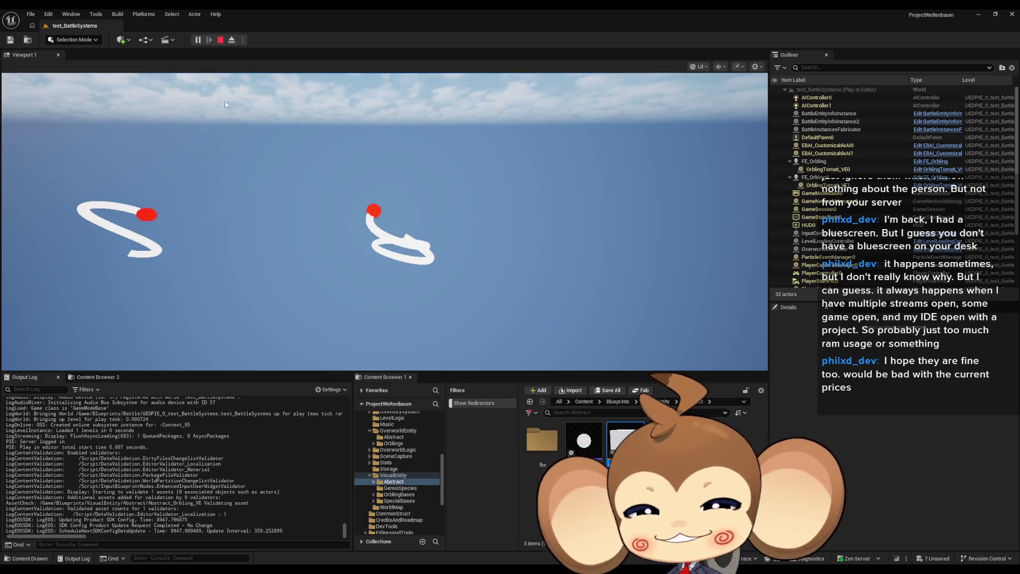
click(222, 40)
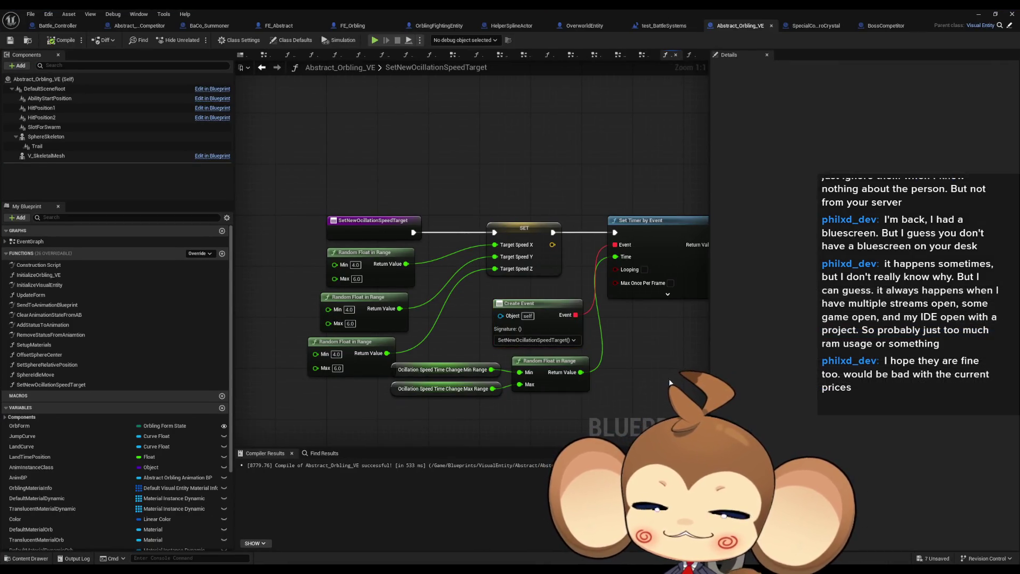
drag(667, 377, 648, 348)
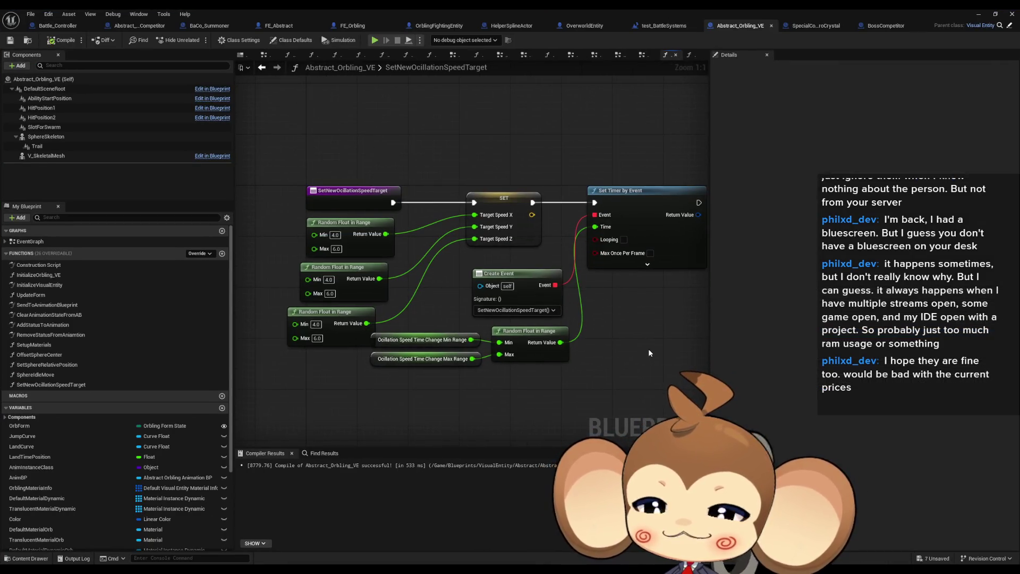
In InitializeVisualEntity, place a SetNewOcillationSpeedTarget call beside Set Material and move the timer nodes up
double_click(55, 275)
double_click(58, 284)
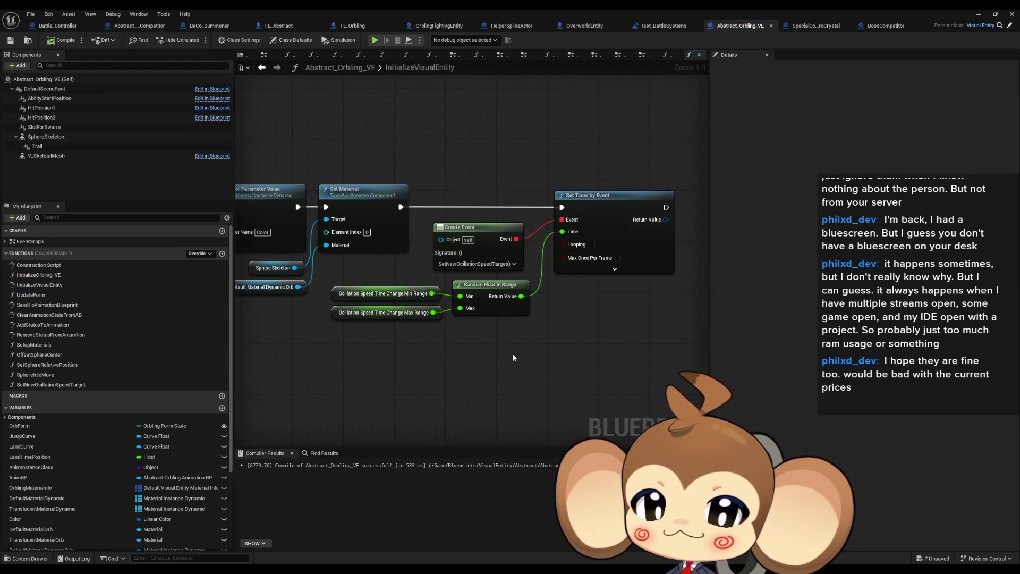
scroll(145, 521, down, 3)
scroll(145, 521, down, 3)
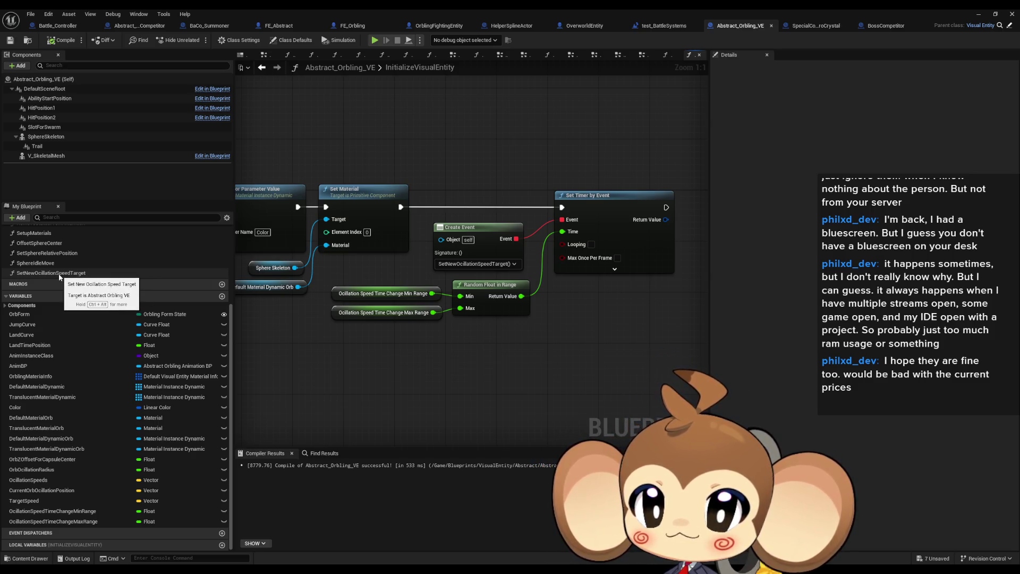
mouse_move(62, 276)
mouse_down()
mouse_move(177, 295)
mouse_move(583, 315)
mouse_move(400, 207)
mouse_up()
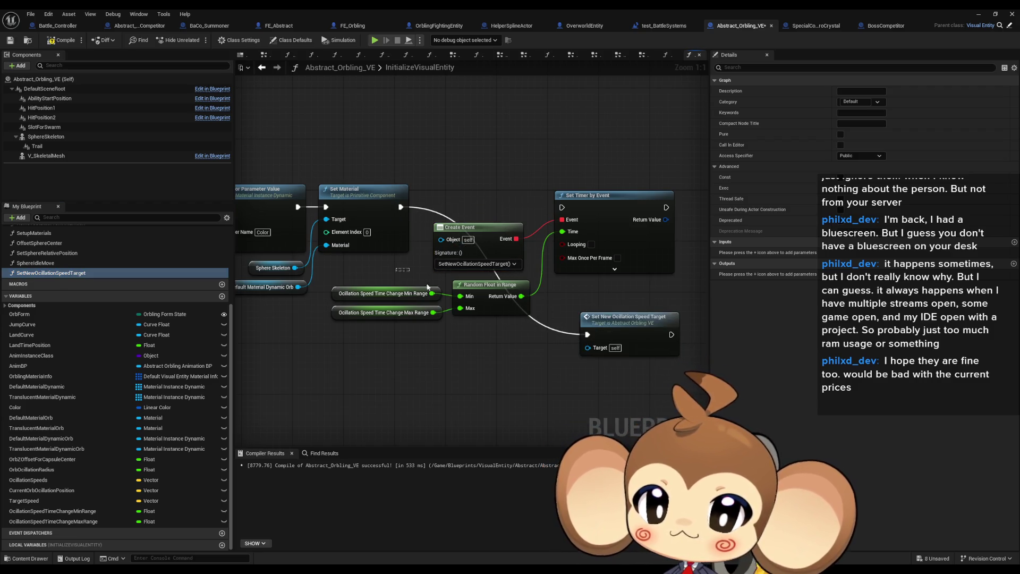
mouse_move(428, 287)
mouse_down()
mouse_move(553, 183)
mouse_move(563, 186)
mouse_up()
drag(624, 228, 629, 78)
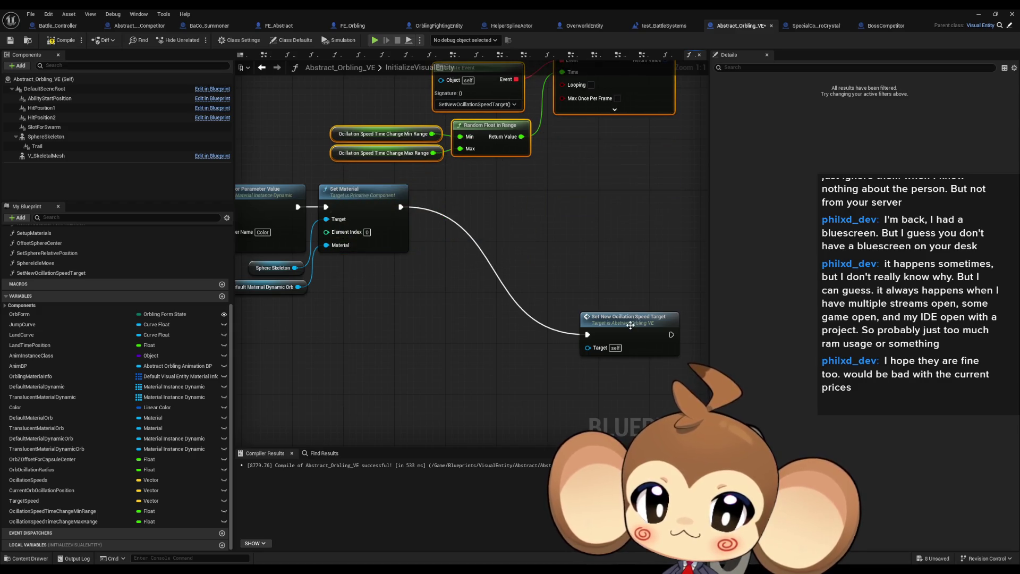
drag(631, 325, 489, 197)
click(488, 313)
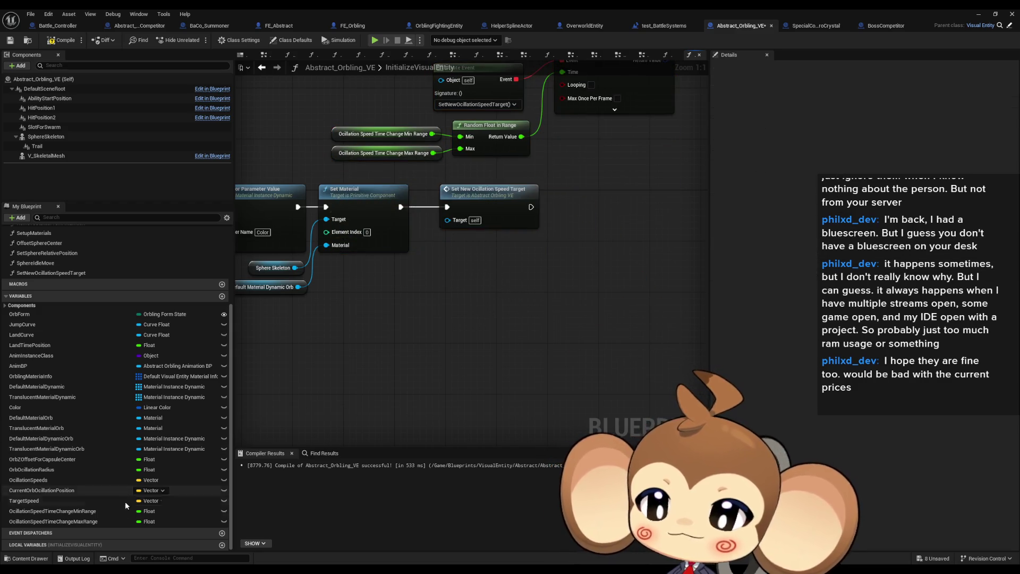
Compile and save the Blueprint, then start a new Play-In-Editor session of the level
click(42, 501)
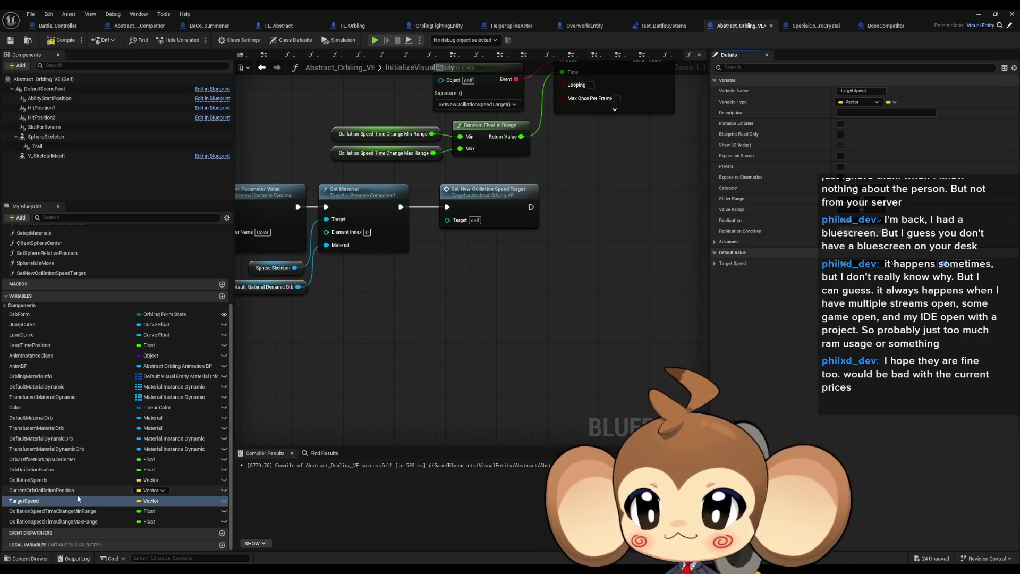
click(43, 490)
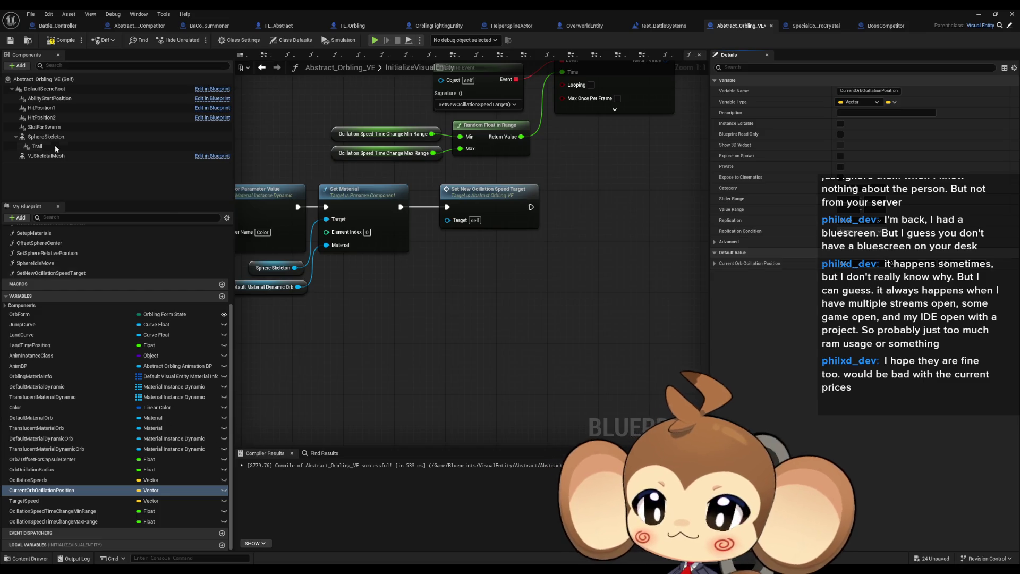
click(35, 480)
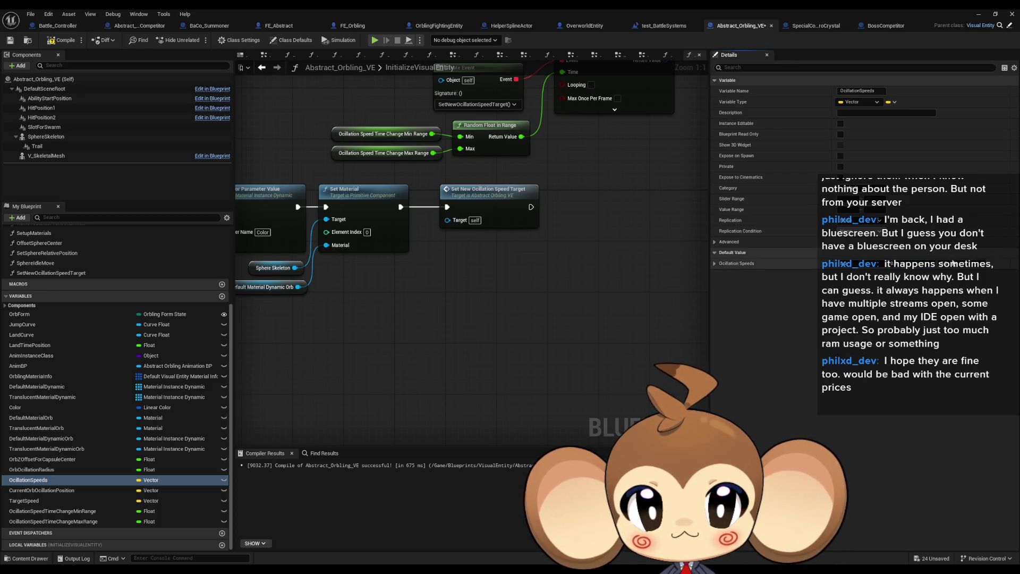
click(981, 15)
key(alt+p)
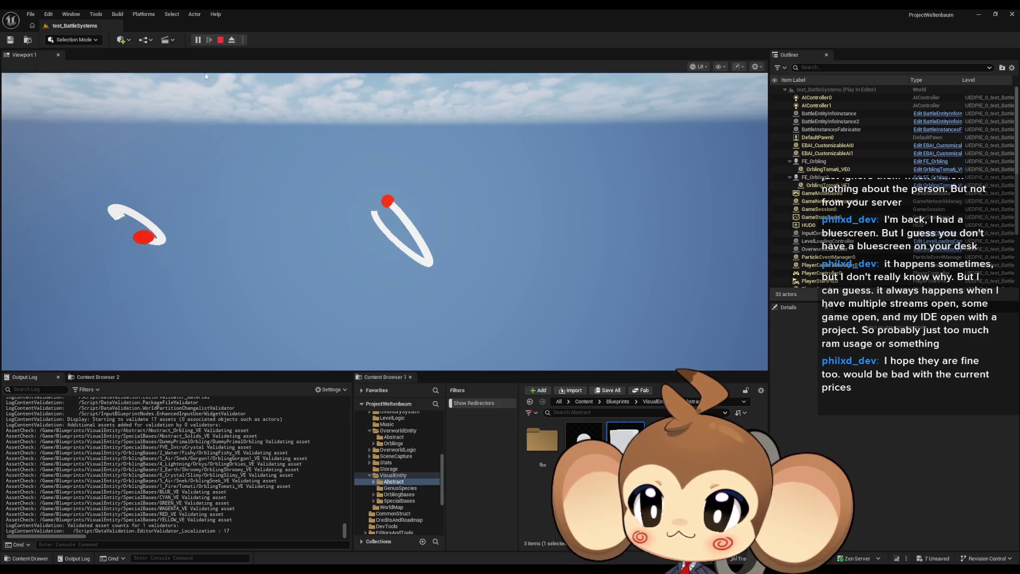
Stop the play session, restore the Abstract_Orbling_VE editor, and add a new float variable
click(220, 40)
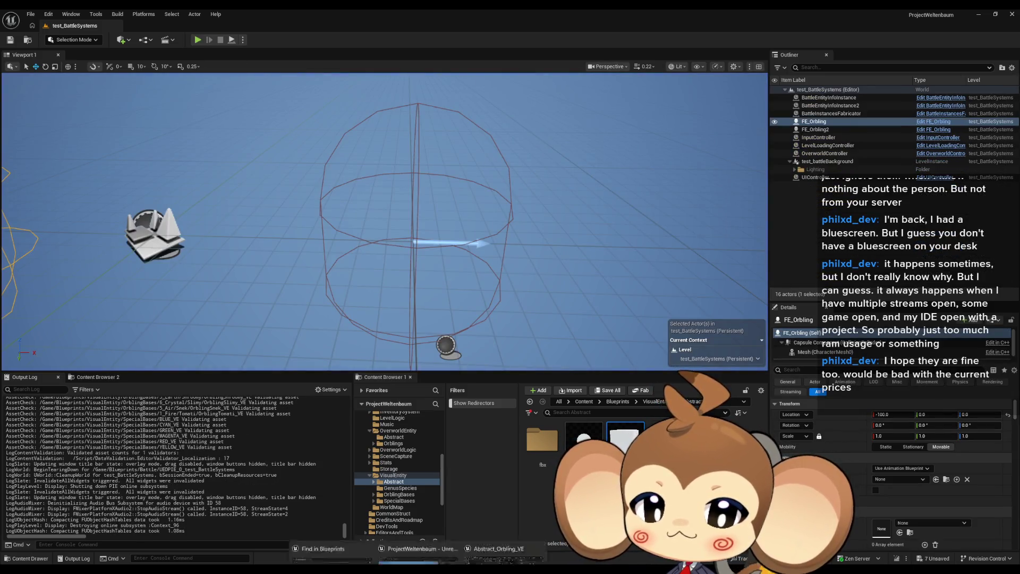
click(511, 535)
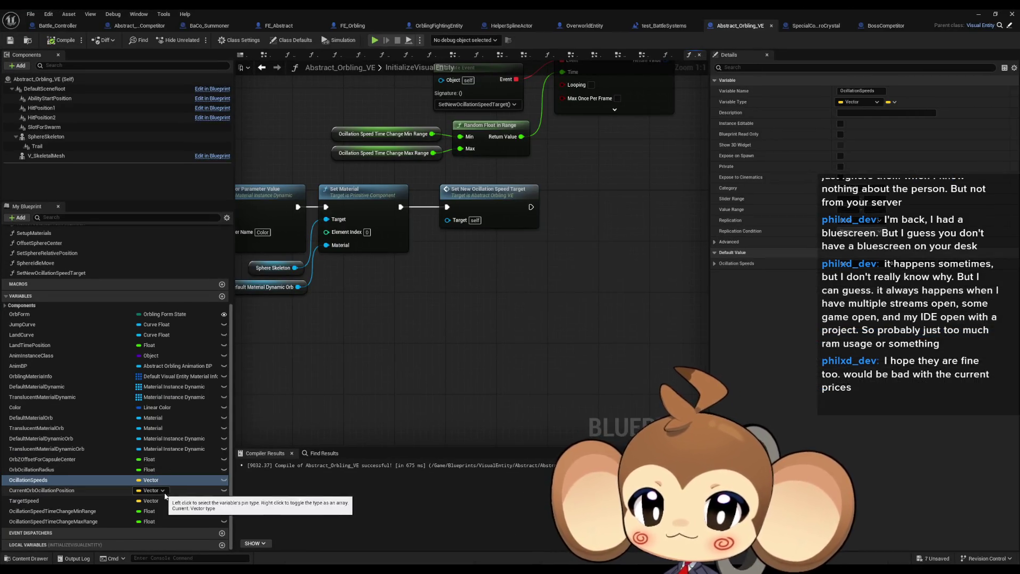
click(223, 297)
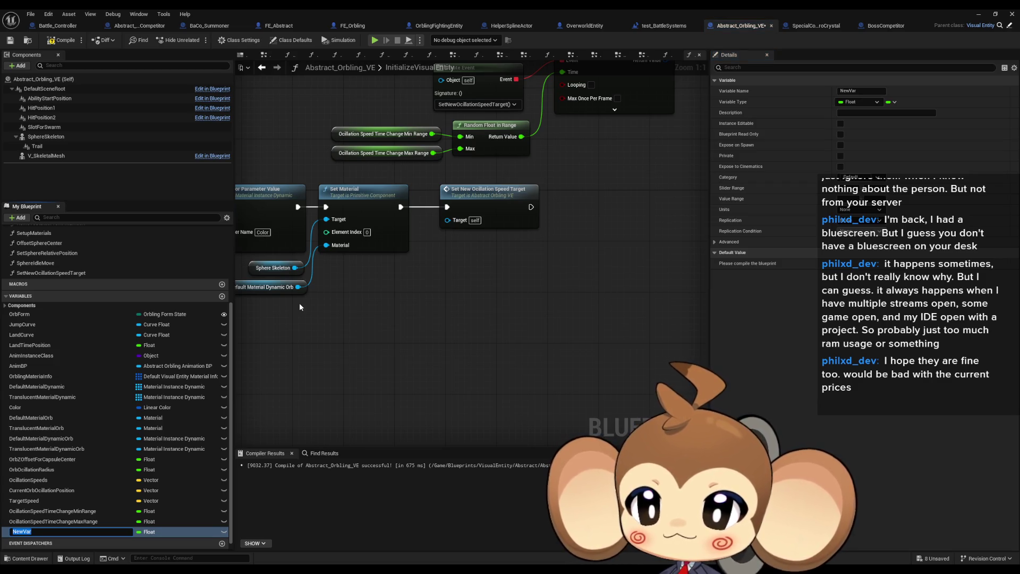
Name the new float variable OcillationMaxSpeed
text(Ocill)
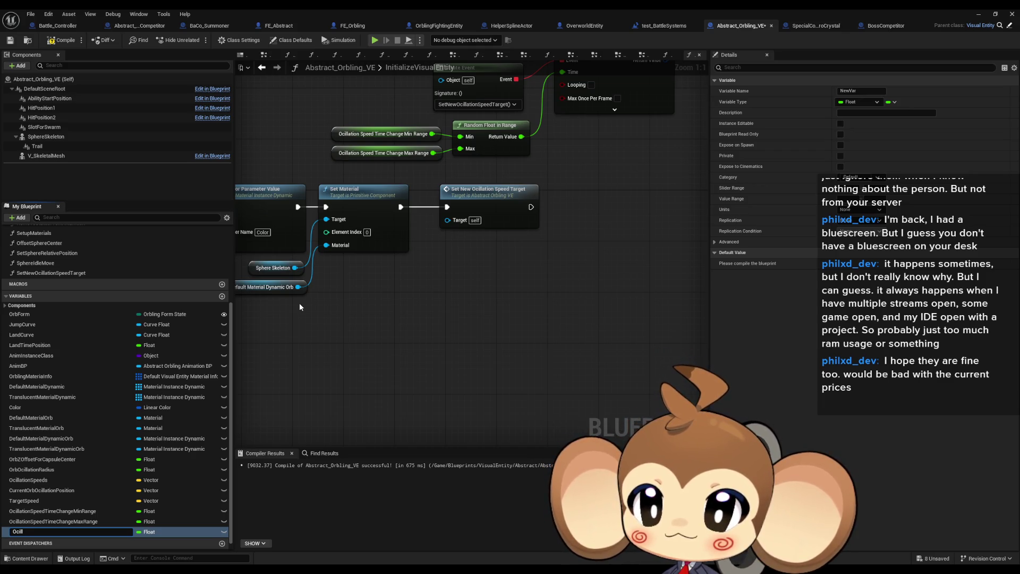
text(ationMax)
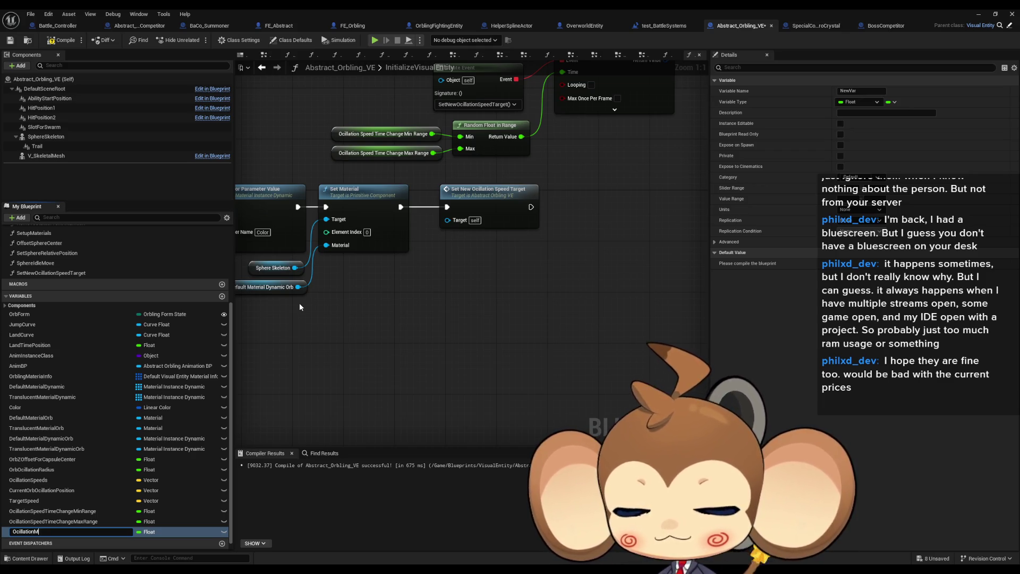
text(Speed)
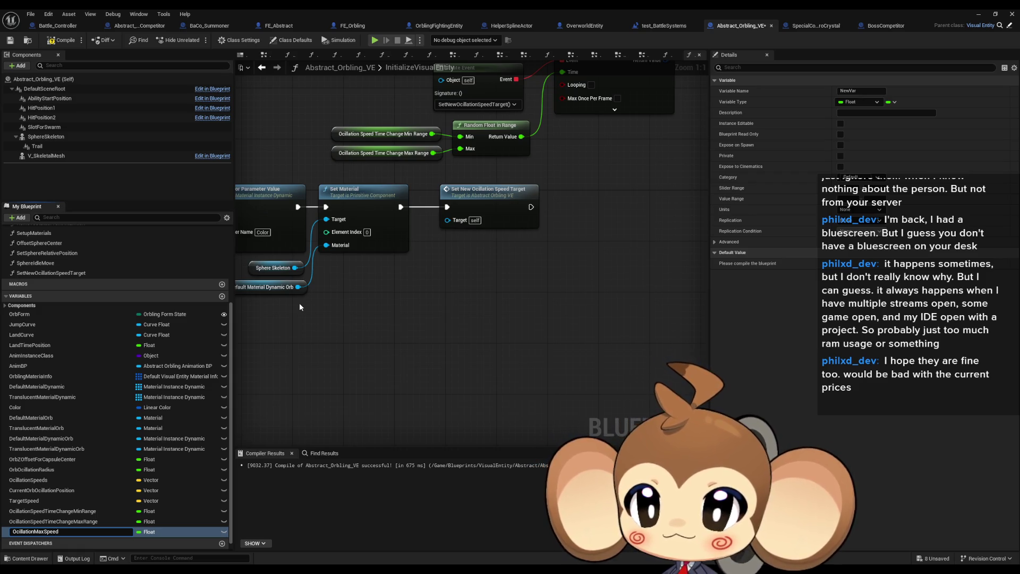
key(Return)
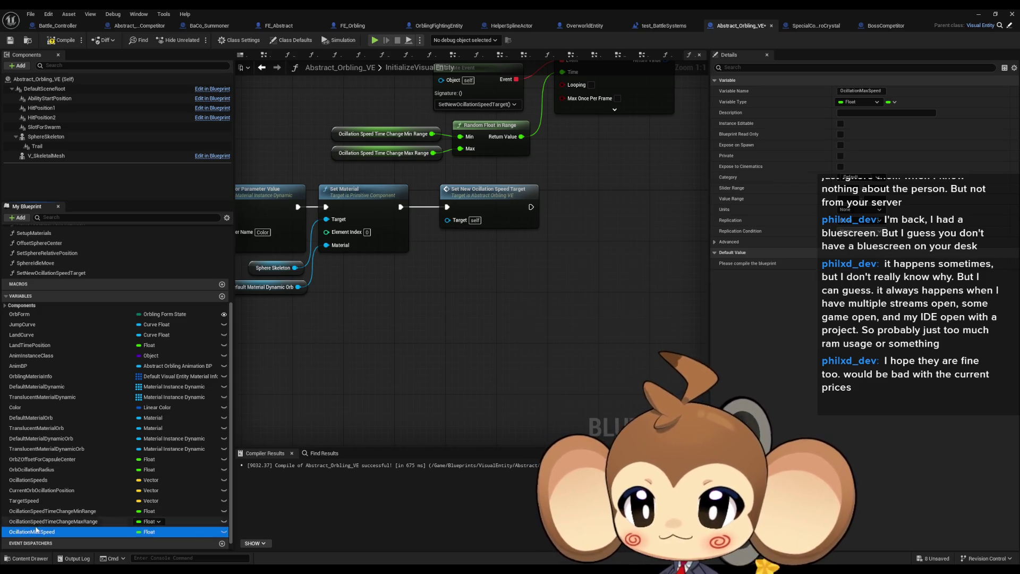
click(39, 521)
click(37, 531)
Duplicate OcillationMaxSpeed as OcillationMinSpeed and open the SetNewOcillationSpeedTarget graph
key(ctrl+d)
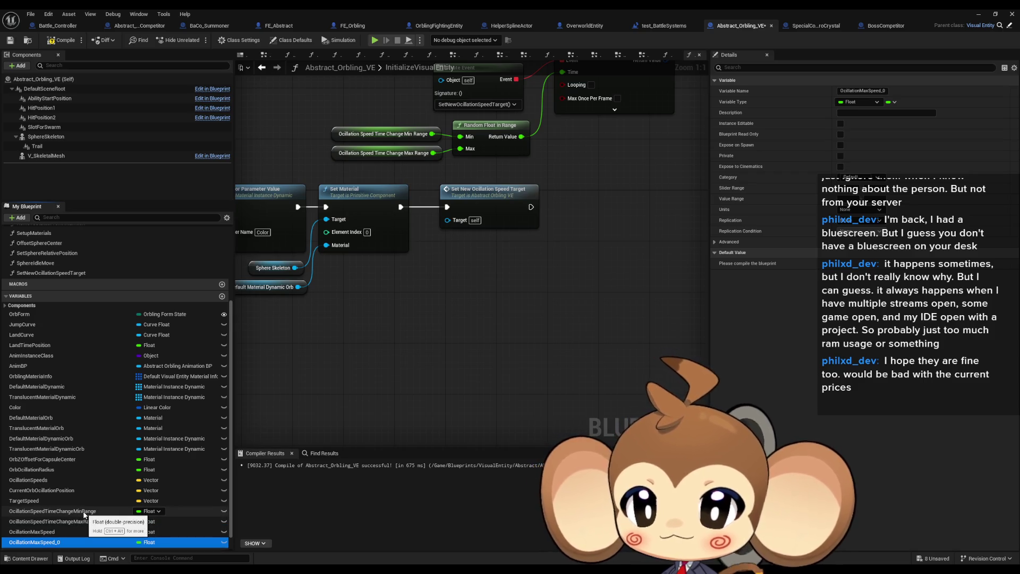
key(F2)
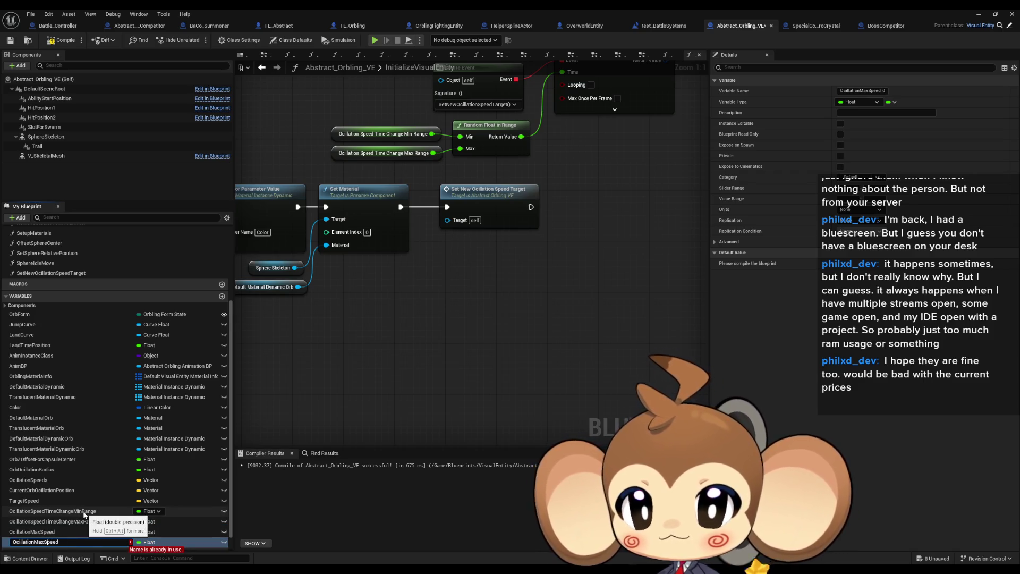
text(n)
key(Return)
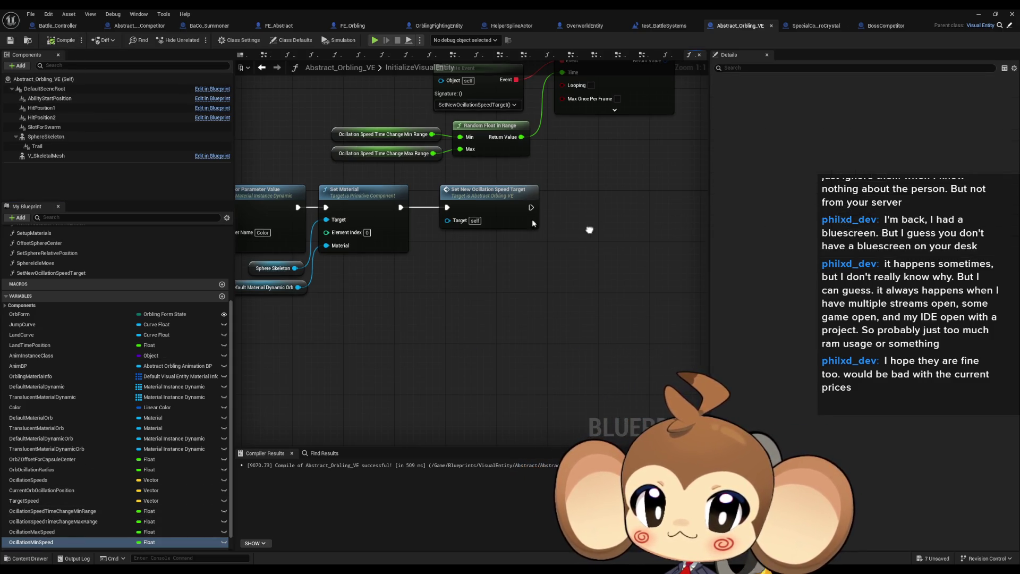
double_click(505, 202)
mouse_move(404, 425)
mouse_down()
mouse_move(452, 413)
mouse_move(436, 426)
mouse_up()
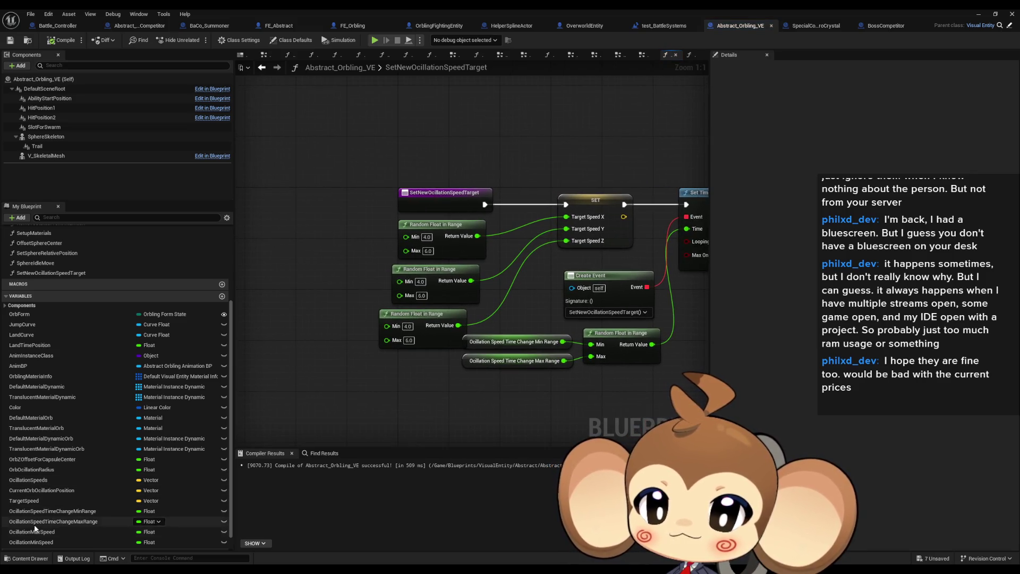
Add Ocillation Min and Max Speed getters and wire them into the first Random Float's Min and Max
mouse_move(35, 528)
mouse_down()
mouse_move(285, 364)
mouse_move(326, 239)
mouse_move(277, 254)
mouse_up()
click(298, 272)
click(34, 541)
drag(34, 541, 285, 218)
click(302, 235)
drag(34, 541, 41, 532)
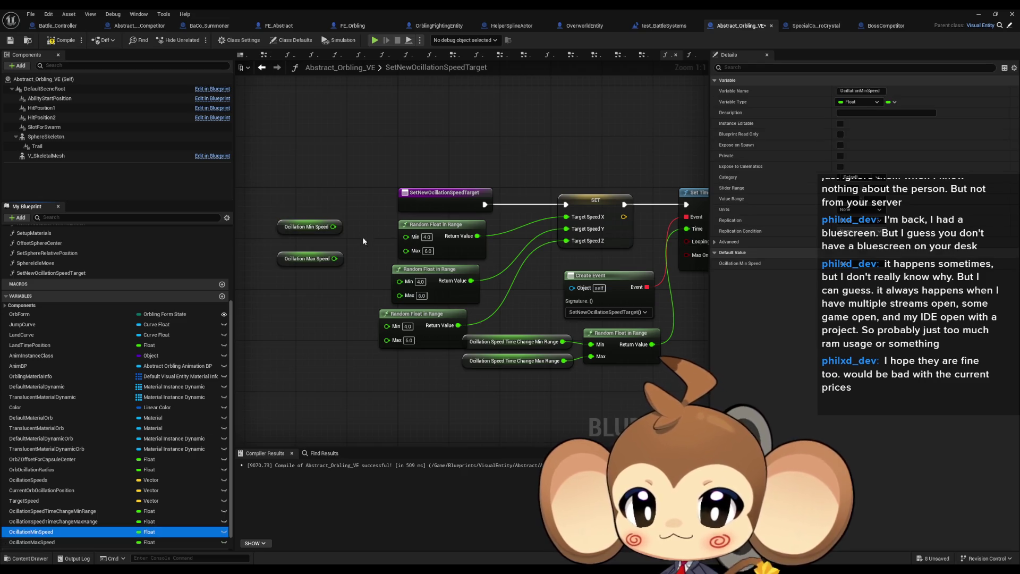
drag(334, 227, 406, 236)
mouse_move(334, 259)
mouse_down()
mouse_move(406, 248)
mouse_move(309, 250)
mouse_up()
mouse_move(290, 203)
mouse_down()
mouse_move(350, 258)
mouse_move(334, 249)
mouse_move(358, 253)
mouse_up()
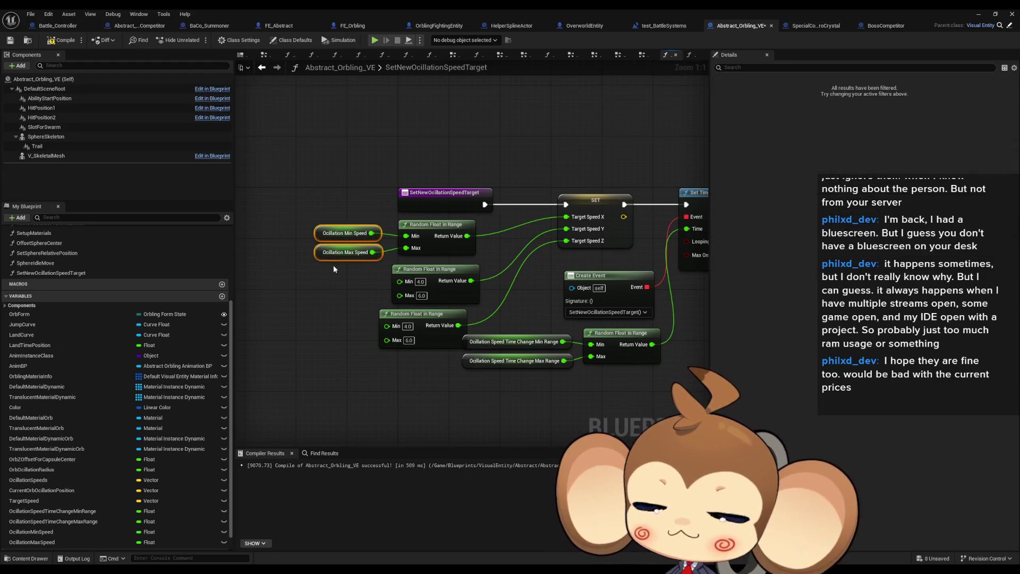
Paste two more Min/Max Speed getter pairs wired into the second and third Random Float nodes
key(ctrl+c)
key(ctrl+v)
mouse_move(352, 286)
mouse_down()
mouse_move(442, 269)
mouse_move(442, 281)
mouse_up()
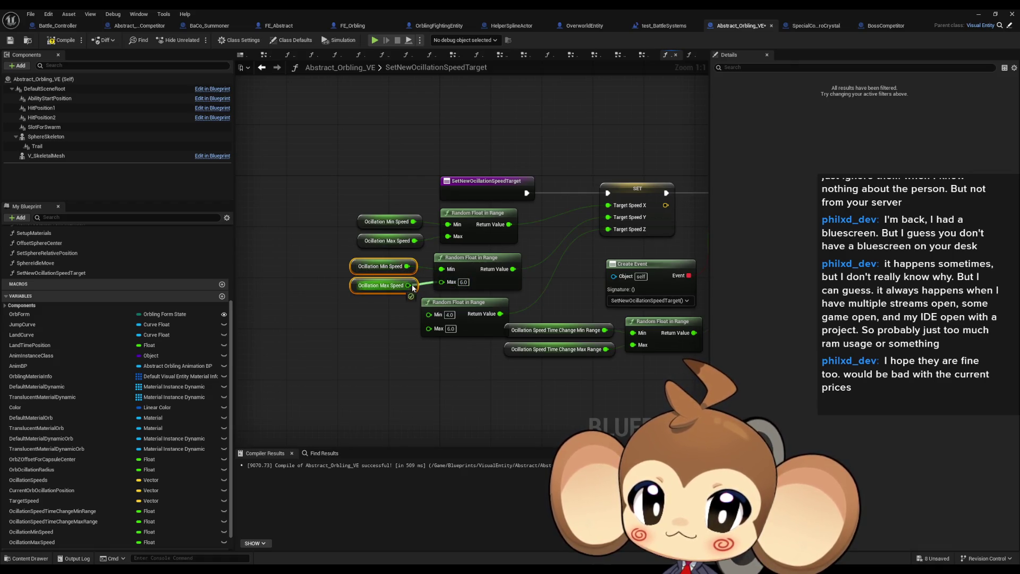
click(351, 328)
key(ctrl+v)
mouse_move(401, 318)
mouse_down()
mouse_move(429, 314)
mouse_move(401, 340)
mouse_move(375, 330)
mouse_up()
click(348, 375)
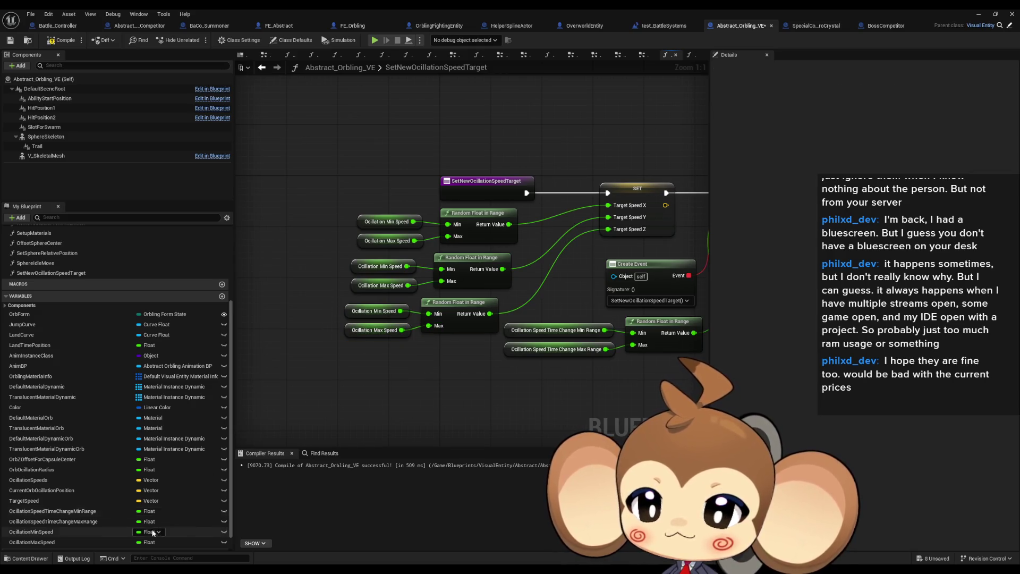
click(93, 537)
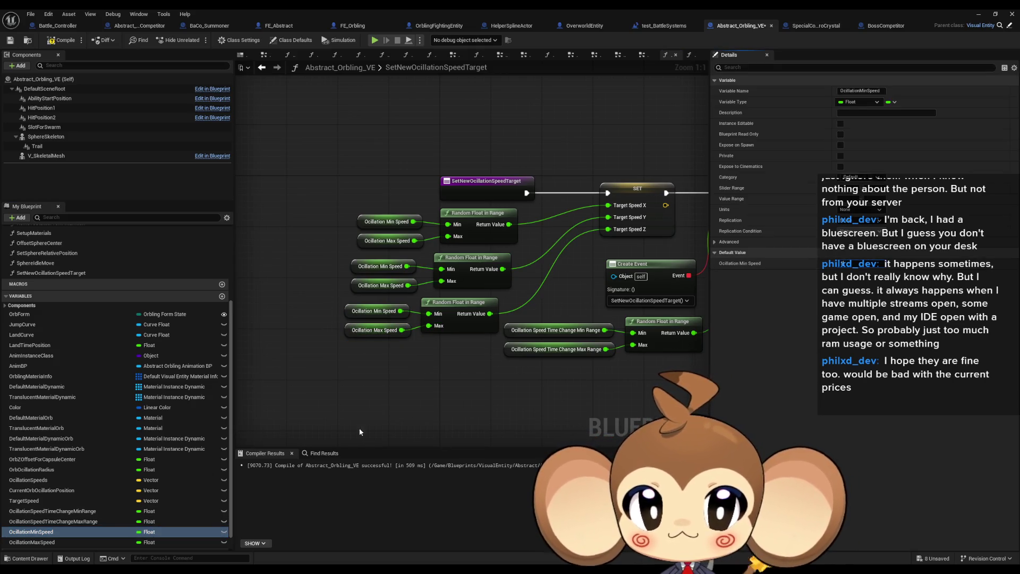
click(70, 542)
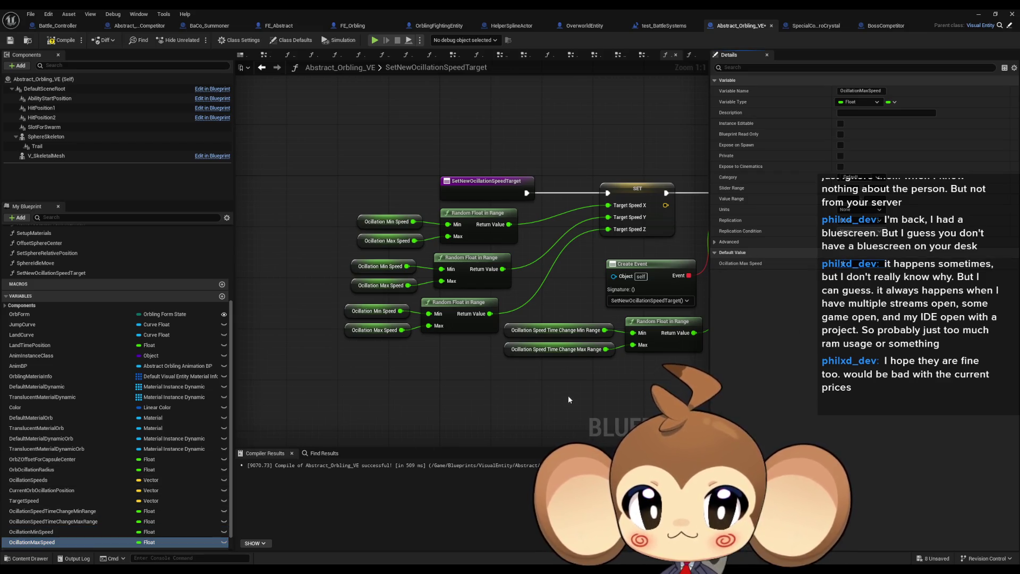
click(979, 17)
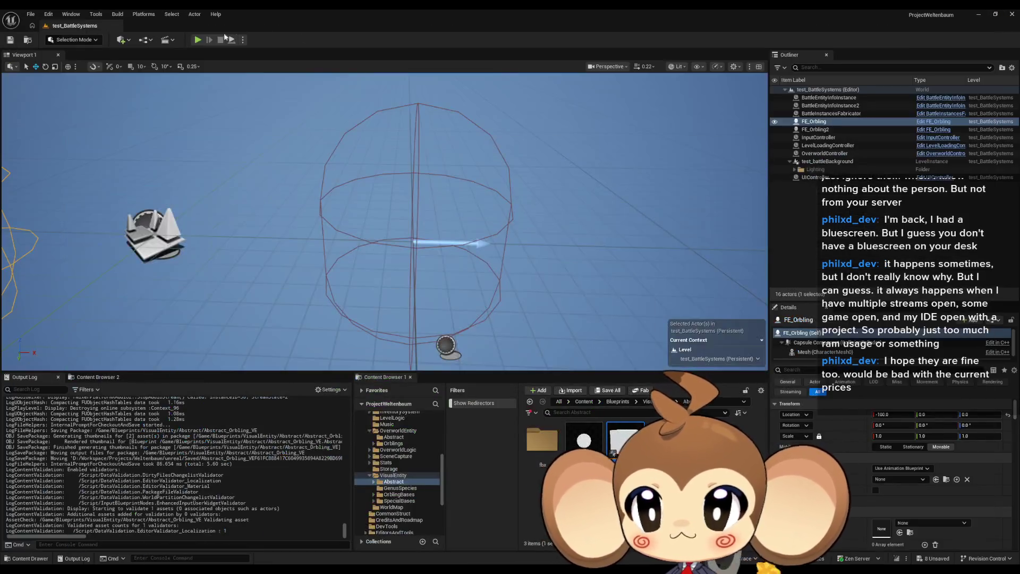
Run two Play-In-Editor tests of the orbiting speeds, checking OcillationMinSpeed in between
key(alt+p)
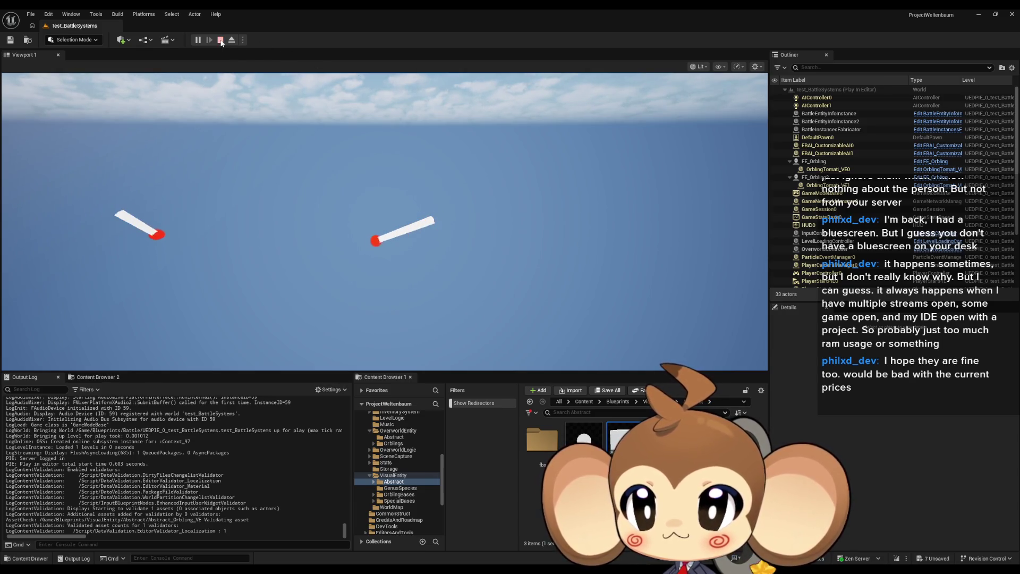
key(Escape)
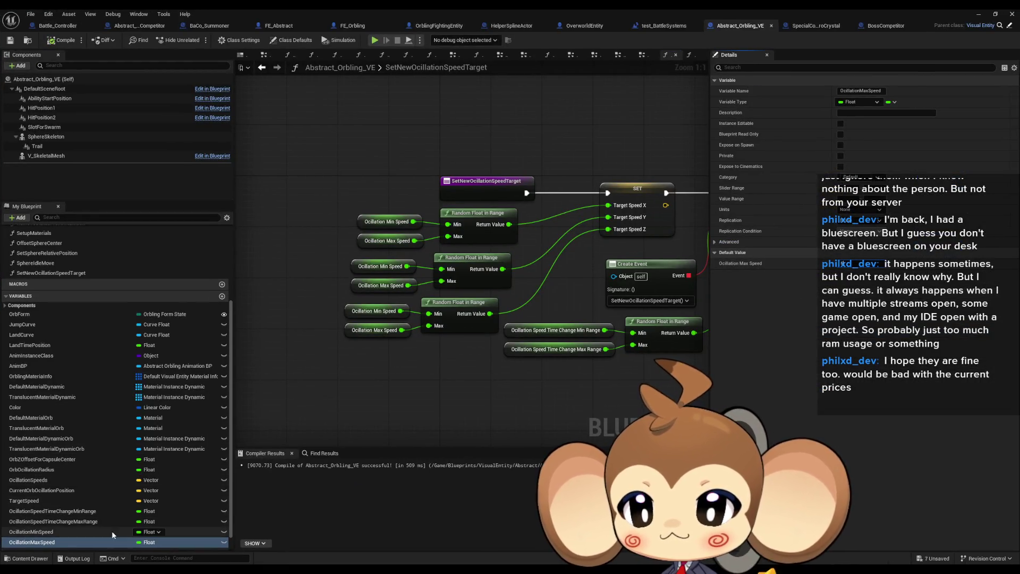
click(32, 531)
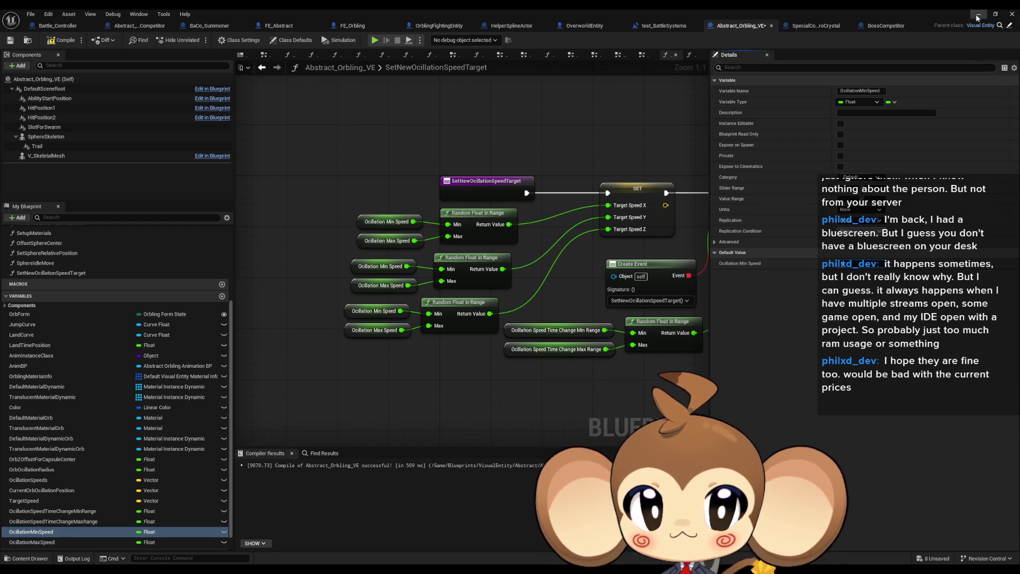
key(alt+Tab)
key(alt+p)
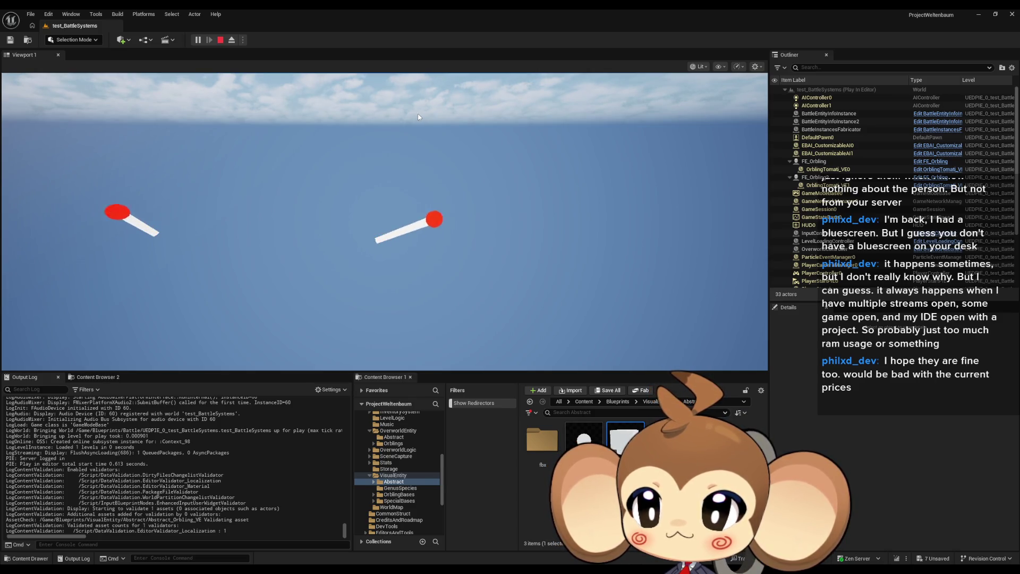
click(221, 40)
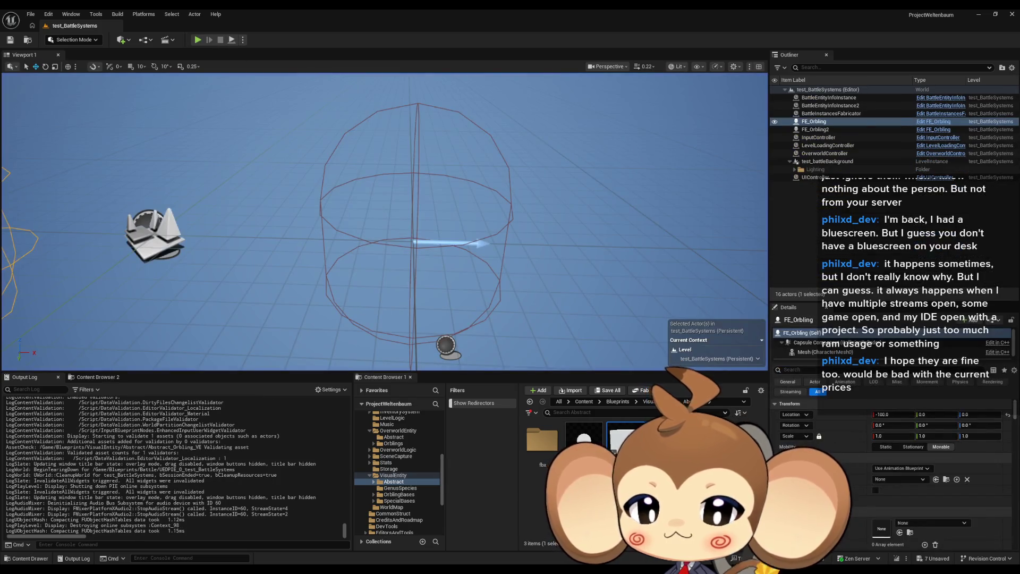
click(540, 537)
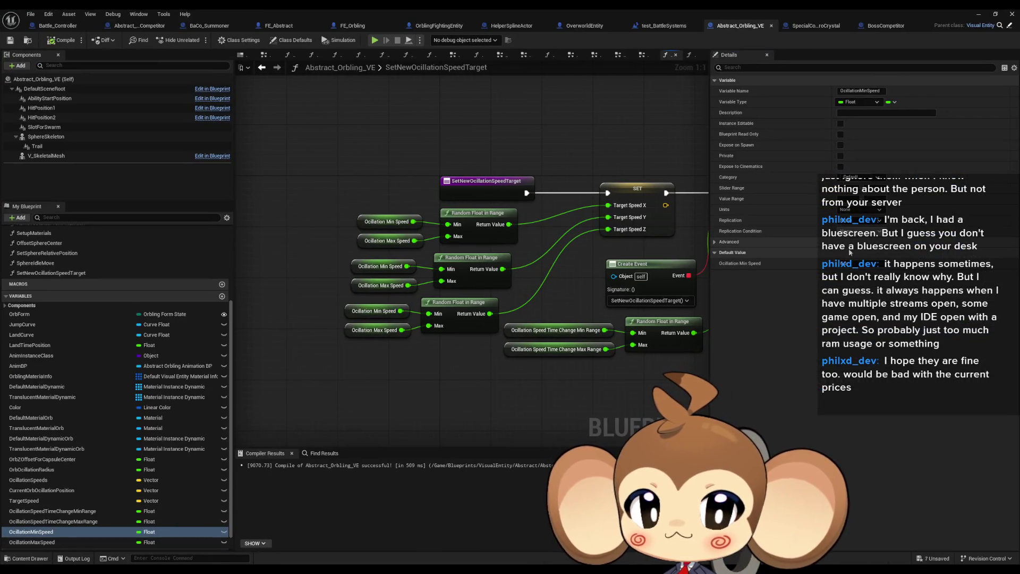
Review OcillationMaxSpeed and OcillationMinSpeed details, then start Play-In-Editor from the level editor
click(32, 542)
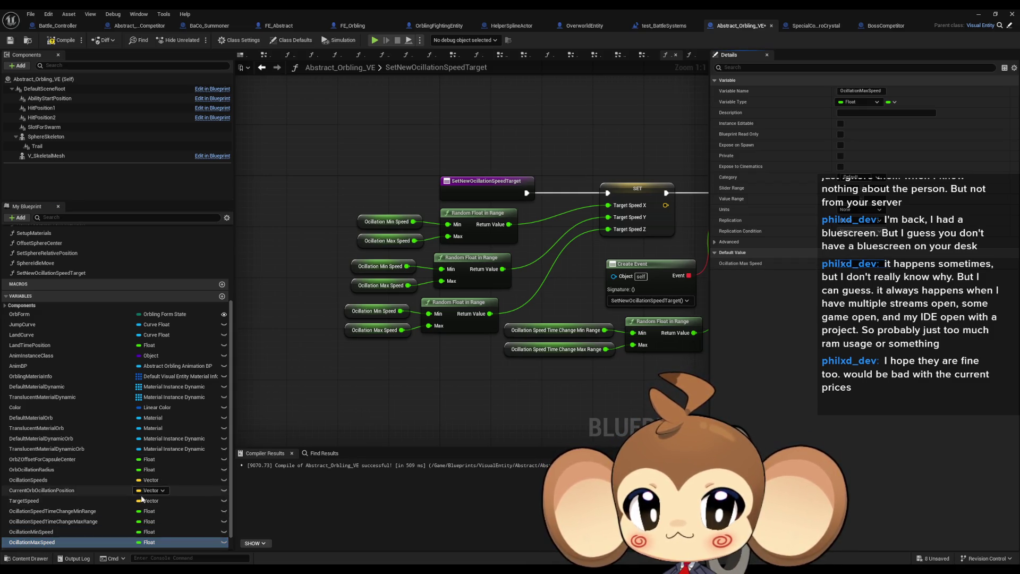
click(106, 532)
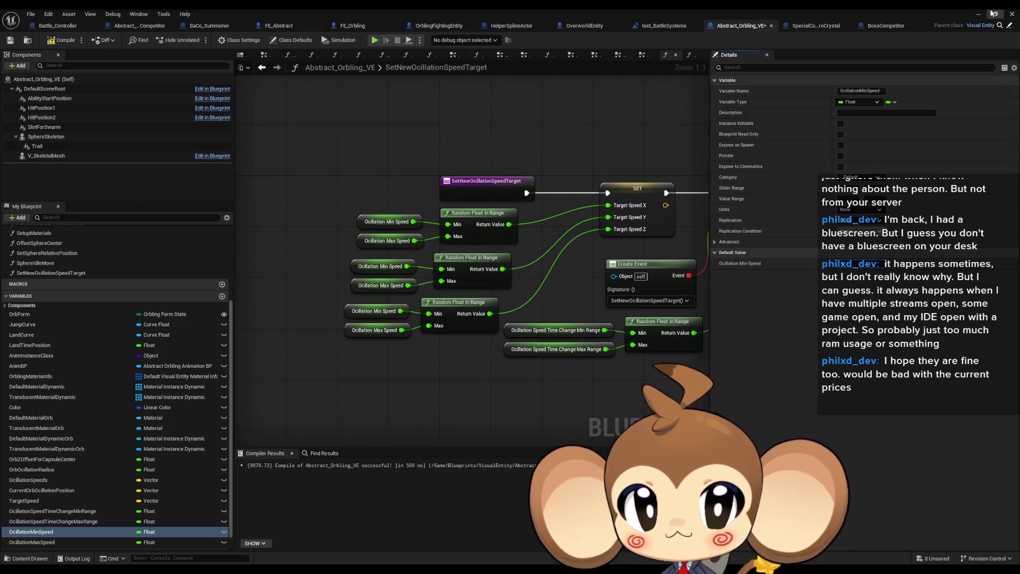
click(991, 13)
click(228, 41)
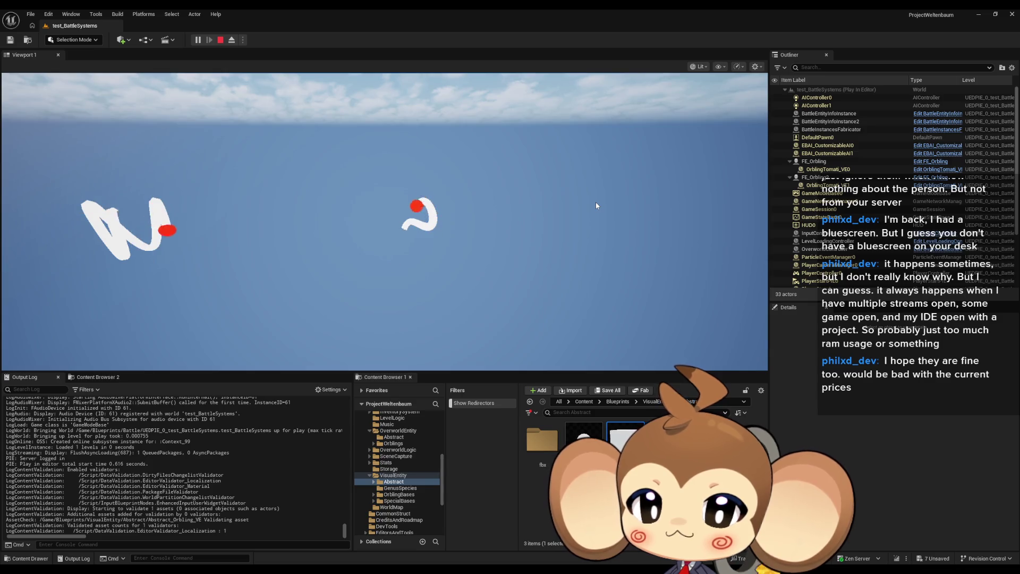
Watch the orblings in the running game, release the mouse with Shift+F1, and stop play
click(582, 195)
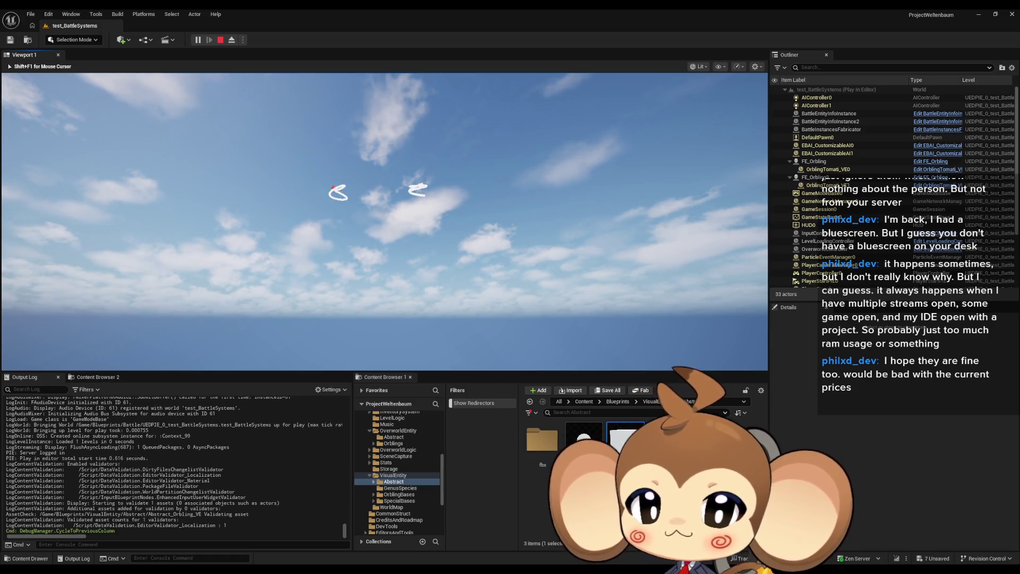
key(shift+F1)
click(222, 42)
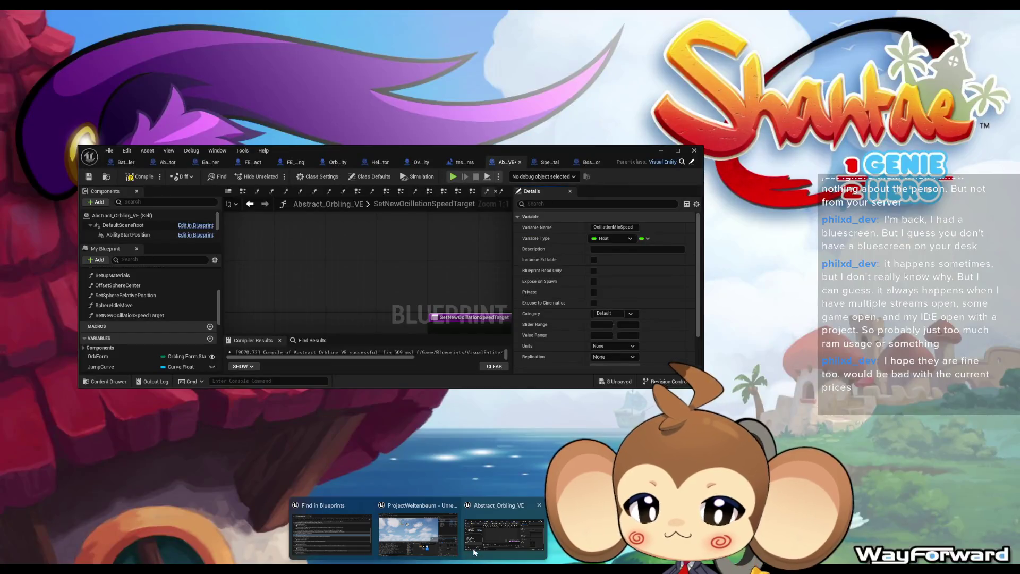
Bring the Abstract_Orbling_VE Blueprint forward, maximize it, and pan to Set Timer by Event
click(473, 548)
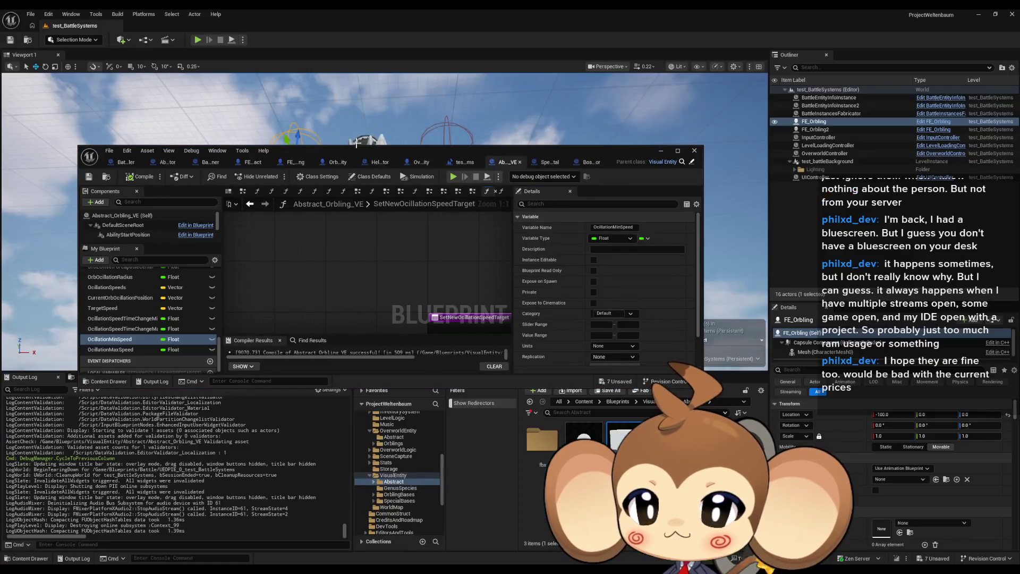
double_click(357, 148)
drag(535, 377, 447, 380)
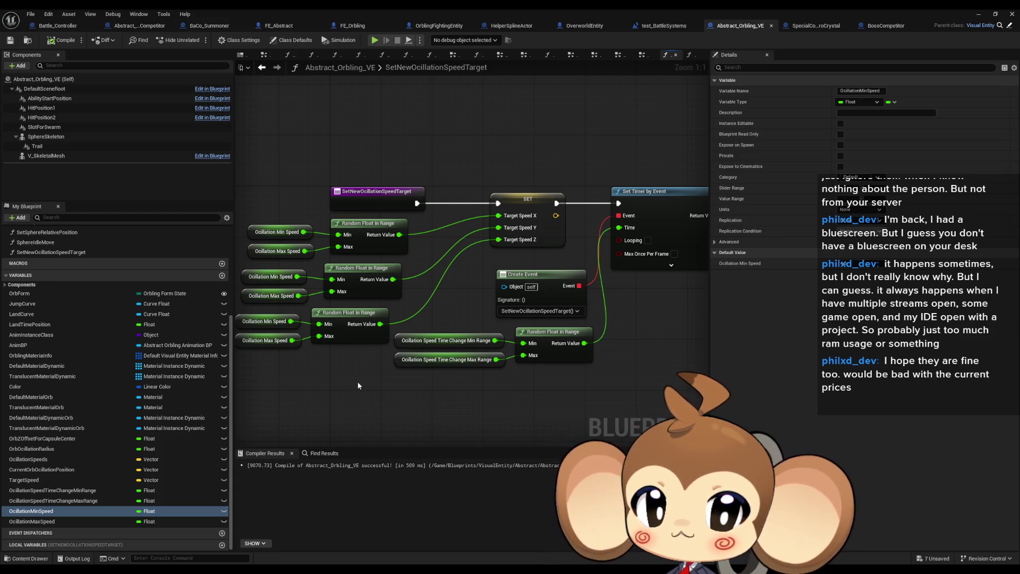
scroll(358, 382, down, 1)
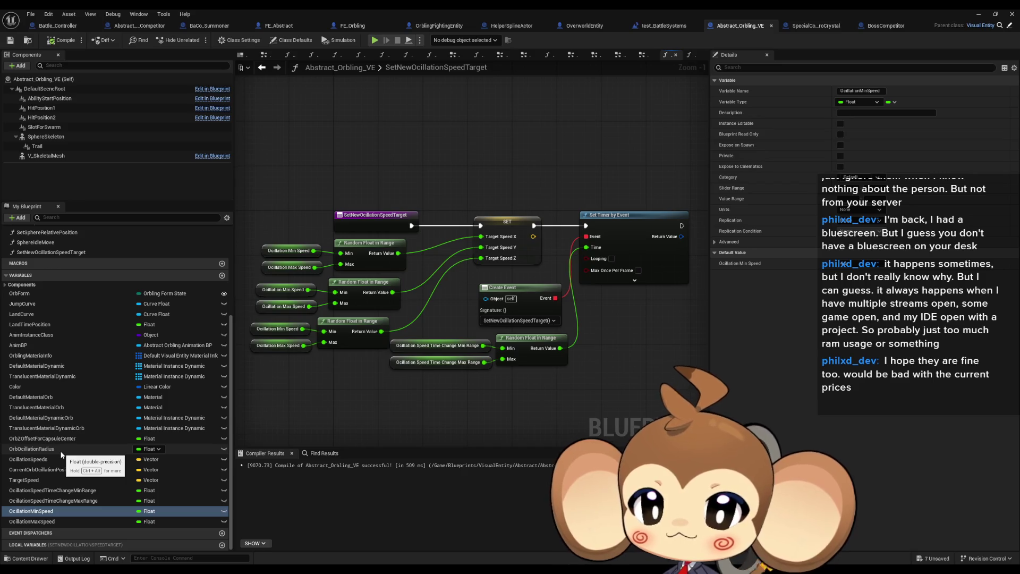
Add float variable TargetOcillationRadius below OrbOcillationRadius, then compile and save
click(222, 275)
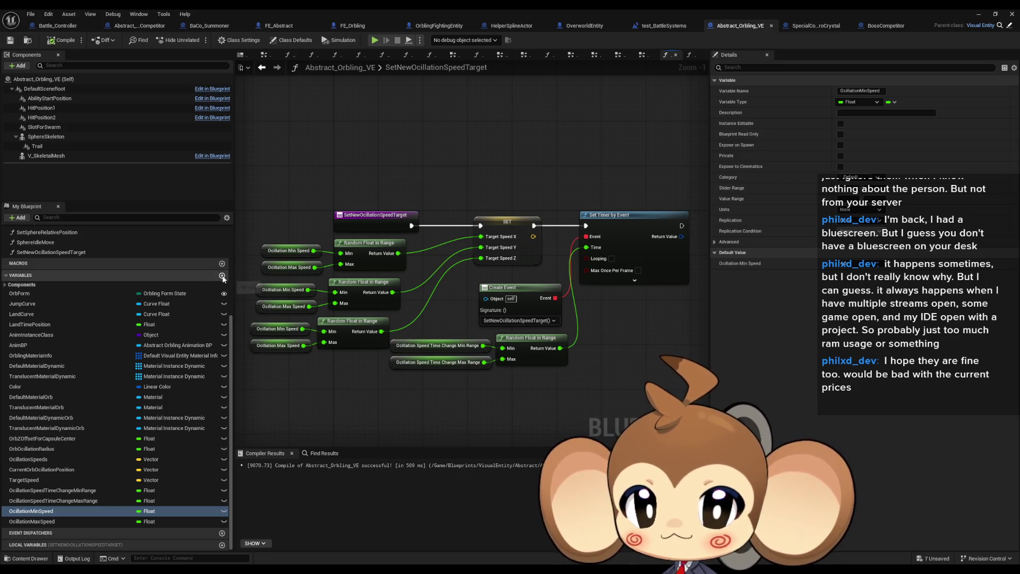
text(TargetOcillationRadius)
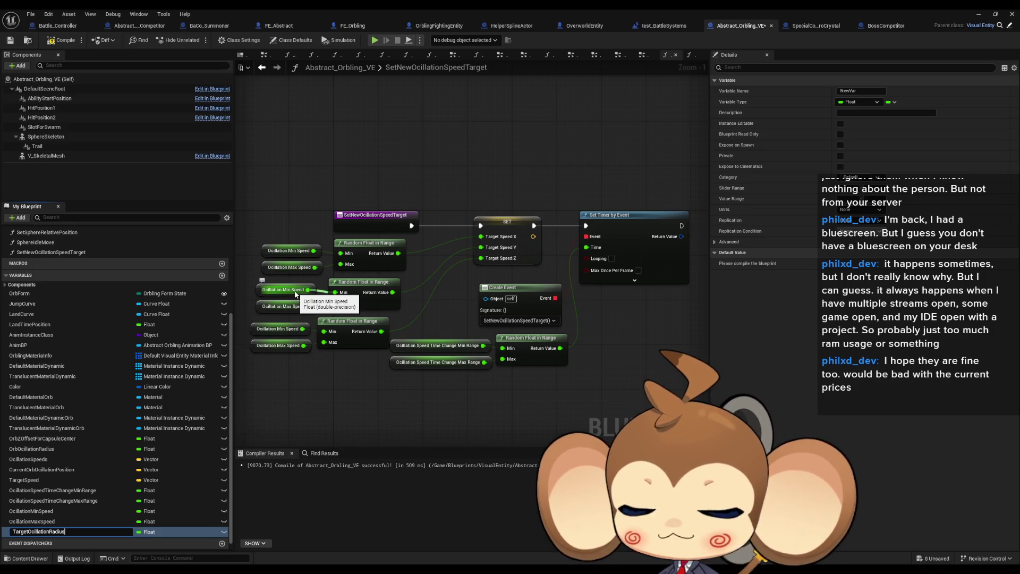
key(Return)
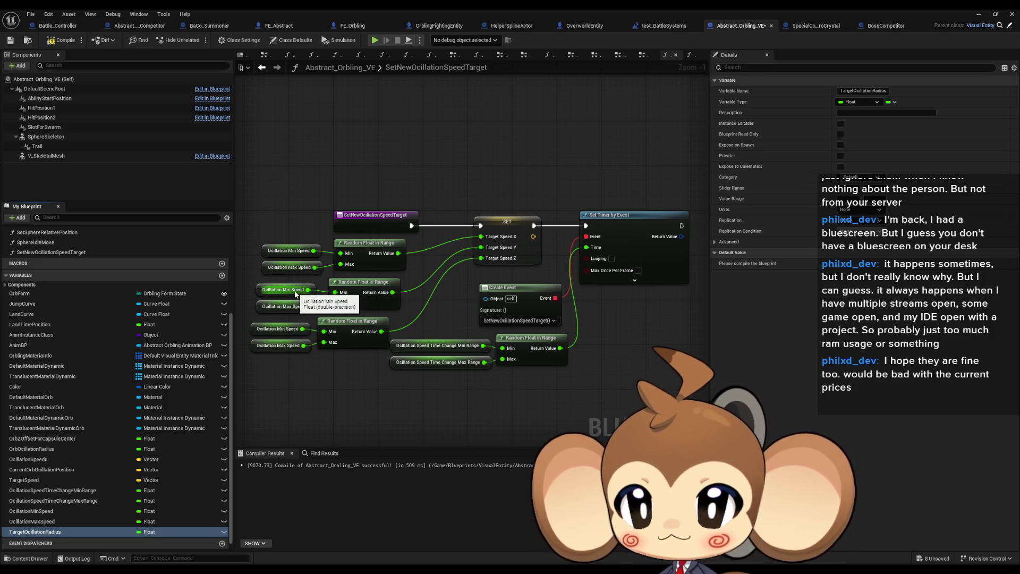
drag(42, 532, 40, 455)
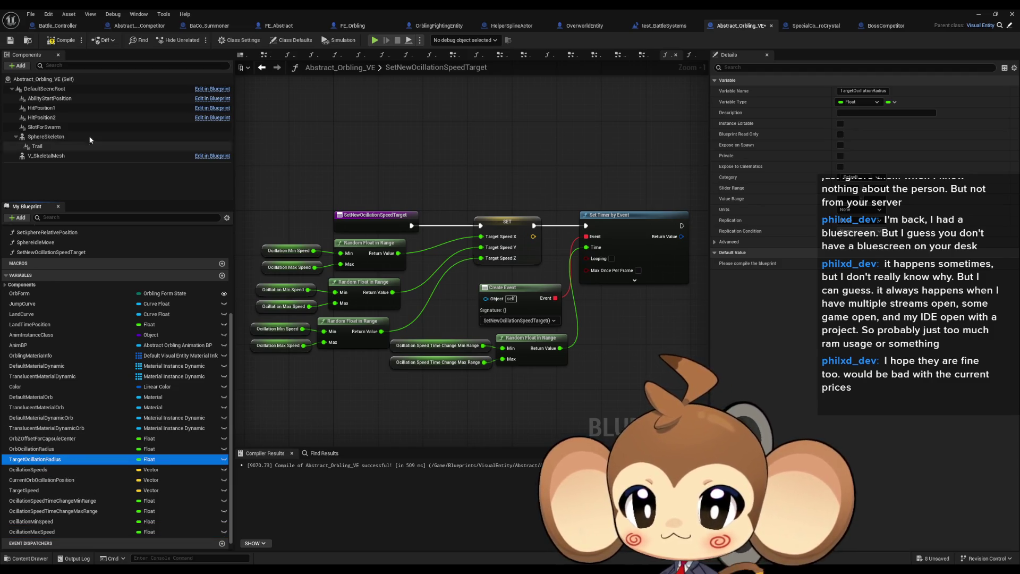
click(60, 40)
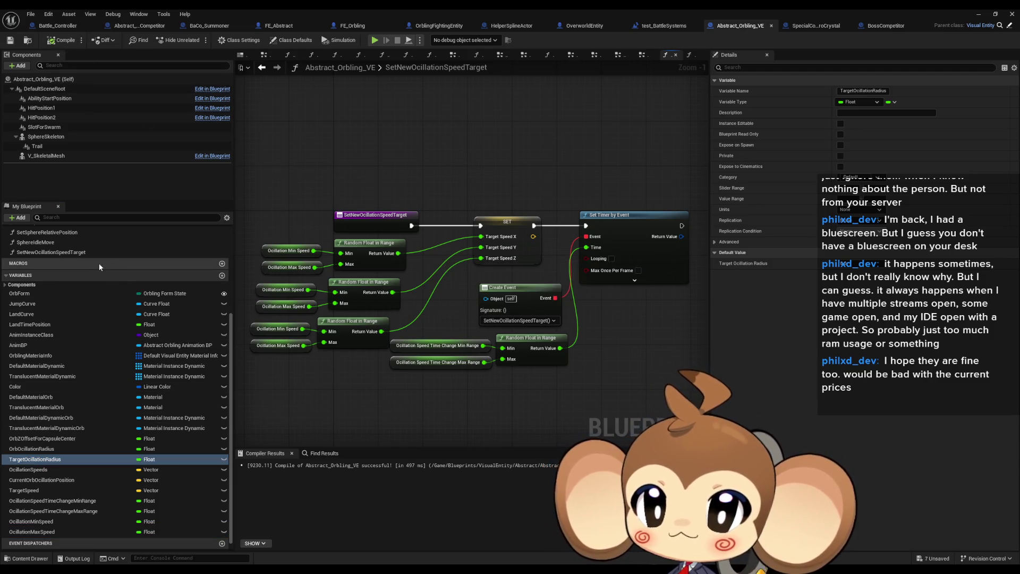
scroll(99, 268, up, 5)
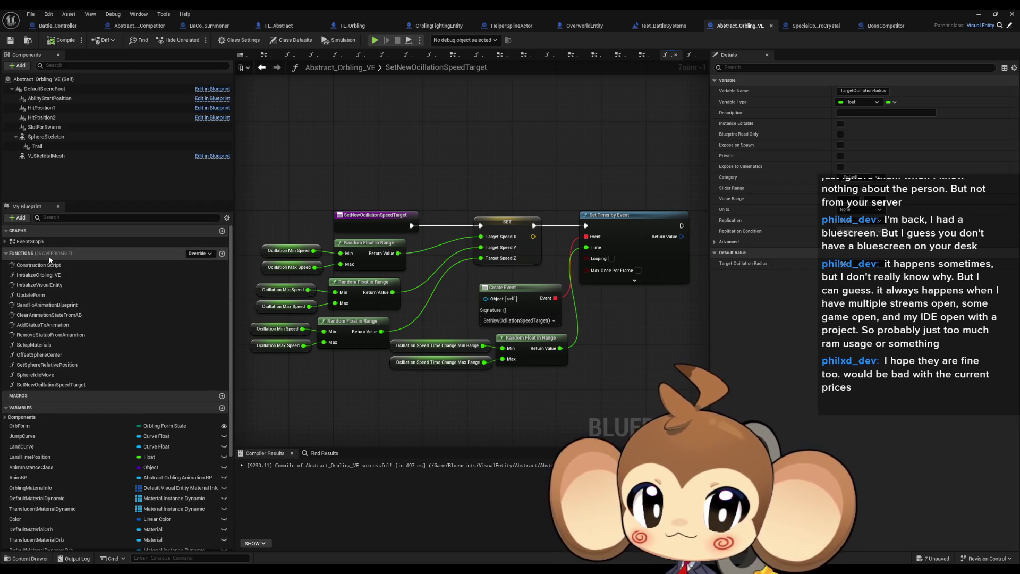
Create a SetNewOcillationRadiusTarget function containing a SET Target Ocillation Radius node
click(222, 256)
text(SetNewOcillationRadiusTarget)
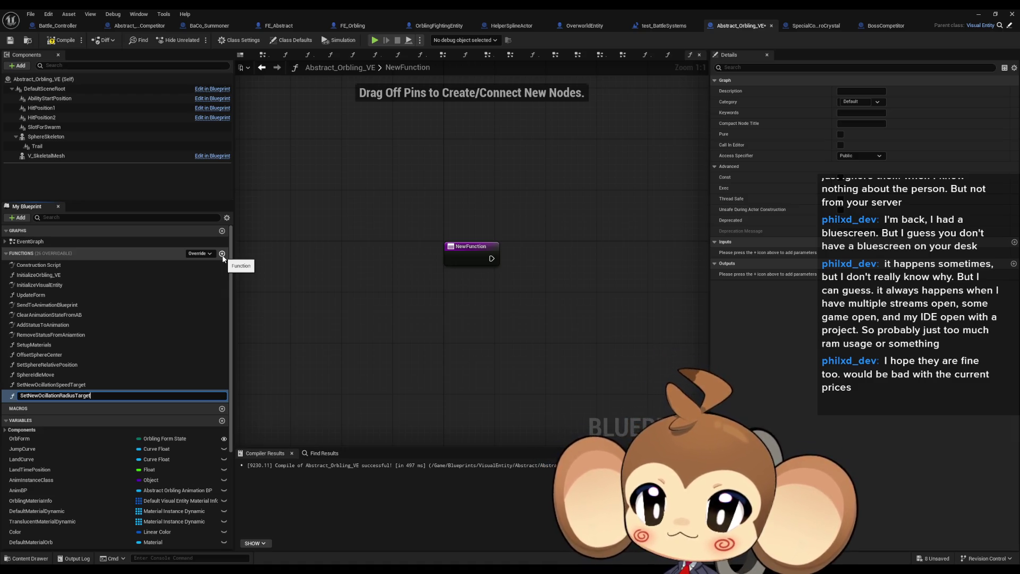
key(Return)
scroll(159, 452, down, 3)
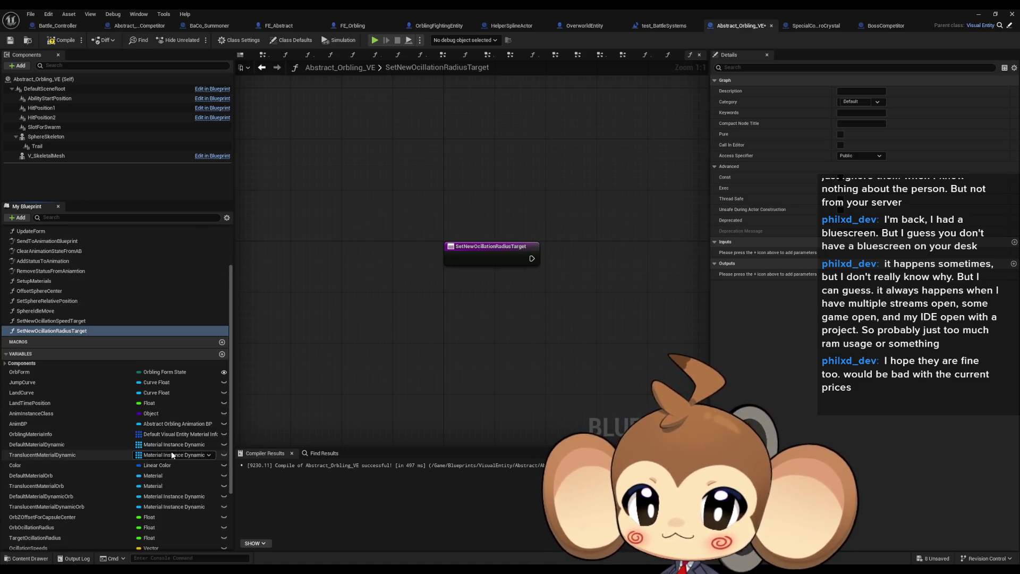
scroll(83, 495, down, 2)
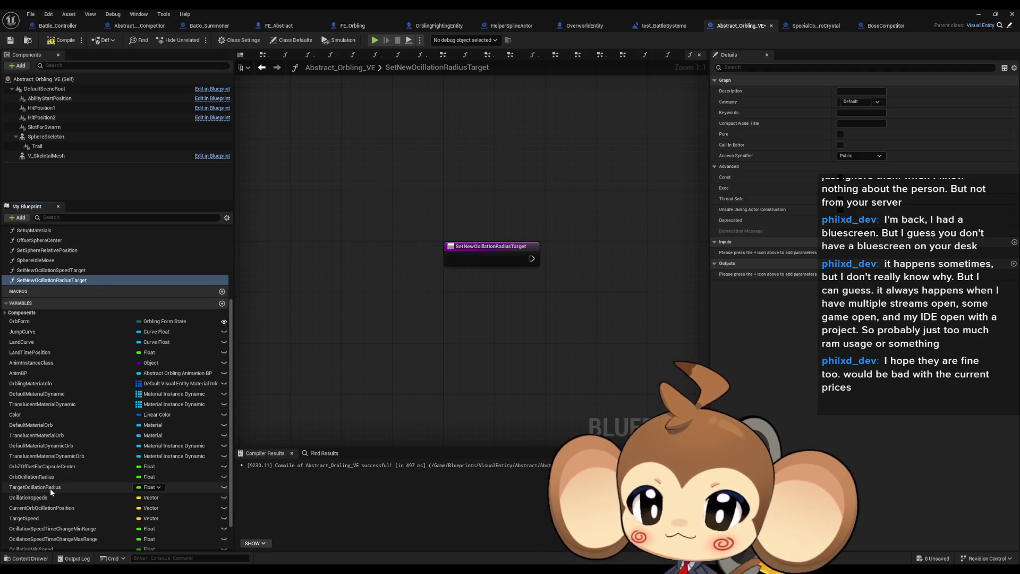
mouse_move(50, 487)
mouse_down()
mouse_move(571, 295)
mouse_move(595, 252)
mouse_up()
click(616, 279)
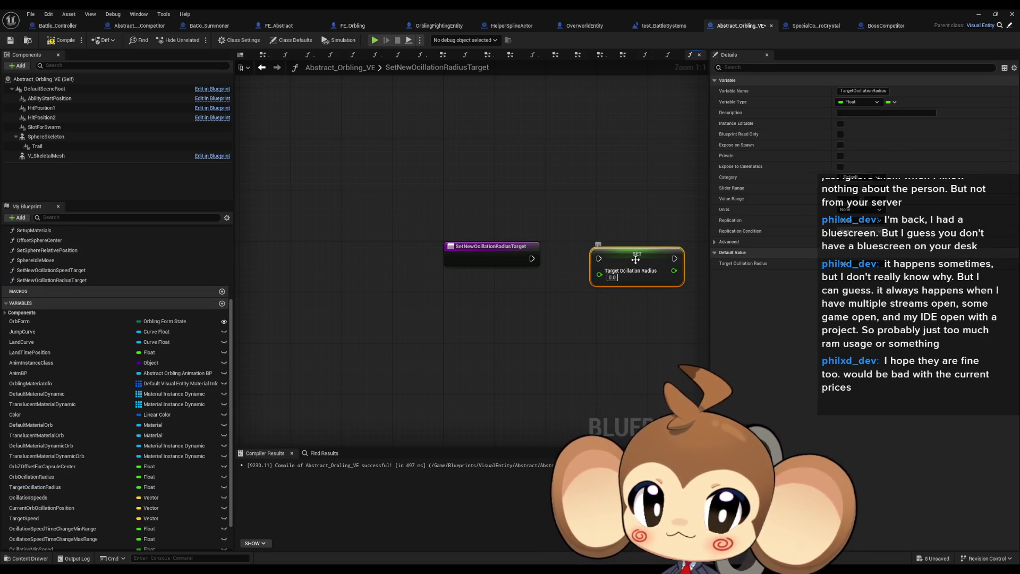
Feed the radius setter a Random Float in Range with Min 15 and Max 25
drag(574, 305, 454, 303)
text(random)
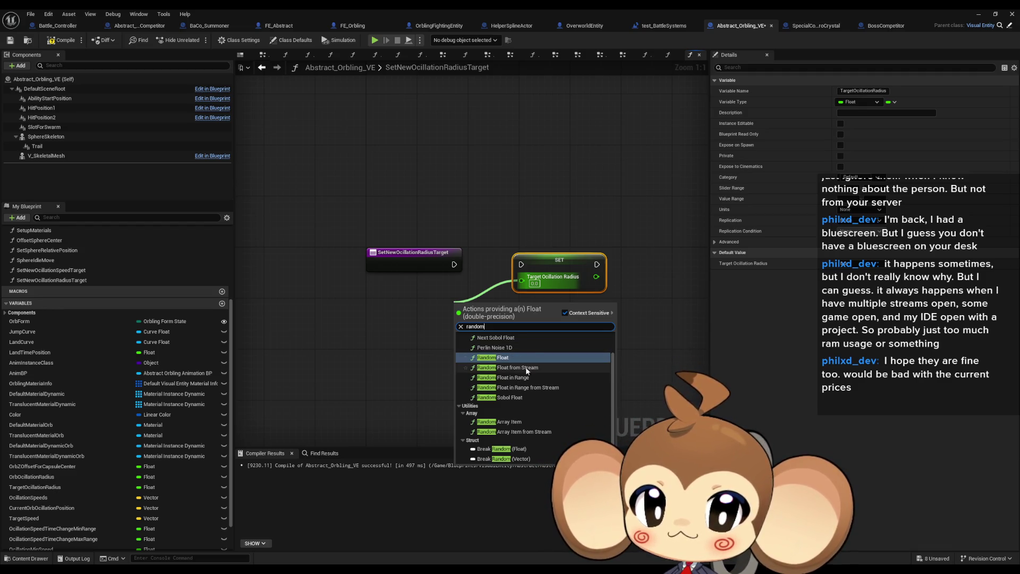
text( range)
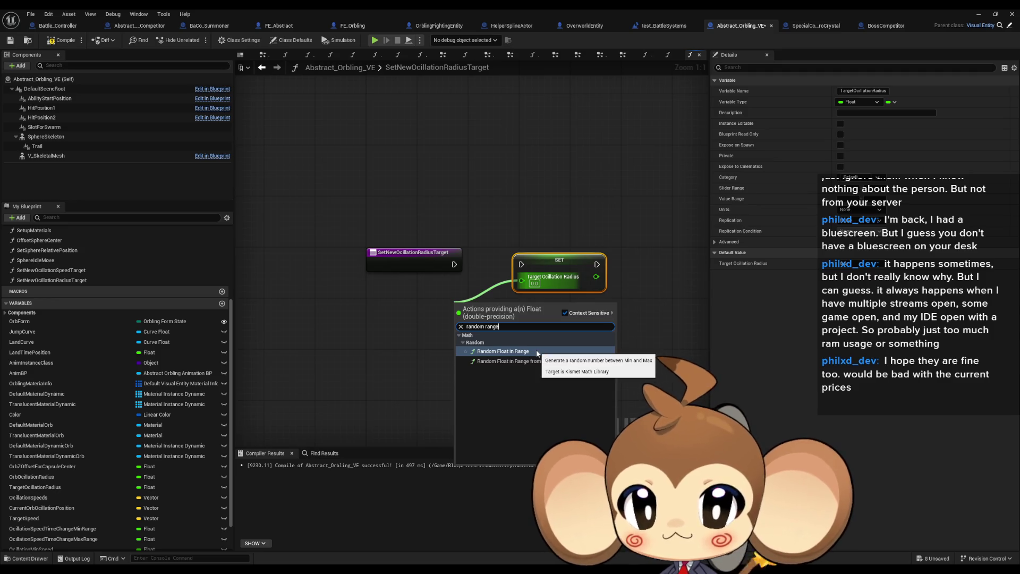
click(536, 351)
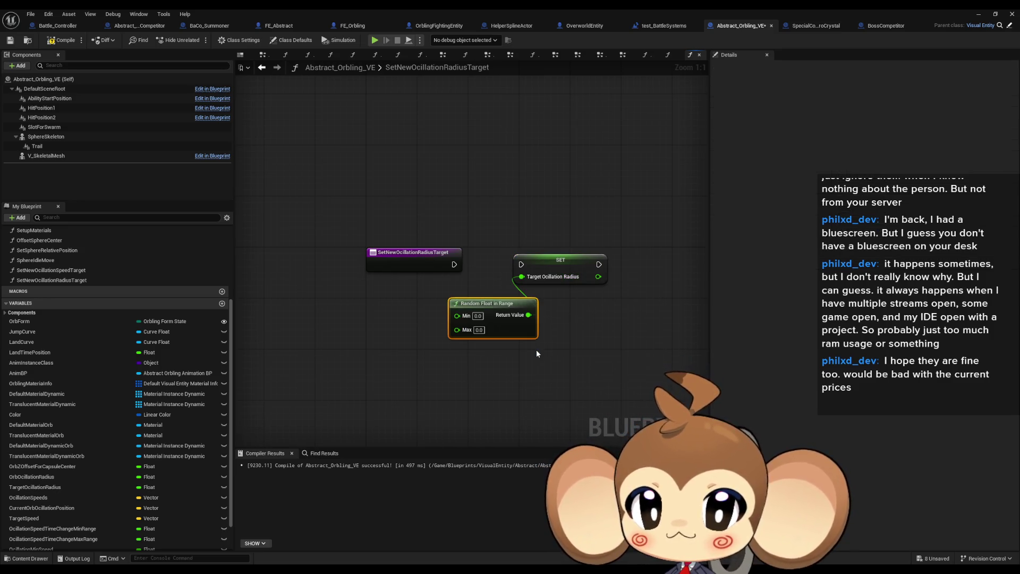
drag(494, 309, 417, 302)
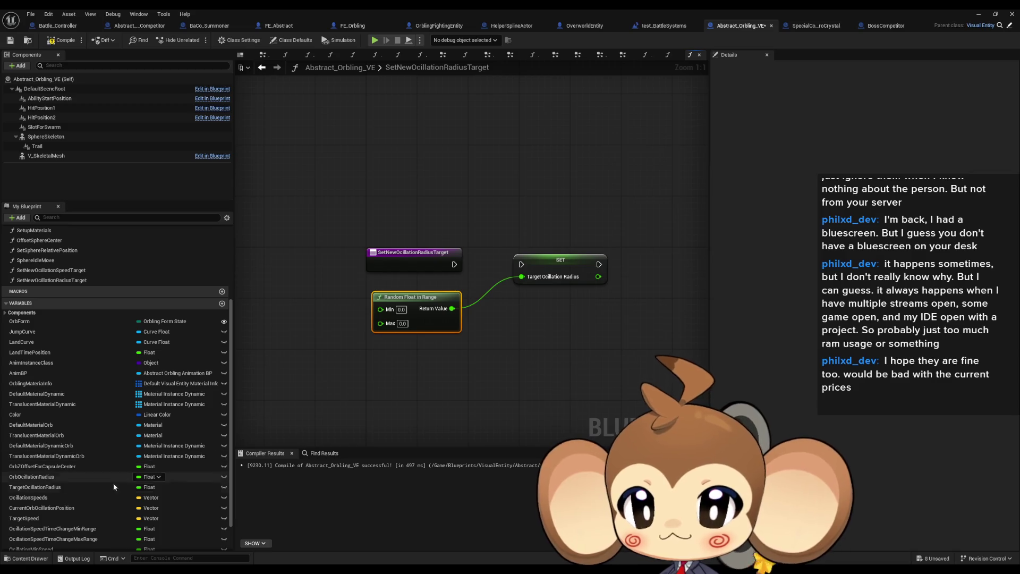
click(60, 477)
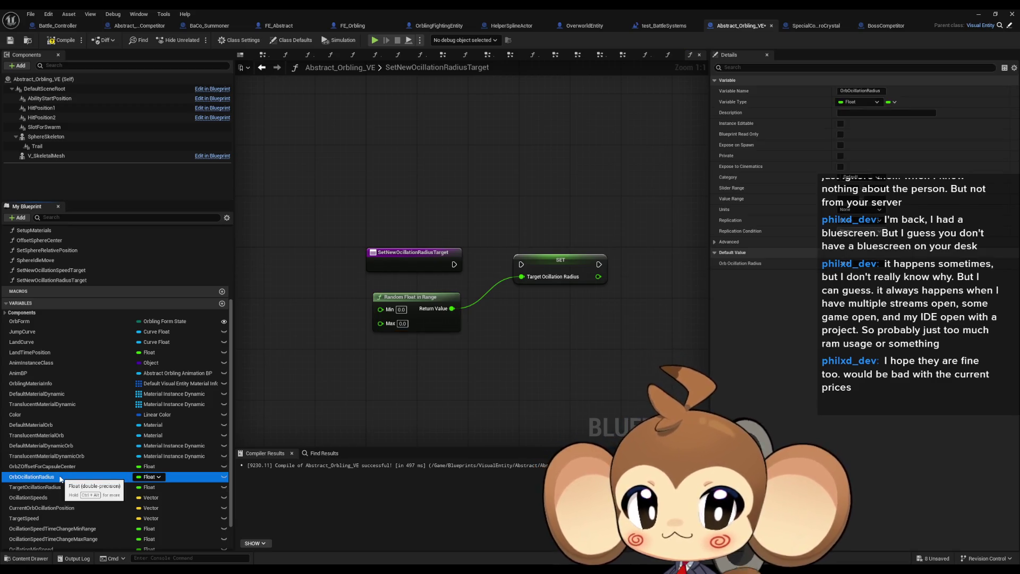
click(401, 310)
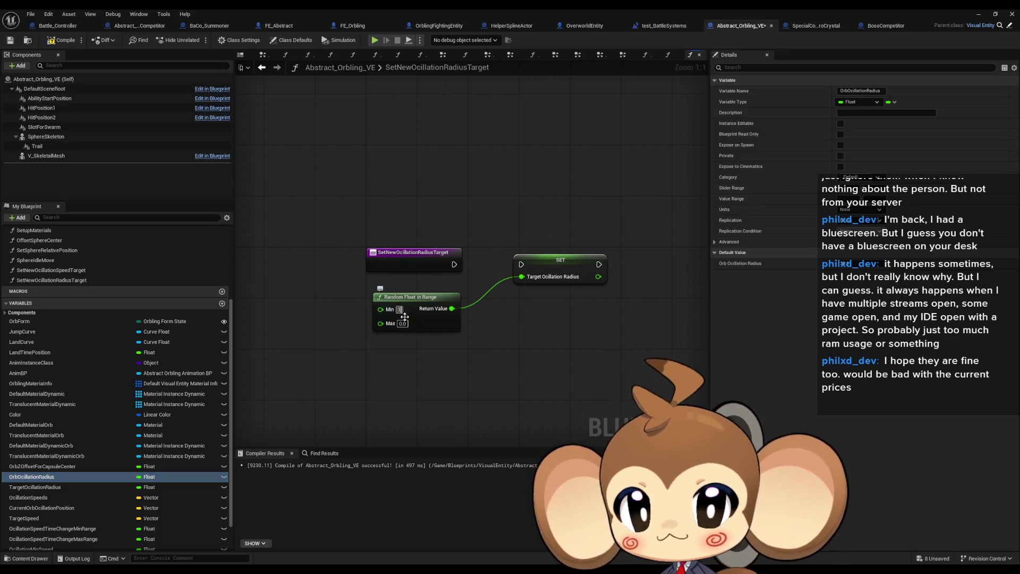
text(15)
key(Return)
text(25)
key(Return)
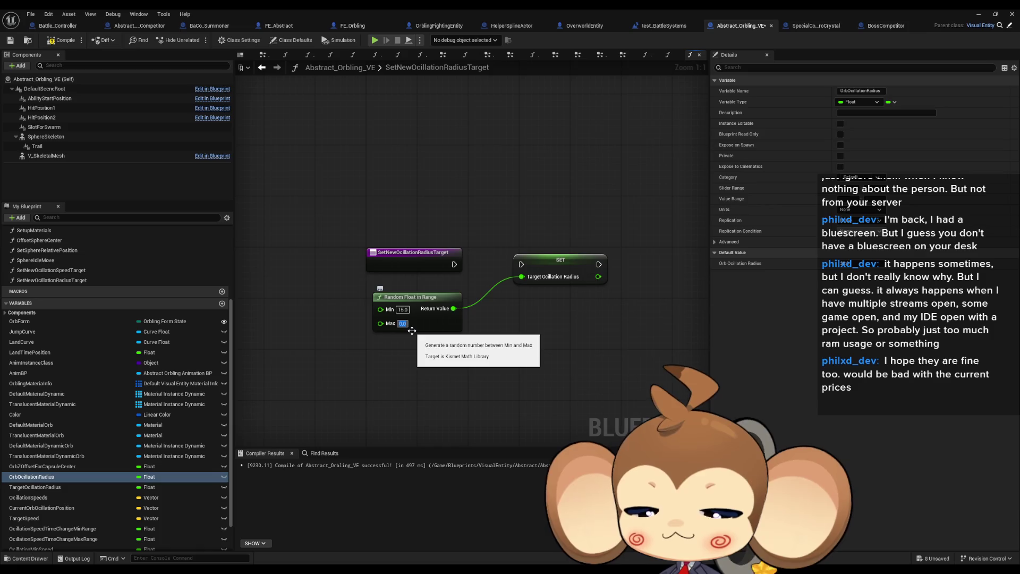
Wire the entry into SET, add Set Timer by Event after it, then open SetNewOcillationSpeedTarget
drag(454, 264, 522, 262)
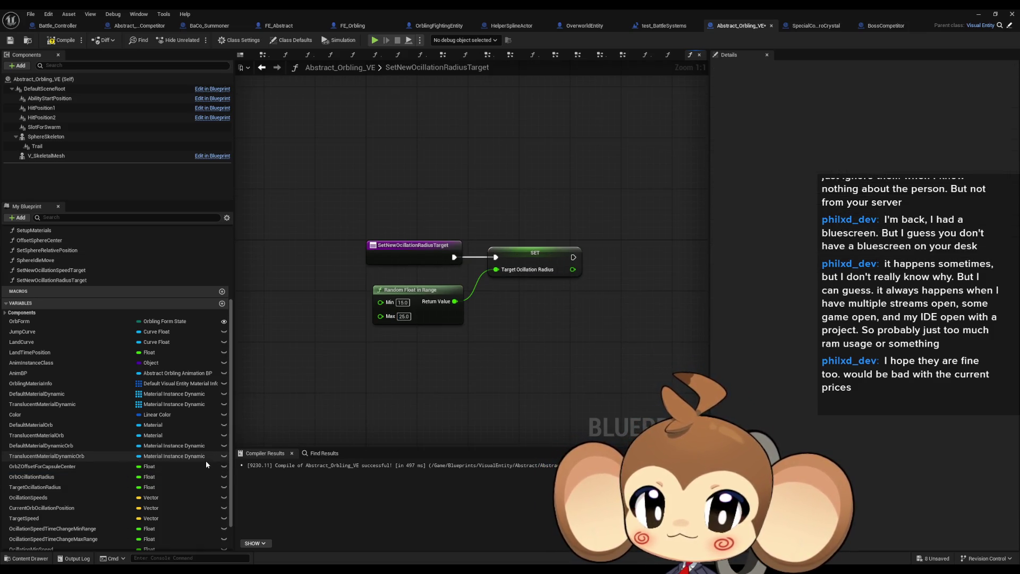
drag(489, 264, 521, 268)
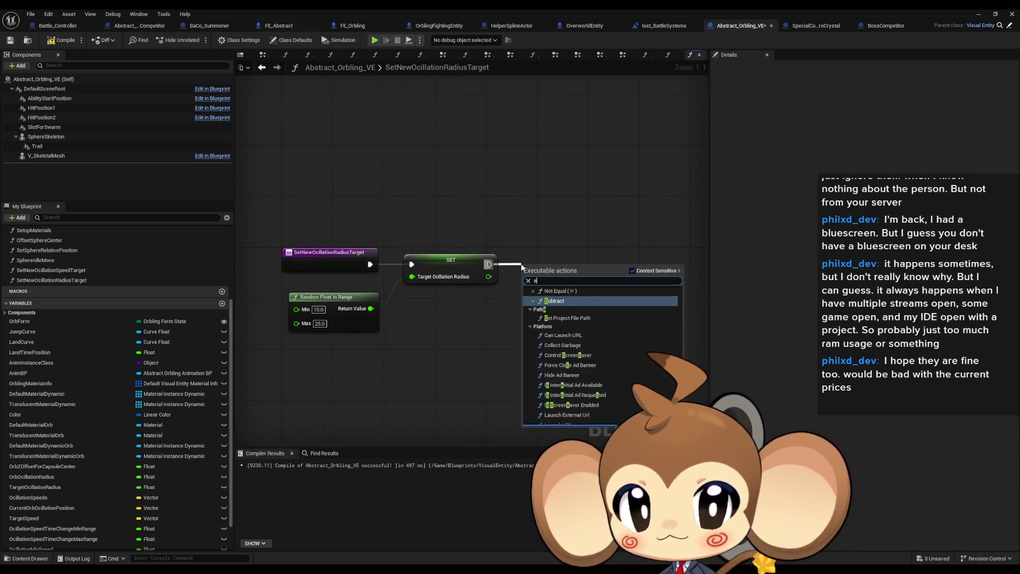
text(set timer)
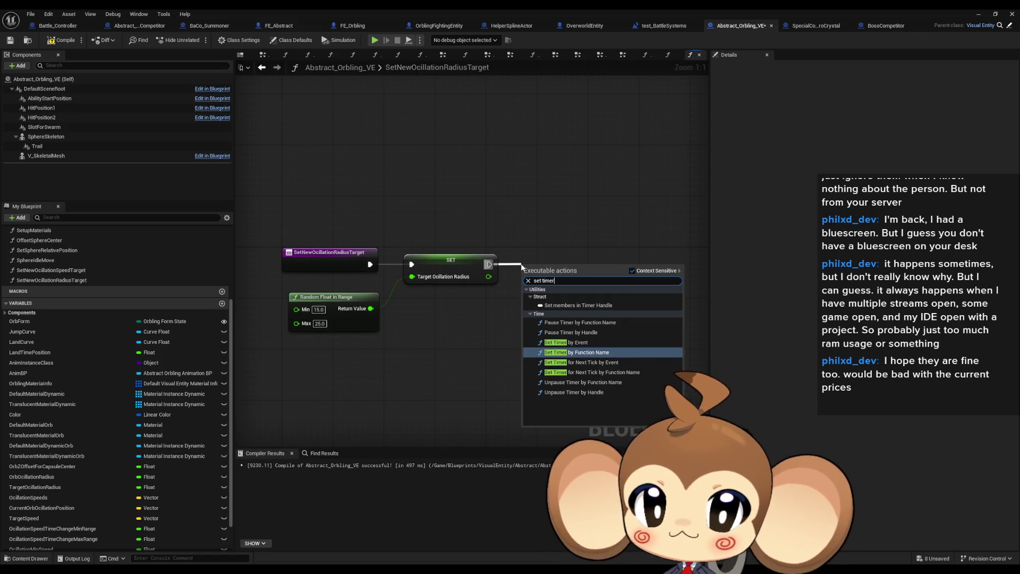
key(Up)
key(Return)
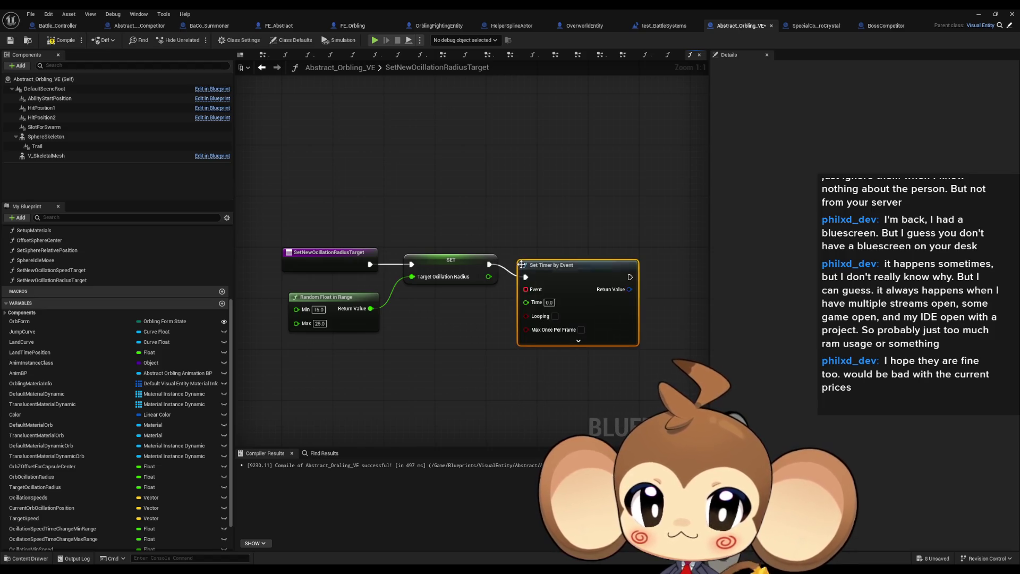
drag(526, 265, 532, 252)
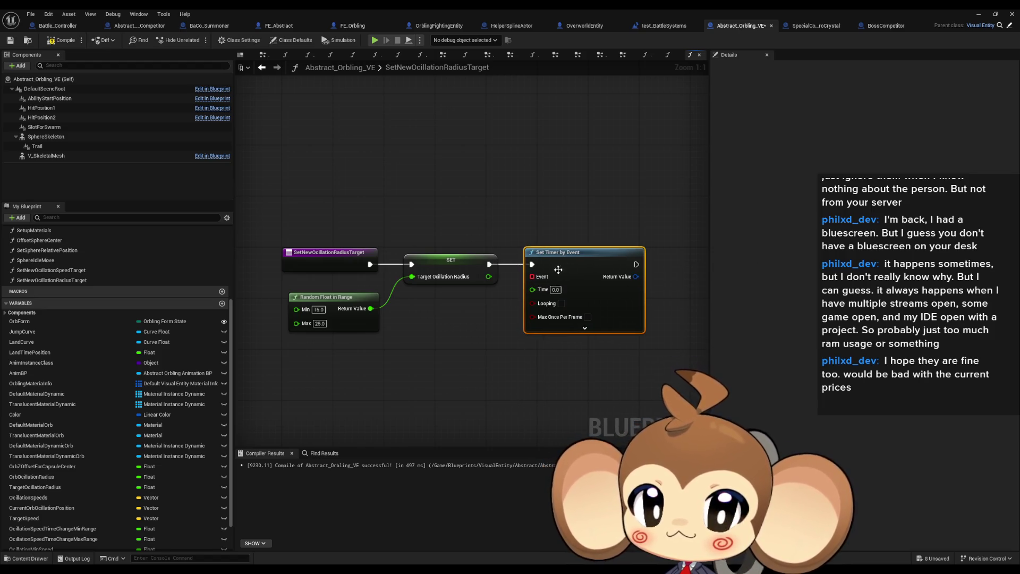
click(425, 383)
double_click(53, 269)
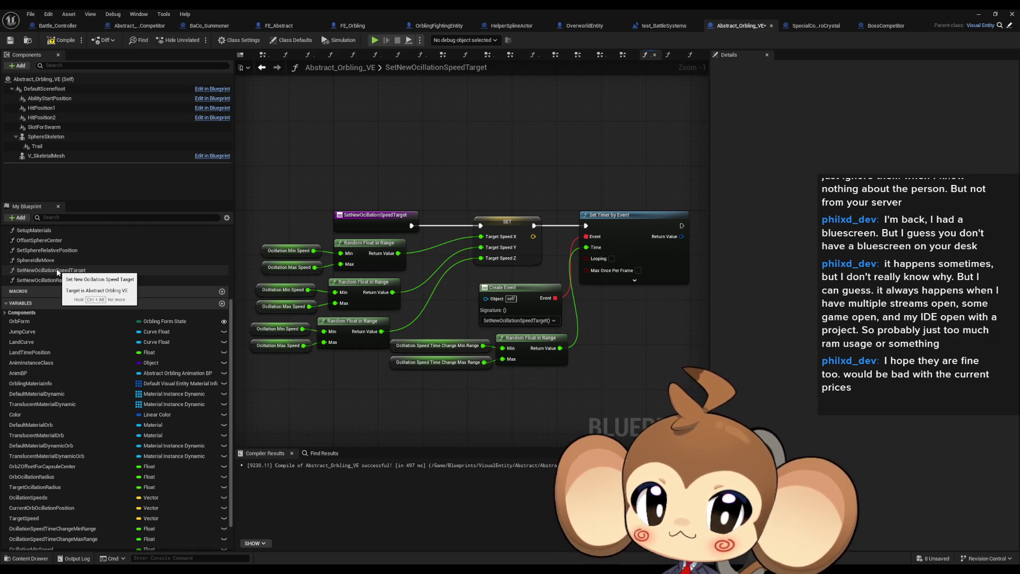
Rename the speed range variables to OcillationTimeChangeMinRange and OcillationTimeChangeMaxRange
scroll(67, 457, down, 2)
click(85, 491)
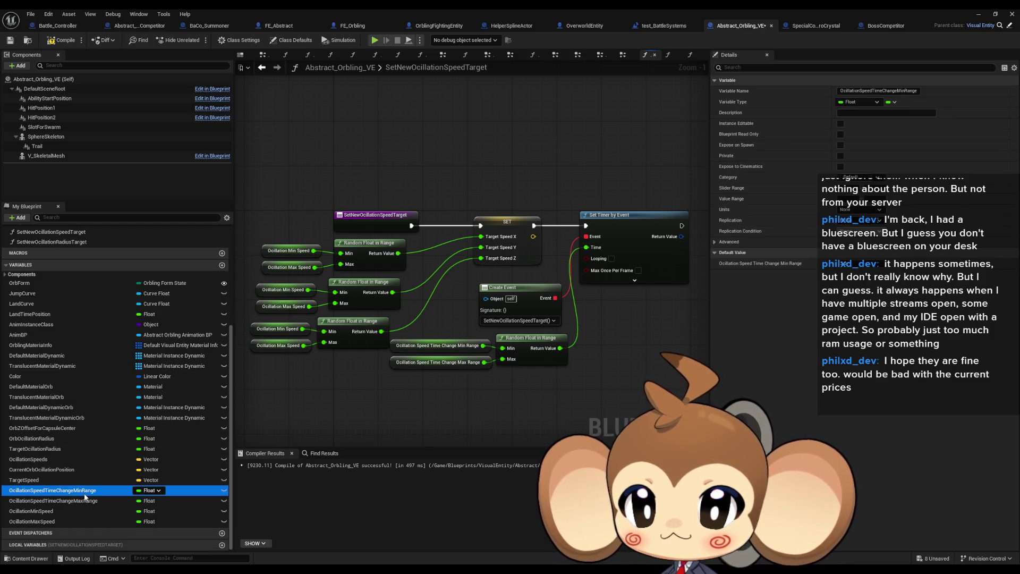
click(85, 496)
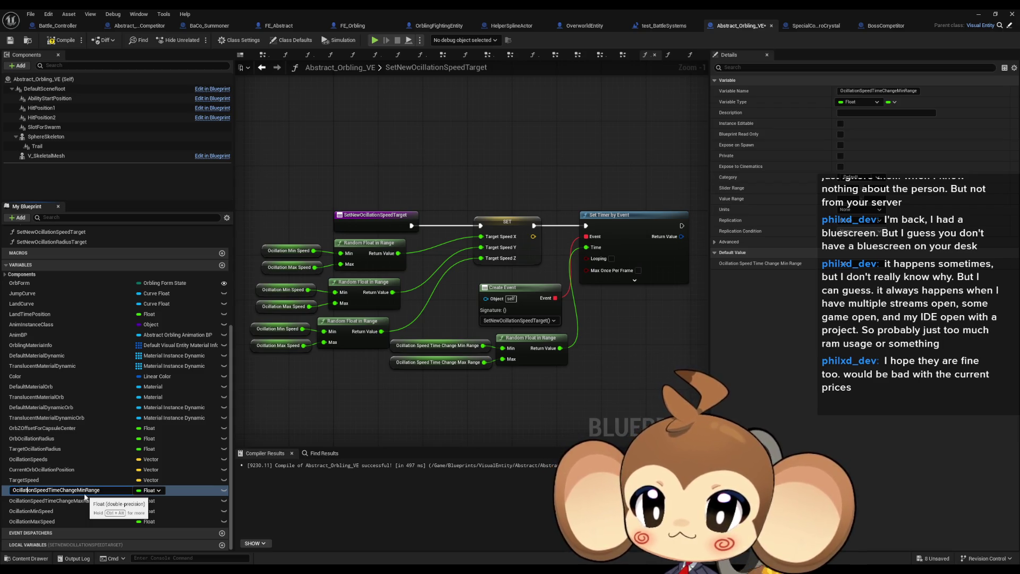
key(Delete)
key(Delete)
key(Delete)
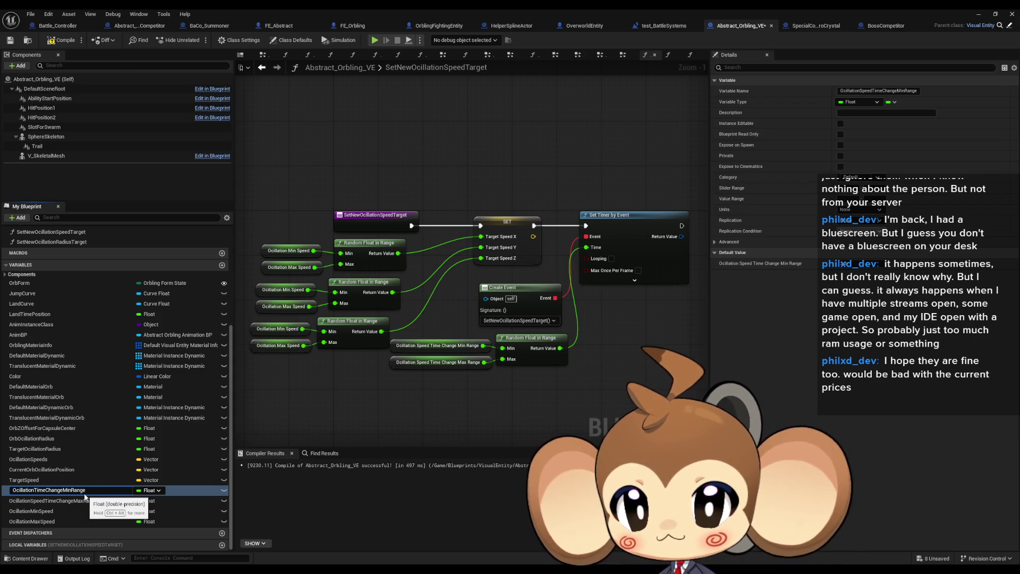
key(Return)
key(Down)
key(F2)
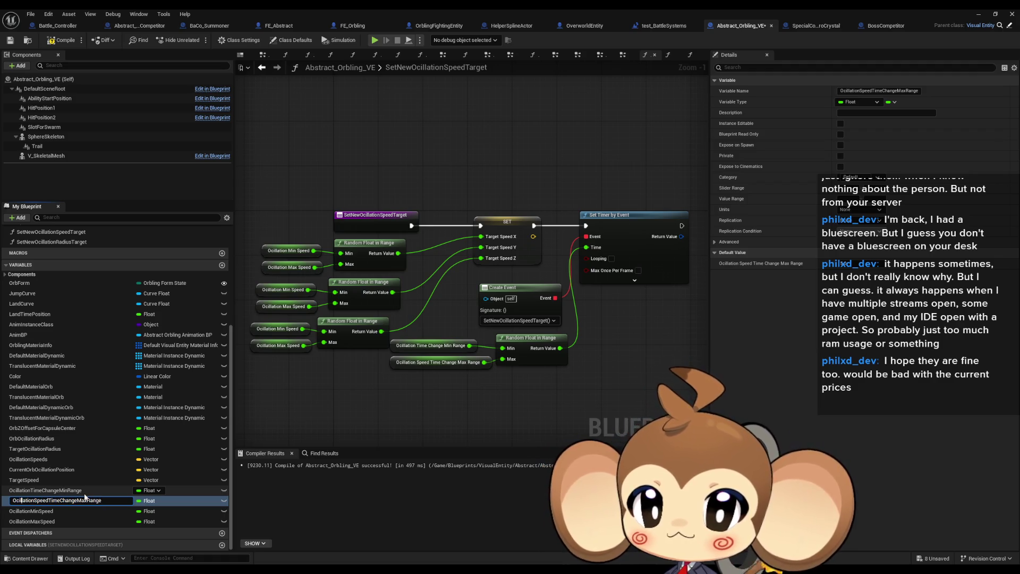
key(Delete)
key(Delete)
key(Delete)
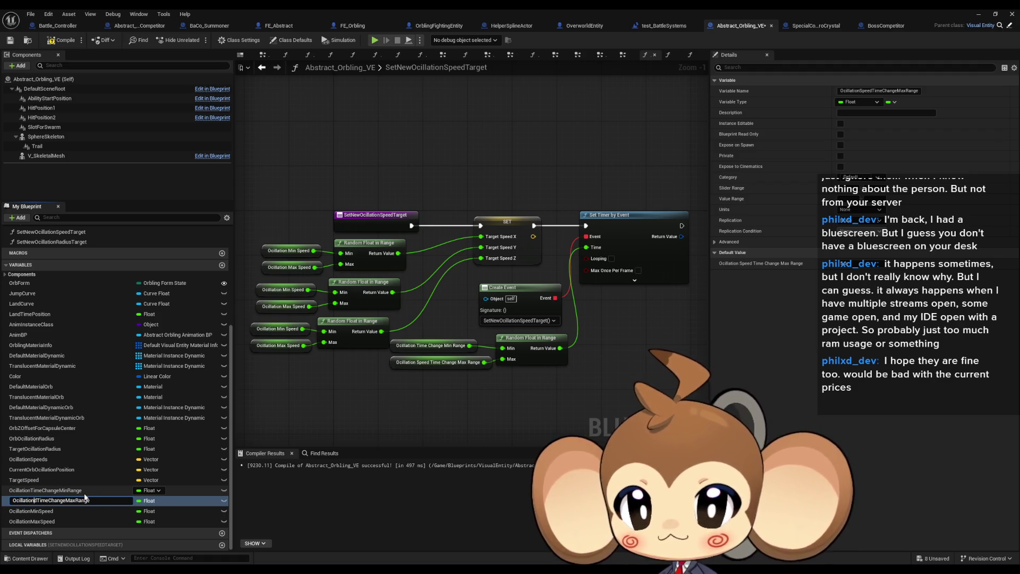
key(Return)
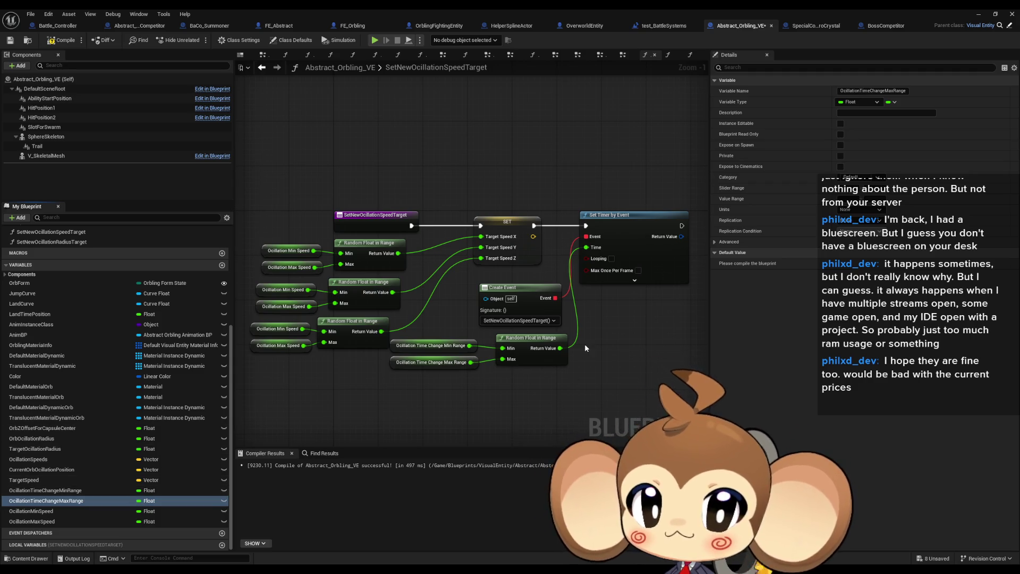
Select the timer, Create Event and range nodes, then return to SetNewOcillationRadiusTarget
drag(585, 343, 530, 346)
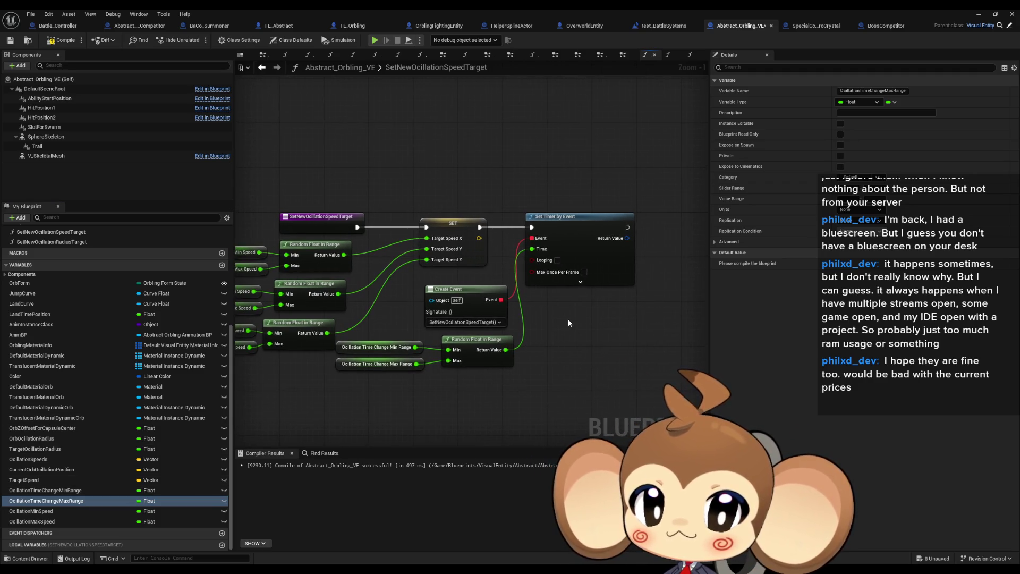
scroll(90, 345, up, 3)
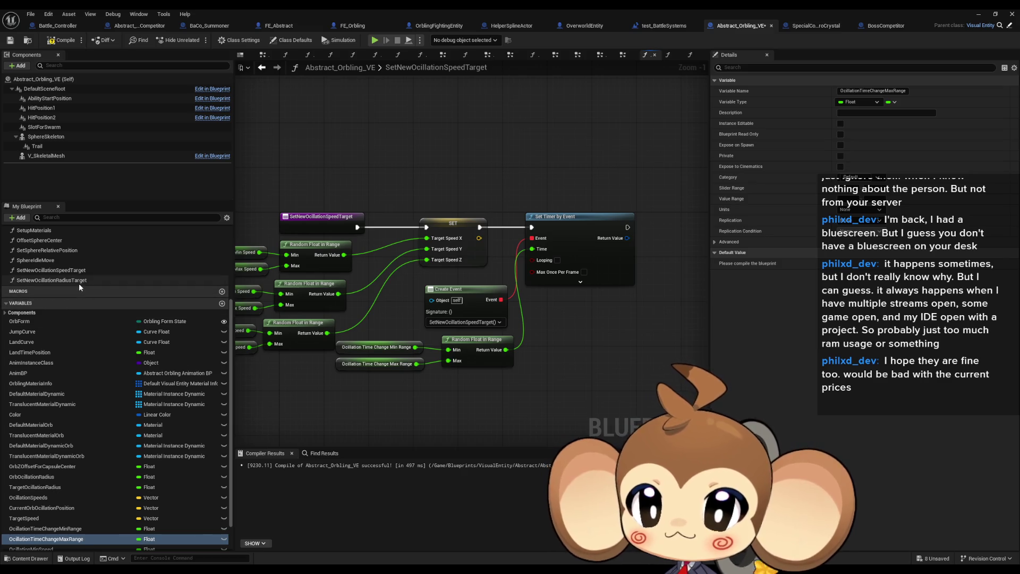
mouse_move(348, 277)
mouse_down()
mouse_move(490, 384)
mouse_move(534, 385)
mouse_up()
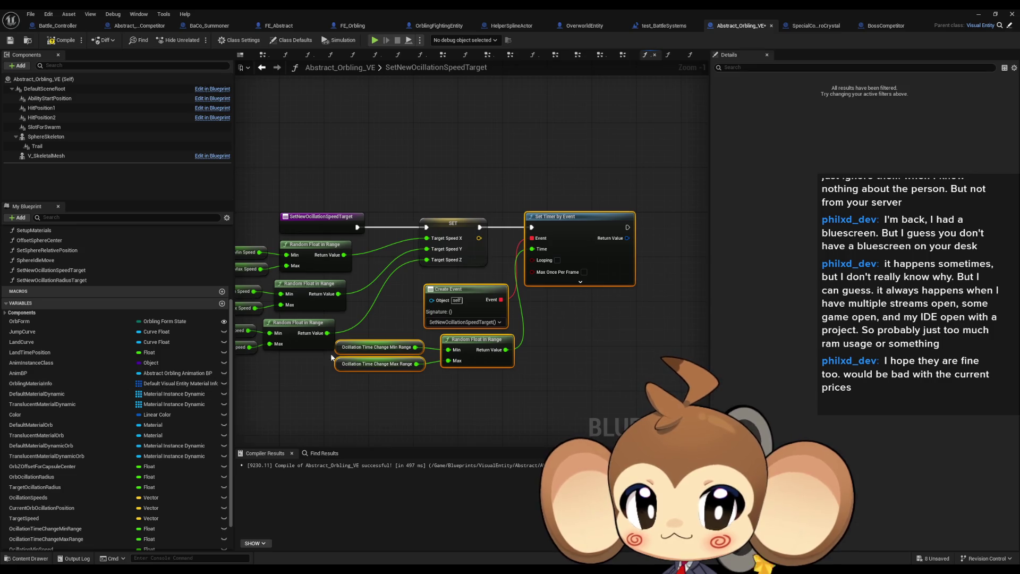
double_click(117, 280)
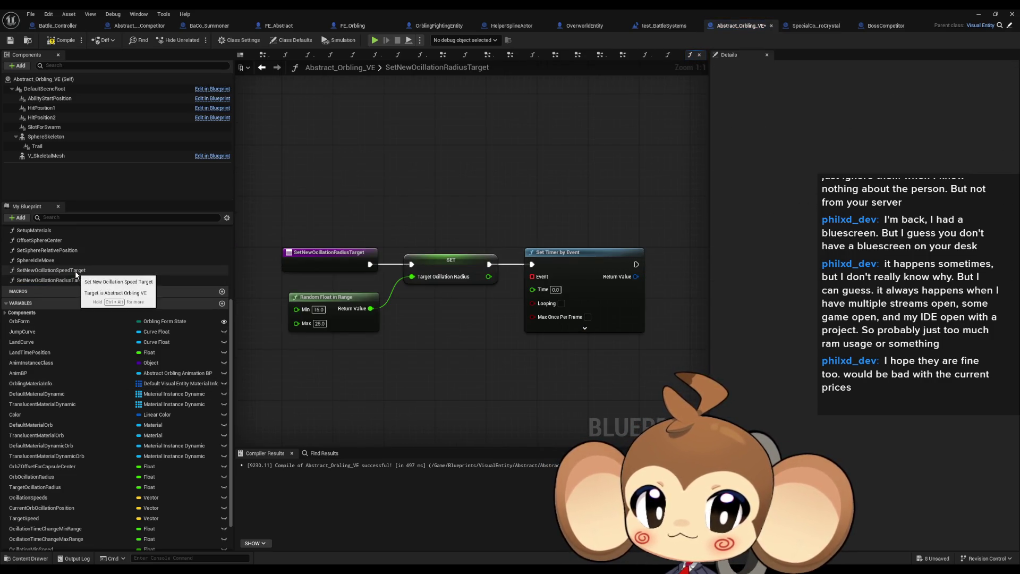
Paste the timer nodes after SET, bind Create Event to SetNewOcillationRadiusTarget, and remove the empty timer
key(ctrl+v)
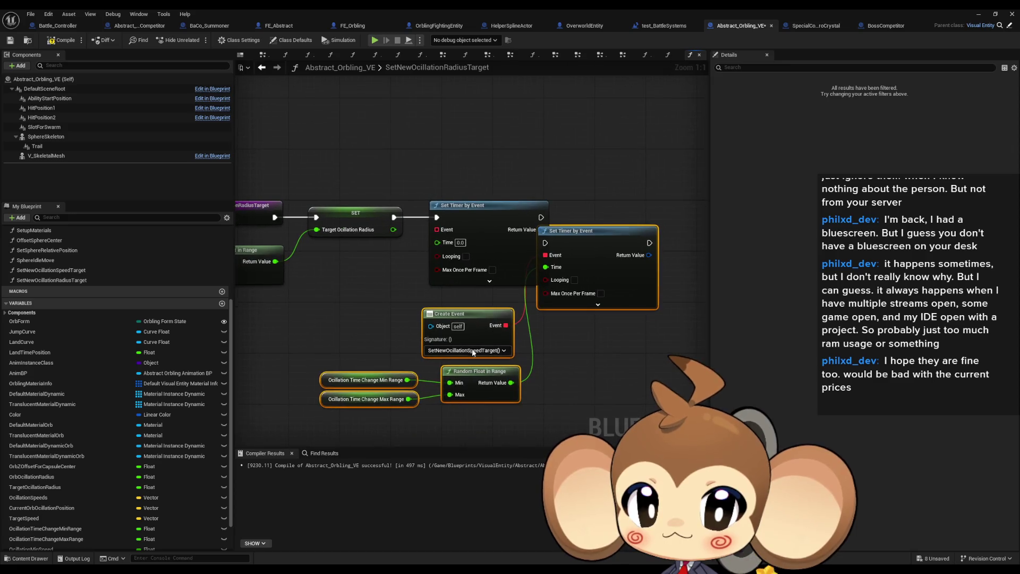
click(469, 351)
scroll(476, 409, down, 3)
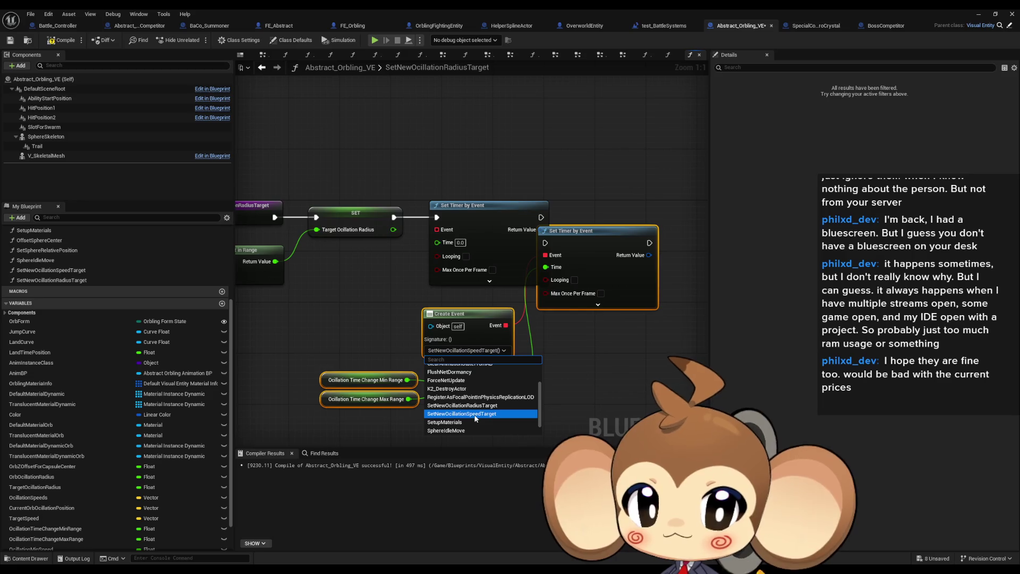
click(462, 405)
drag(545, 243, 394, 217)
click(479, 205)
key(Delete)
drag(371, 285, 526, 409)
drag(476, 313, 368, 262)
drag(590, 236, 468, 212)
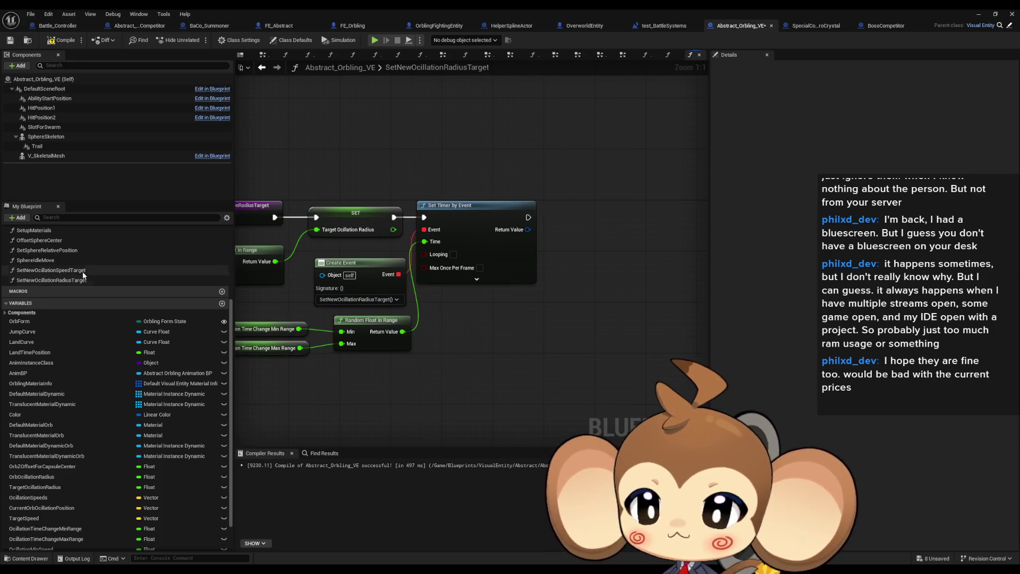
scroll(85, 274, up, 3)
In InitializeVisualEntity, call SetNewOcillationRadiusTarget after the speed-target call, then compile and save
double_click(56, 285)
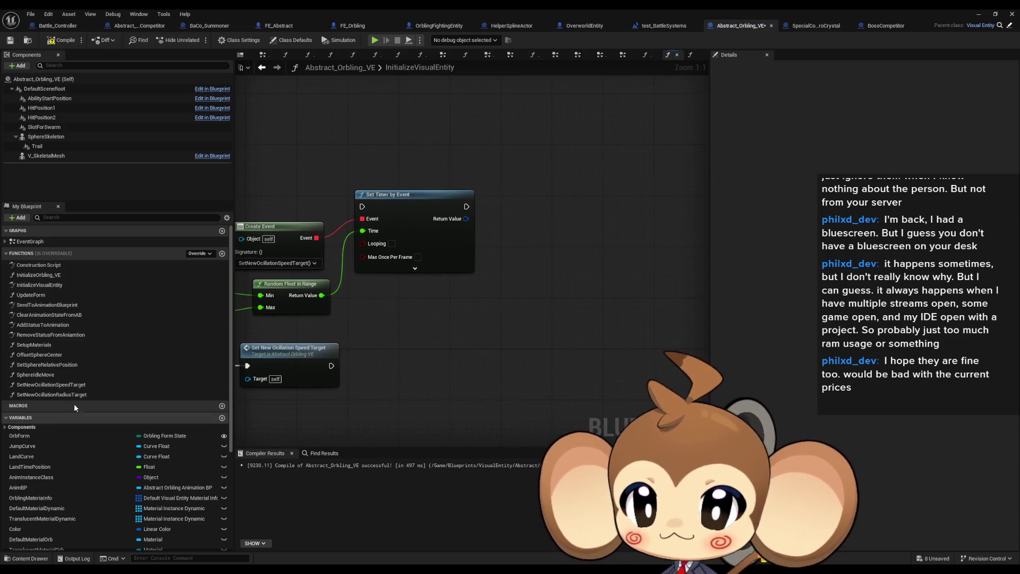
mouse_move(359, 335)
mouse_down()
mouse_move(586, 349)
mouse_move(515, 345)
mouse_up()
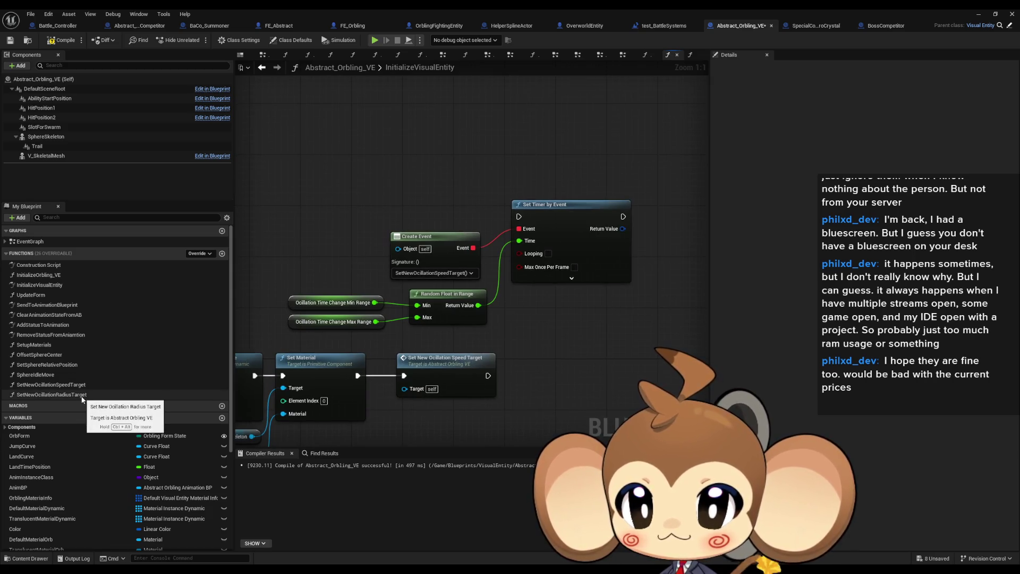
drag(83, 398, 554, 375)
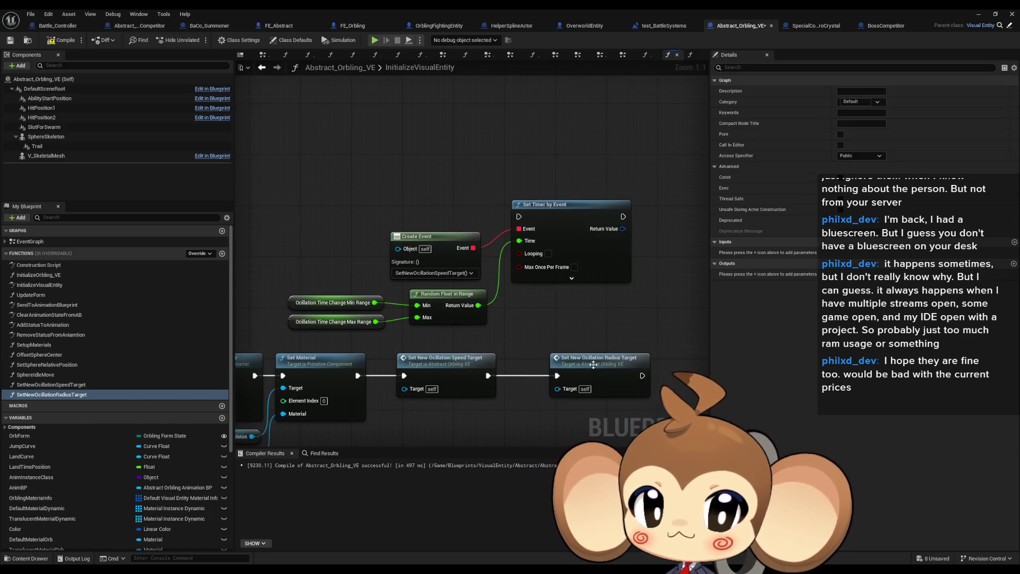
drag(585, 358, 547, 358)
click(225, 74)
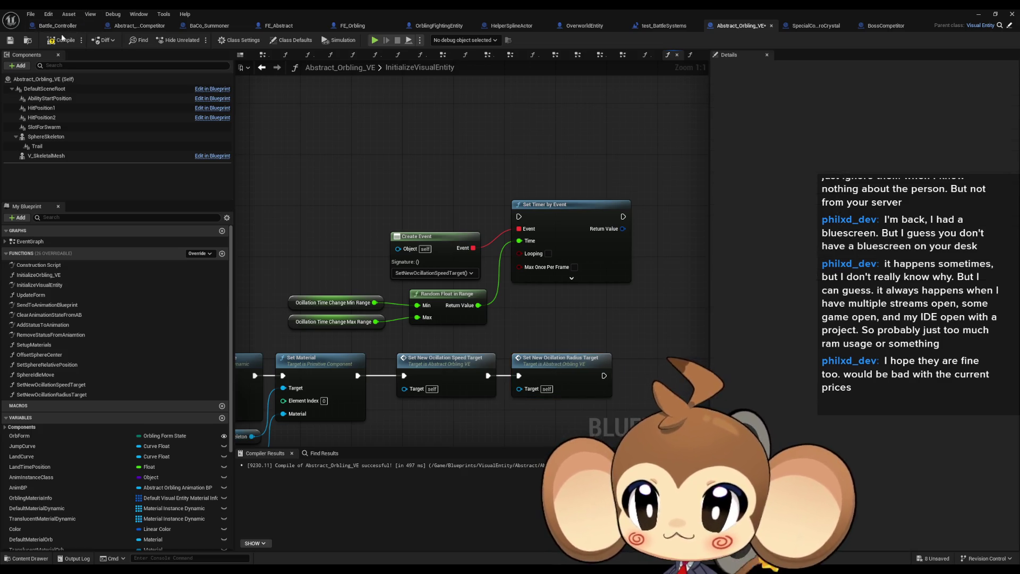
key(ctrl+s)
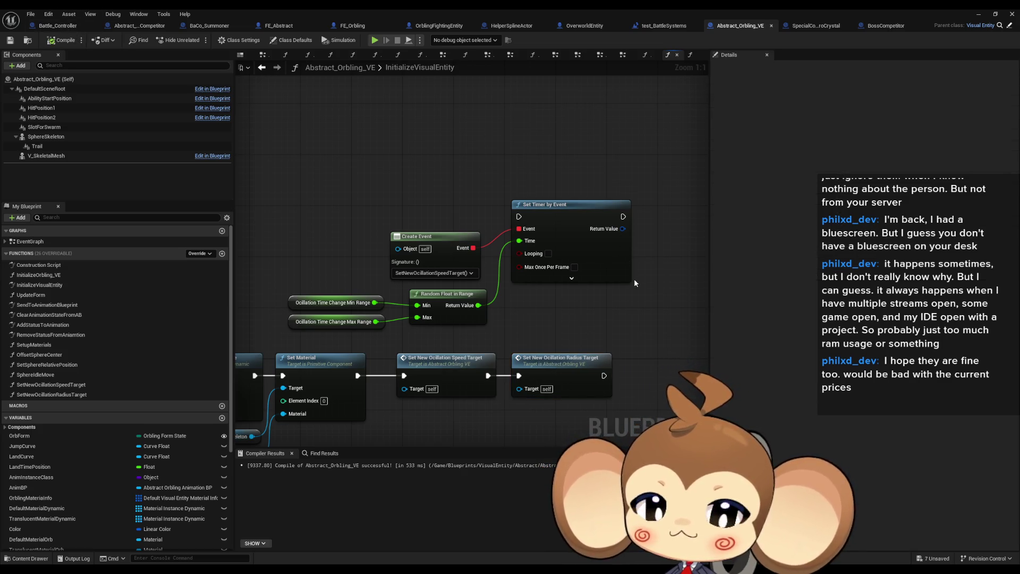
click(977, 15)
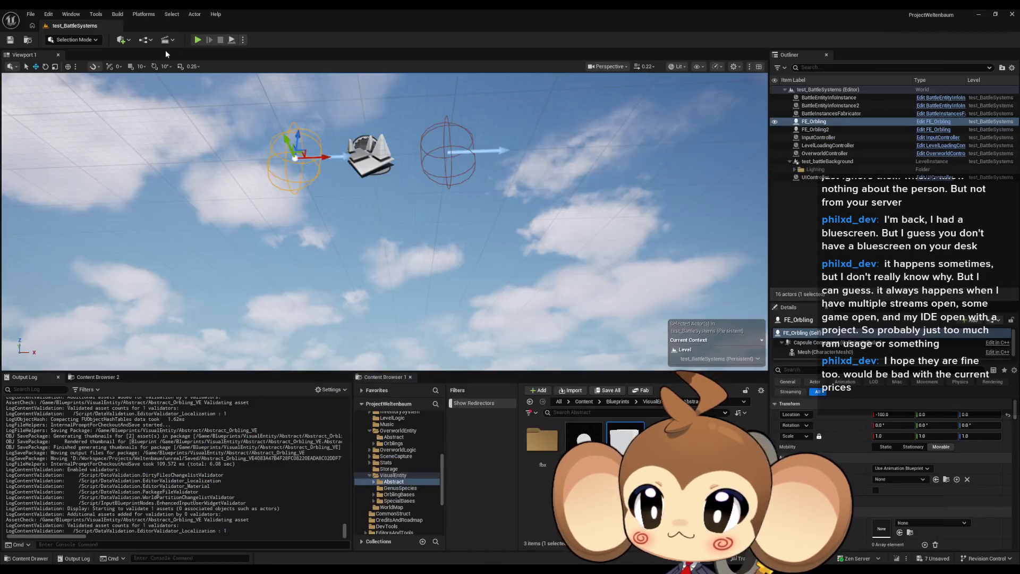
click(198, 40)
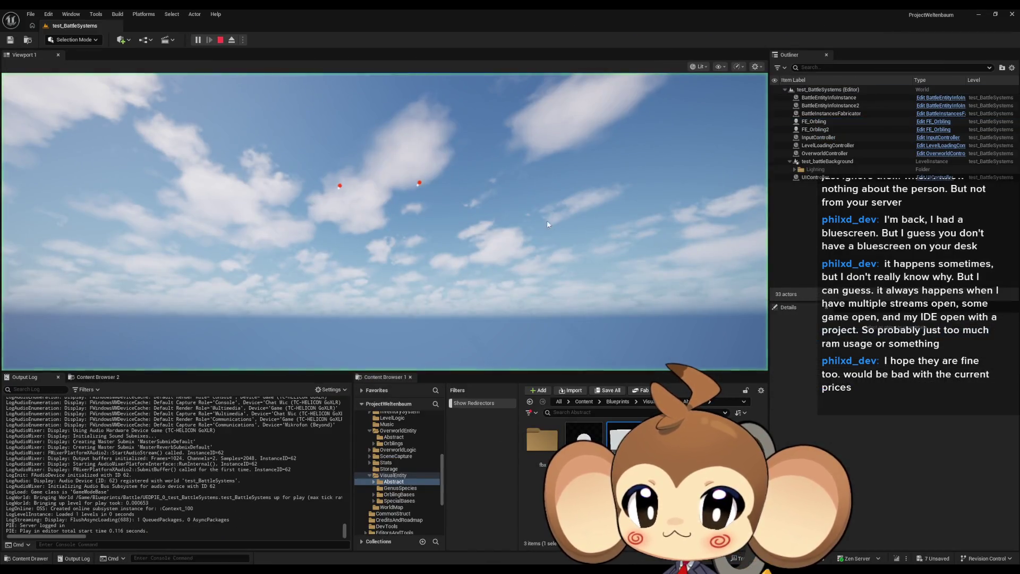
click(449, 267)
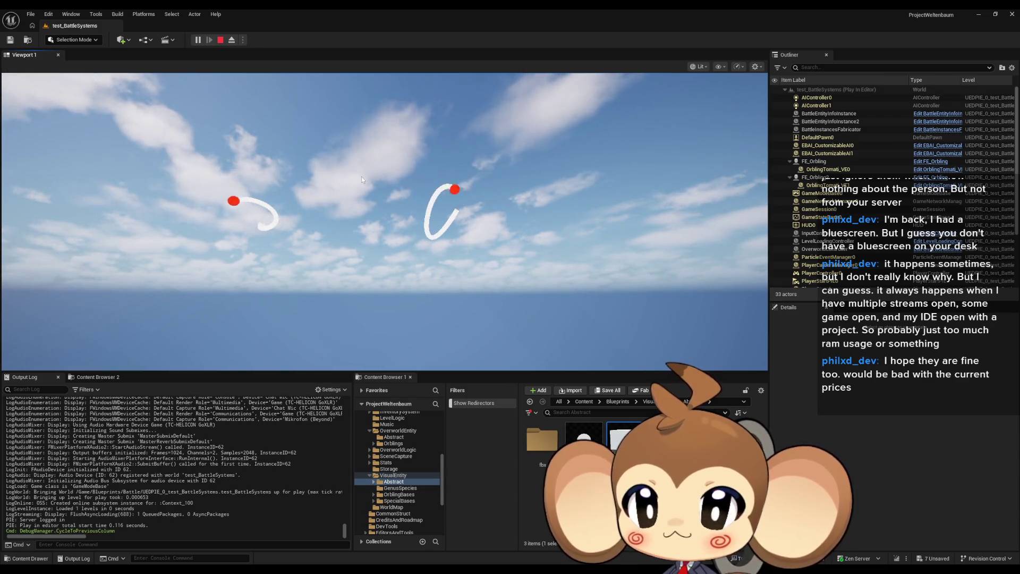
click(220, 40)
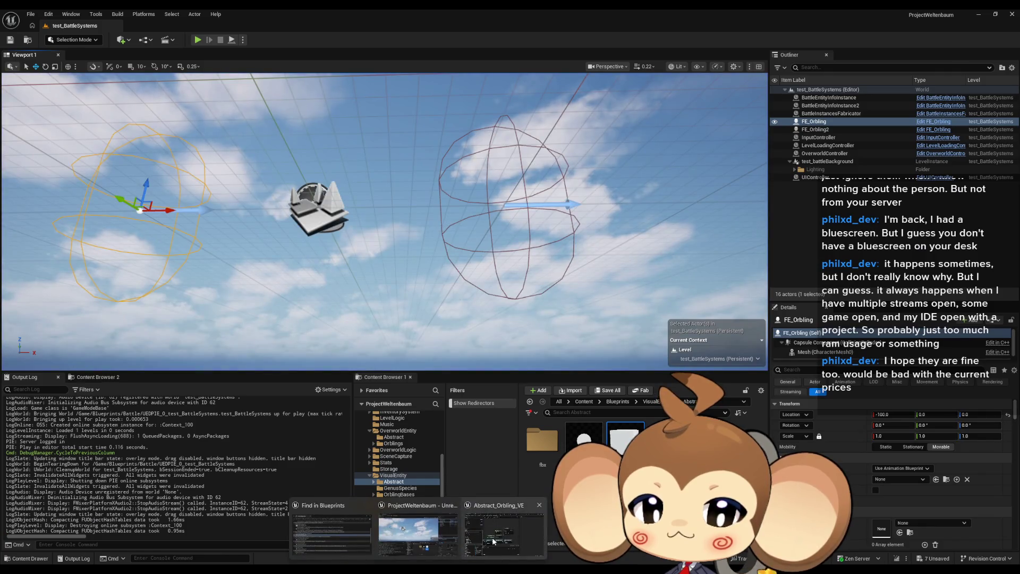
In the EventGraph, place getters for TargetOcillationRadius and OrbOcillationRadius
double_click(625, 441)
double_click(32, 242)
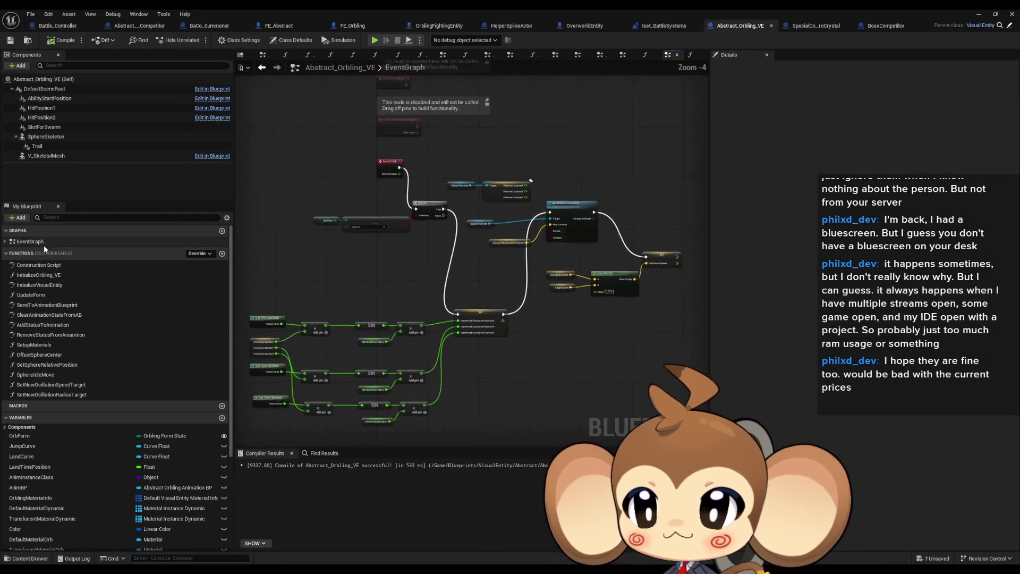
scroll(547, 300, down, 2)
scroll(107, 468, down, 3)
scroll(108, 472, down, 3)
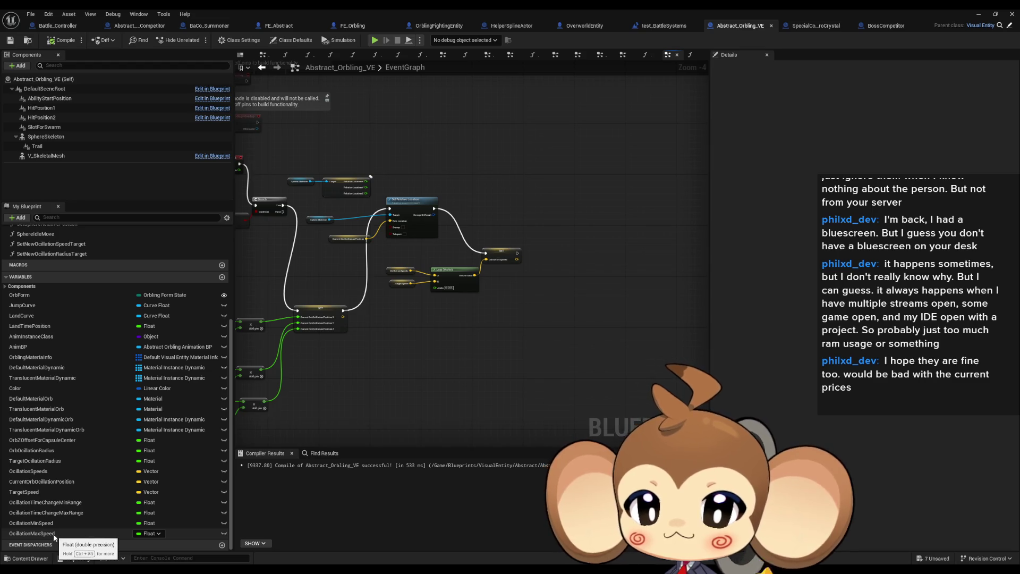
mouse_move(53, 460)
mouse_down()
mouse_move(106, 462)
mouse_move(381, 397)
mouse_move(546, 314)
mouse_up()
click(564, 329)
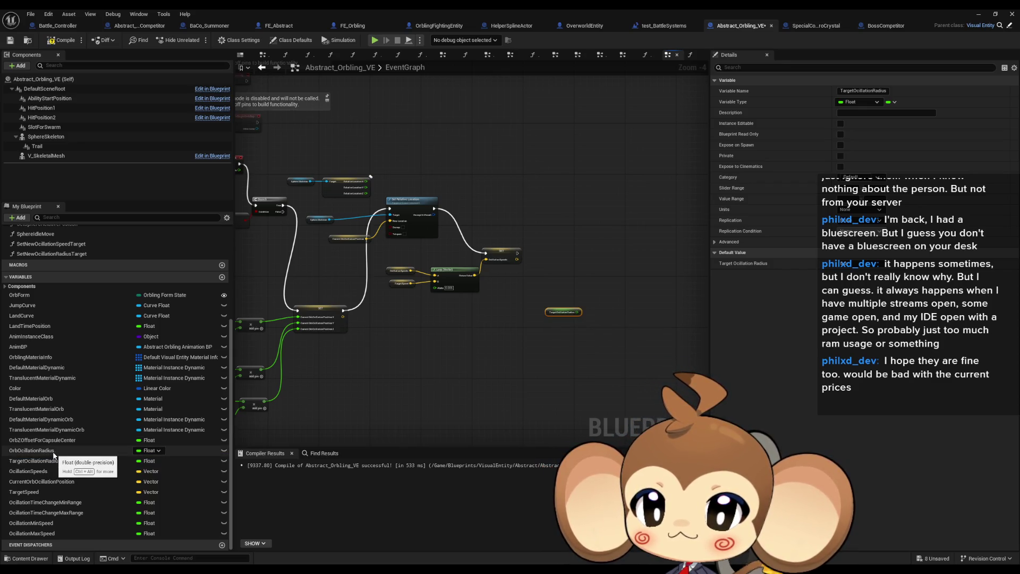
mouse_move(53, 455)
mouse_down()
mouse_move(302, 416)
mouse_move(519, 281)
mouse_move(552, 302)
mouse_up()
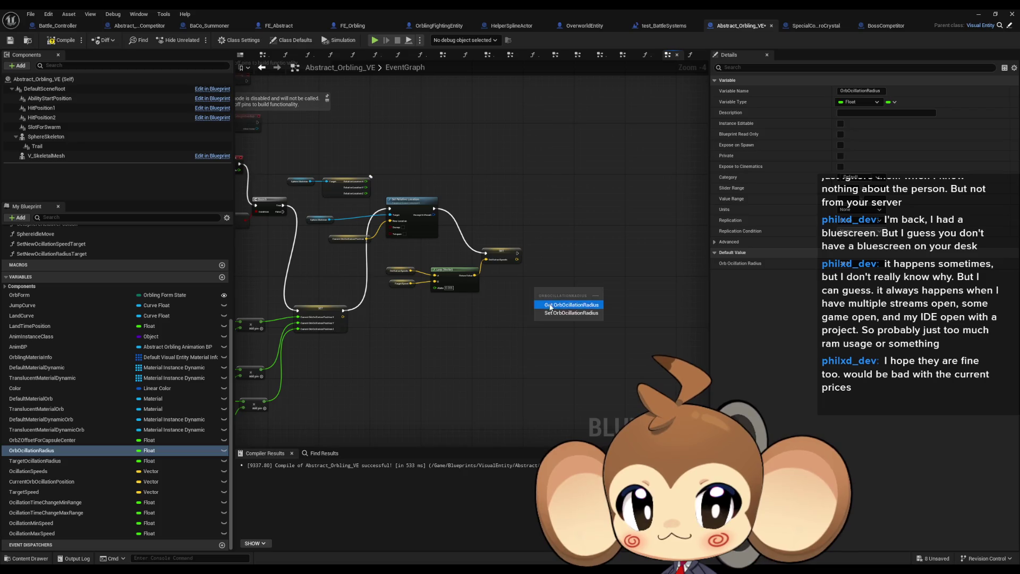
click(550, 304)
Set Orb Ocillation Radius from a float Lerp toward Target Ocillation Radius with Alpha 0.005
drag(604, 276, 612, 280)
click(619, 297)
scroll(517, 311, up, 3)
text(lerp)
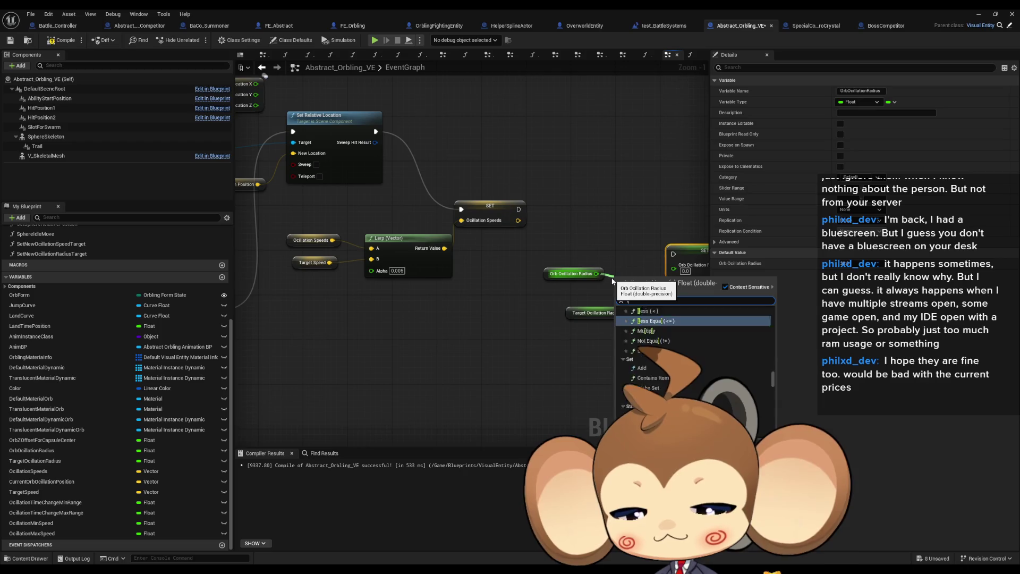
key(Return)
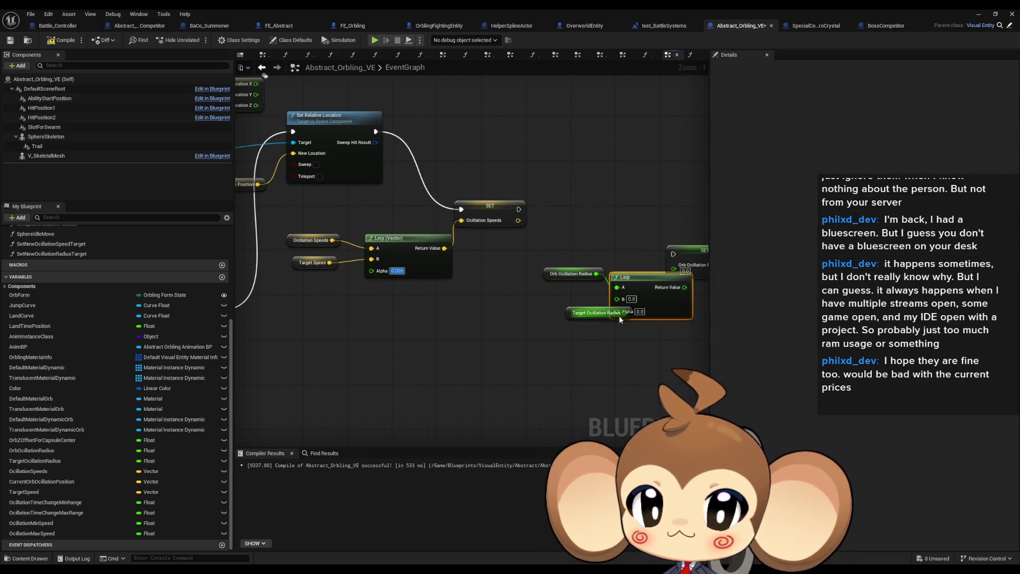
text(0.005)
mouse_move(595, 312)
mouse_down()
mouse_move(549, 313)
mouse_move(618, 299)
mouse_up()
mouse_move(673, 253)
mouse_down()
mouse_move(569, 237)
mouse_move(519, 210)
mouse_up()
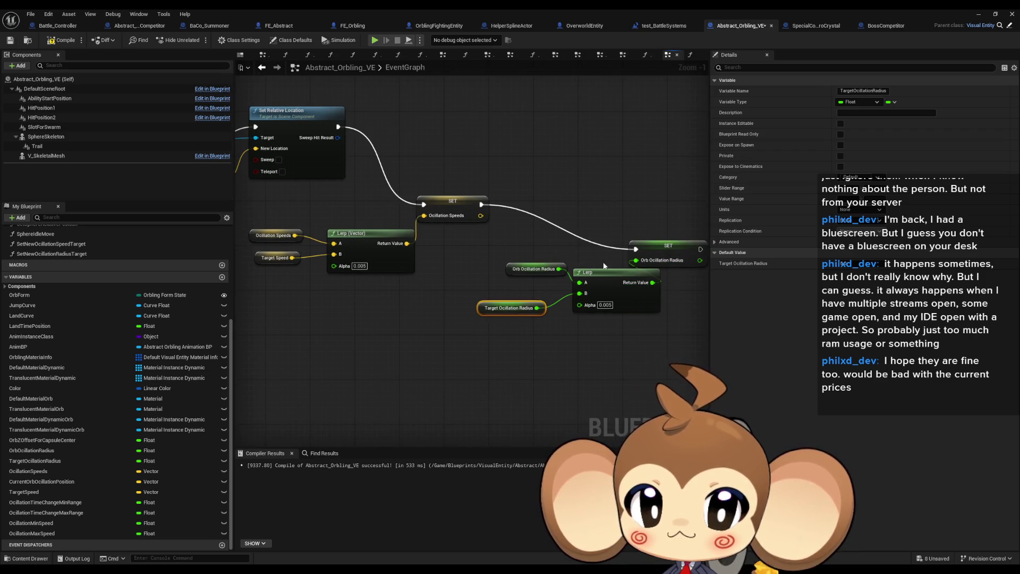
mouse_move(530, 270)
mouse_down()
mouse_move(478, 318)
mouse_move(407, 314)
mouse_up()
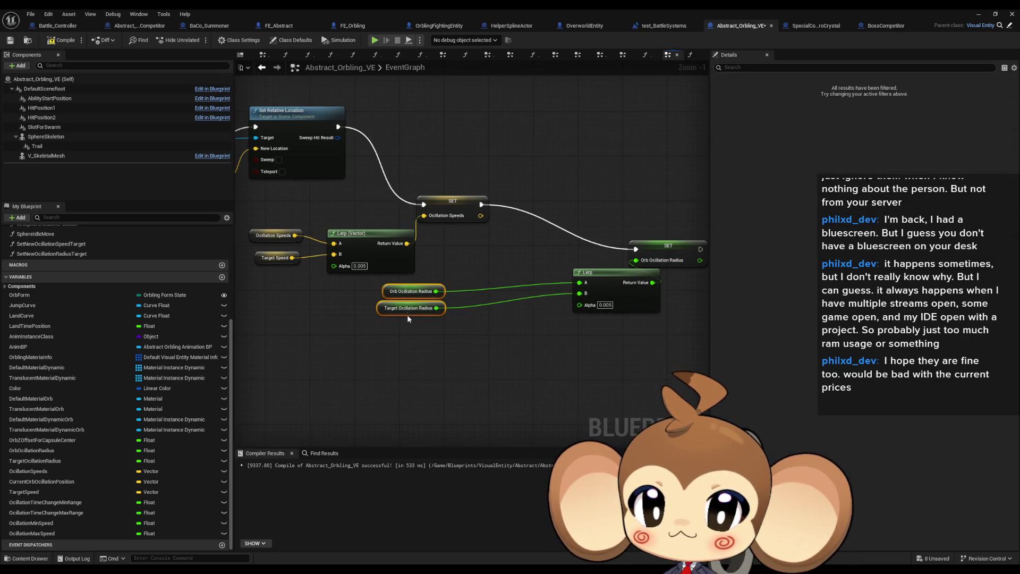
mouse_move(611, 273)
mouse_down()
mouse_move(495, 266)
mouse_move(491, 279)
mouse_up()
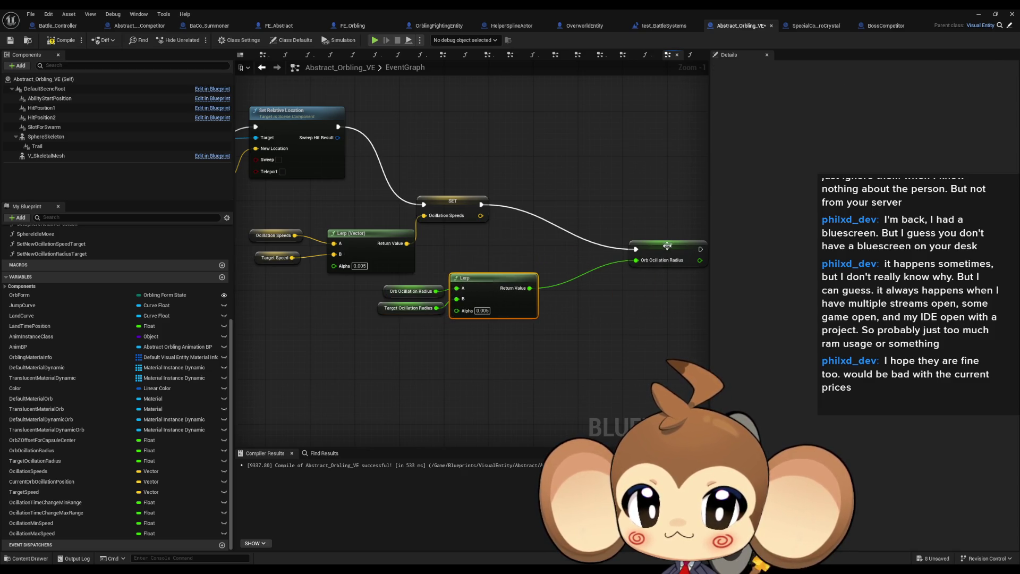
drag(667, 245, 566, 203)
click(978, 15)
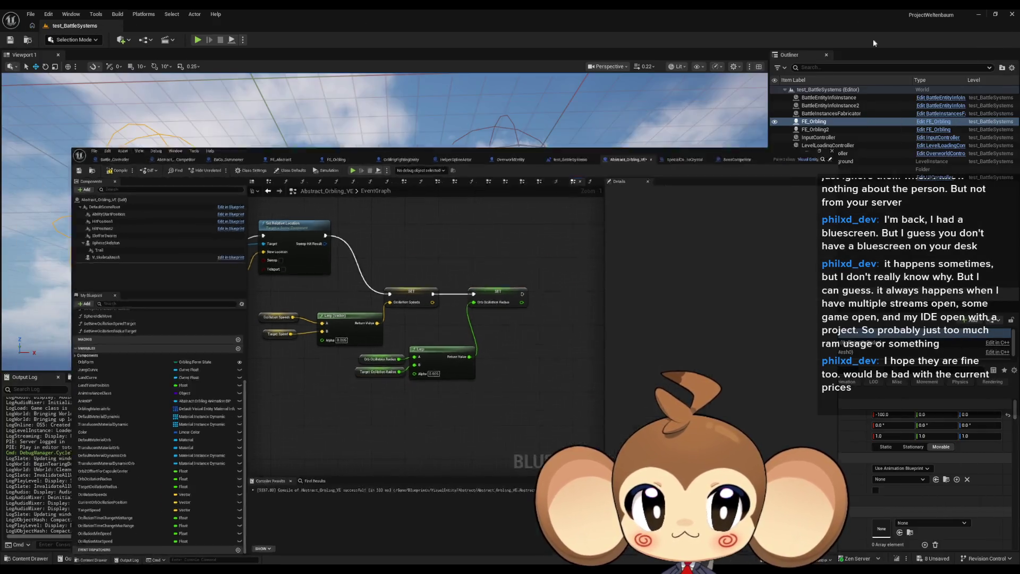
Play-test the orblings' radius smoothing, stop, and bring back the Abstract_Orbling_VE editor
key(alt+p)
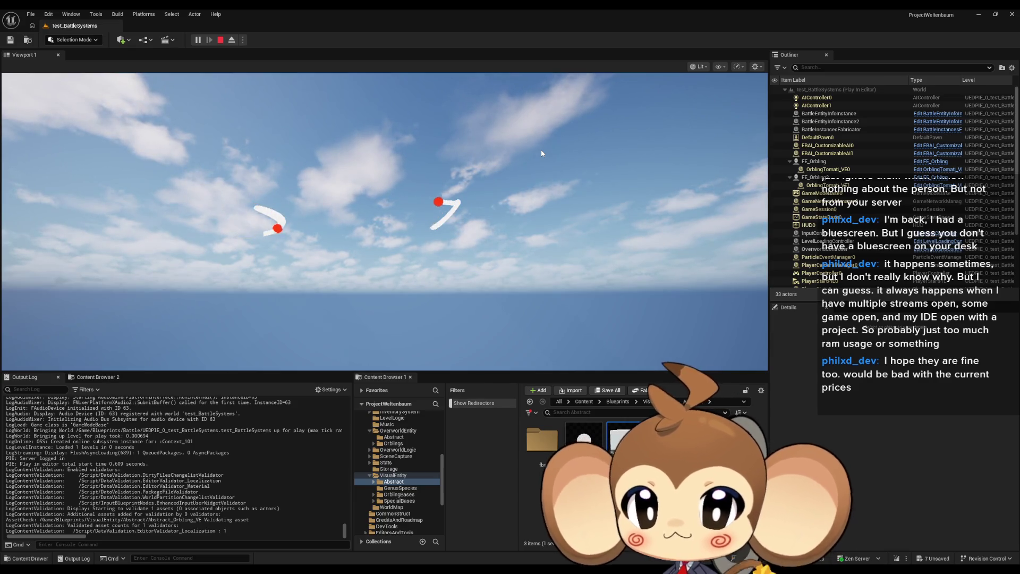
click(220, 39)
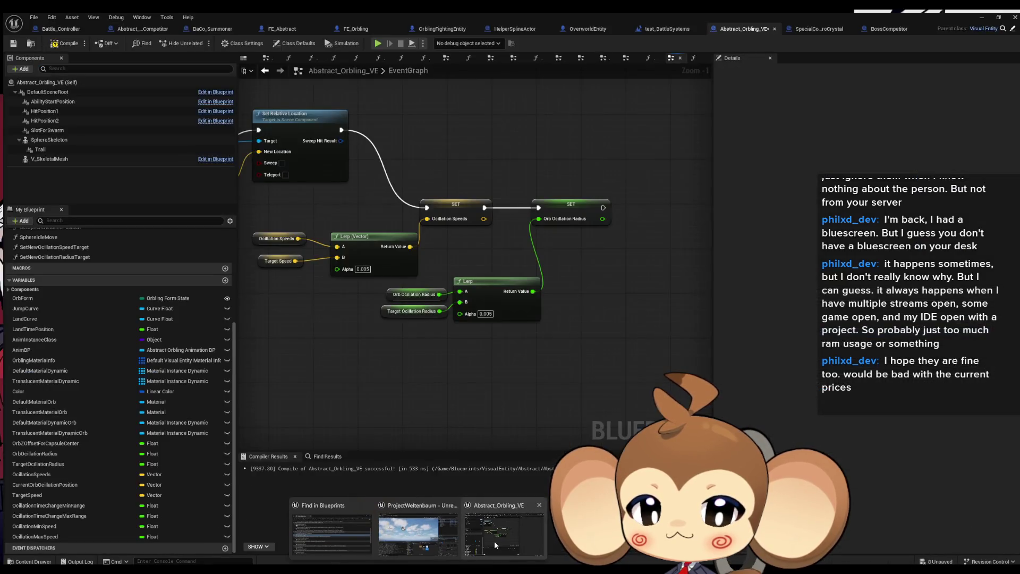
click(494, 541)
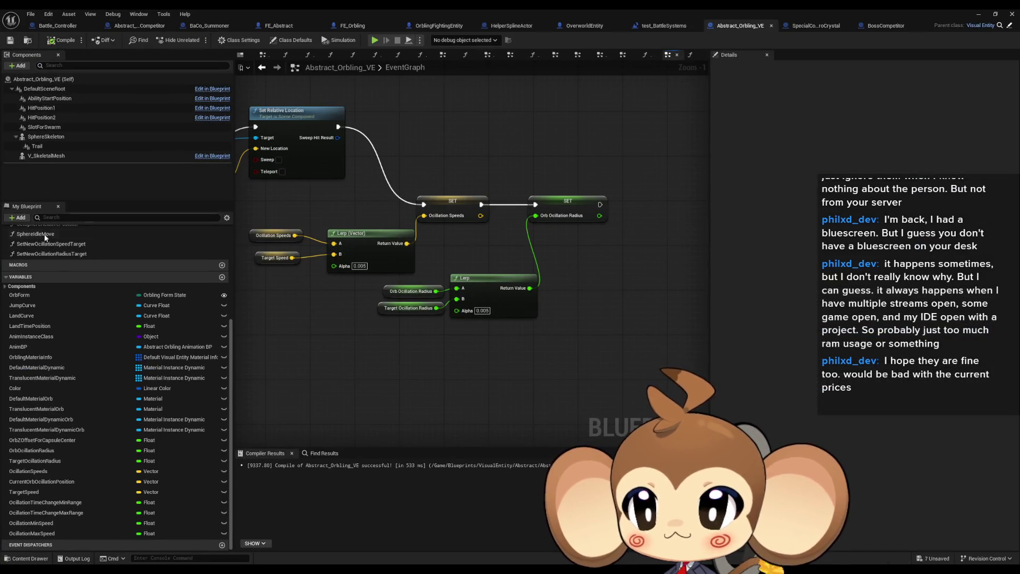
Raise the random radius Max to 100 in SetNewOcillationRadiusTarget and play-test it
double_click(59, 254)
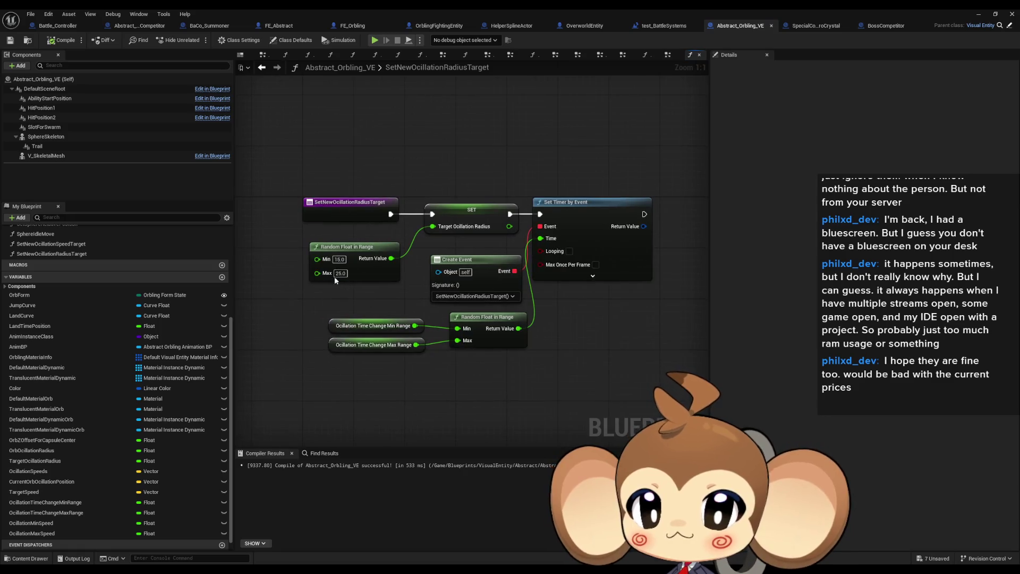
click(341, 273)
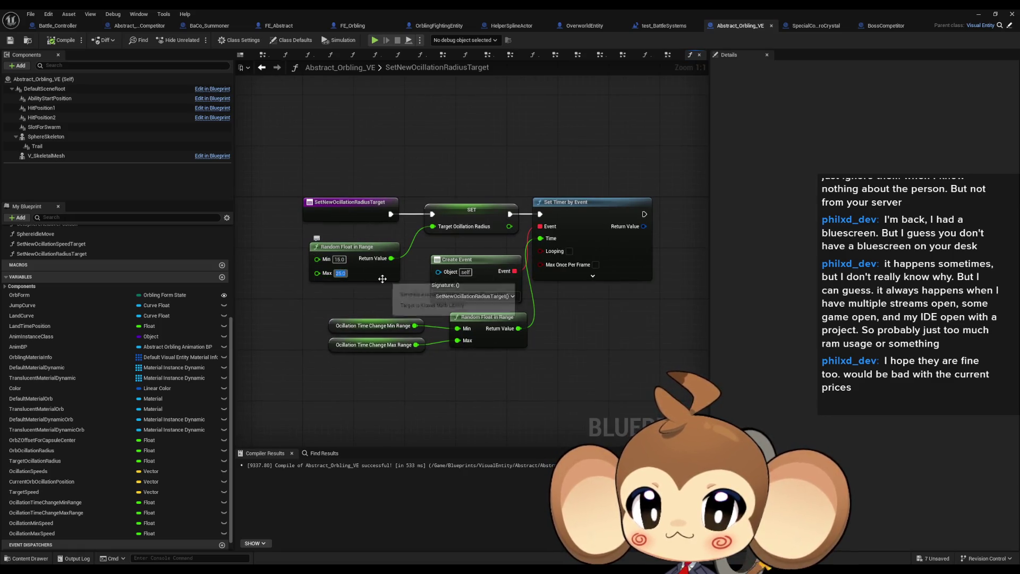
text(100)
key(Return)
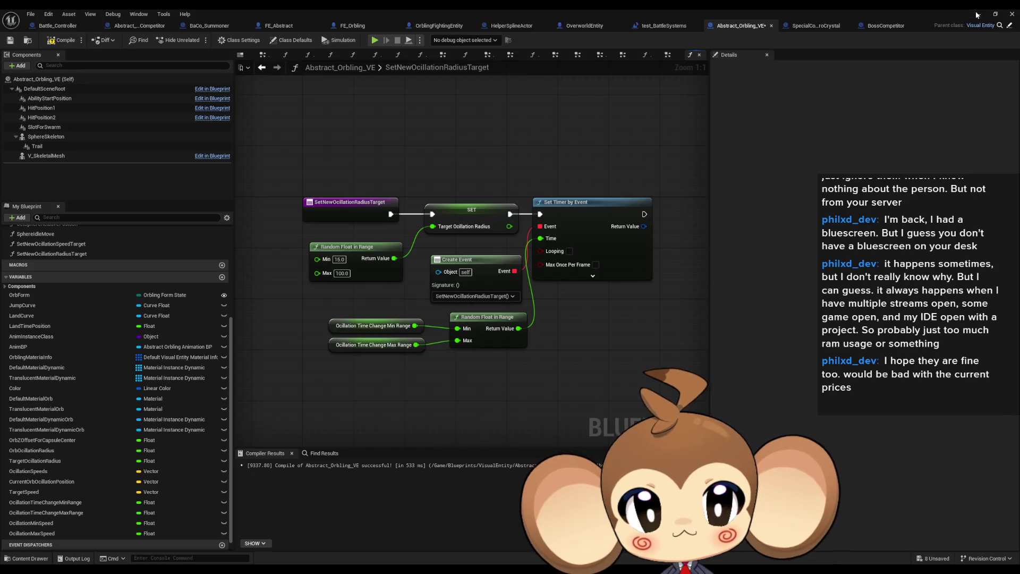
click(979, 14)
key(alt+p)
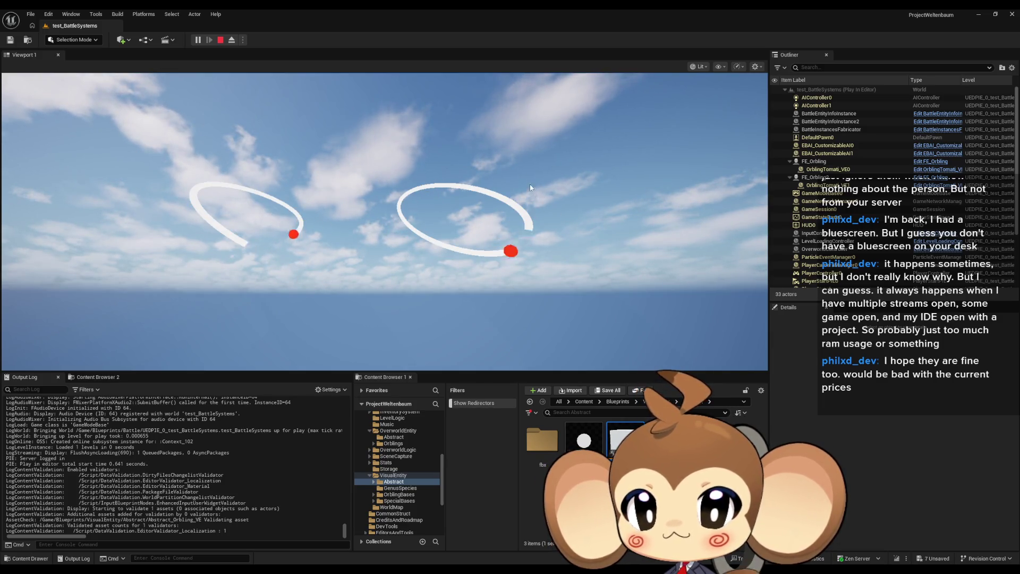
click(220, 40)
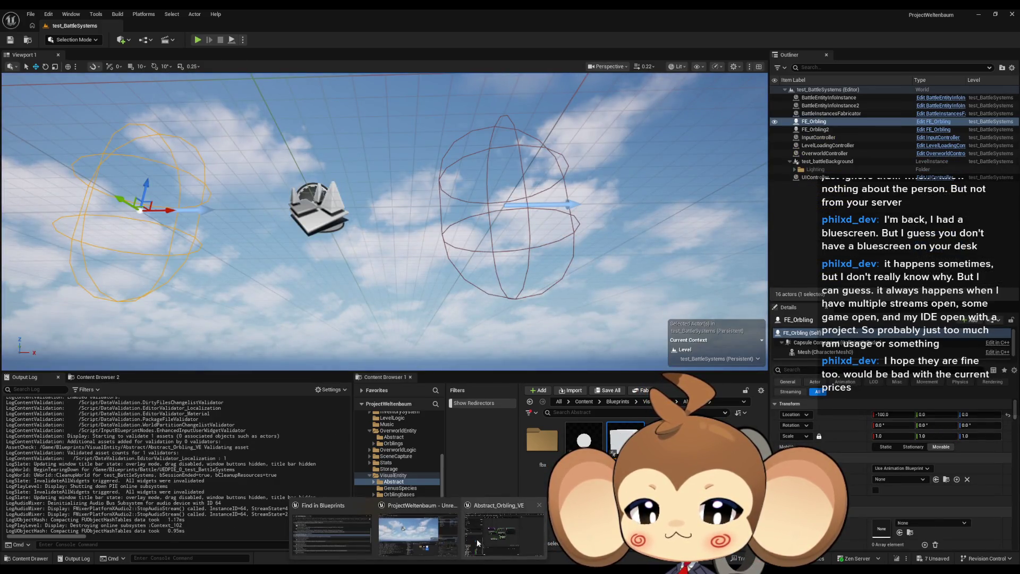
click(477, 539)
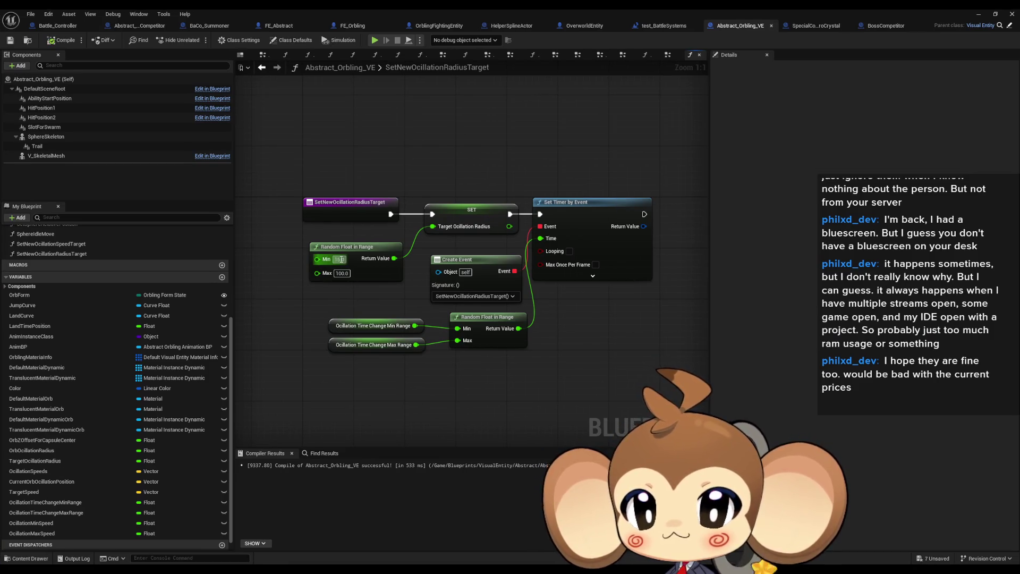
Change the random radius range to 10–30, play-test again, and reopen the function graph
text(10)
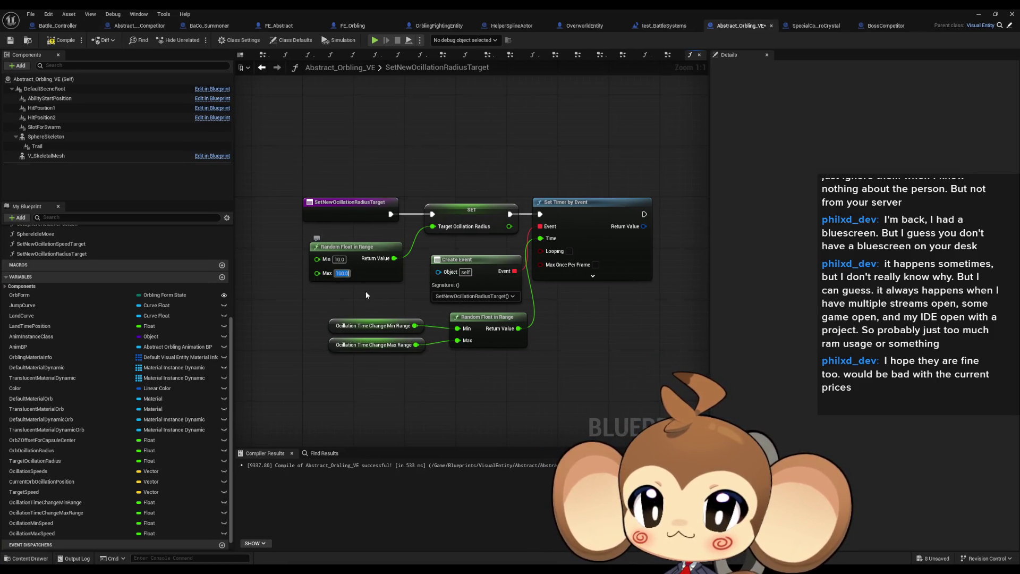
text(30)
key(Return)
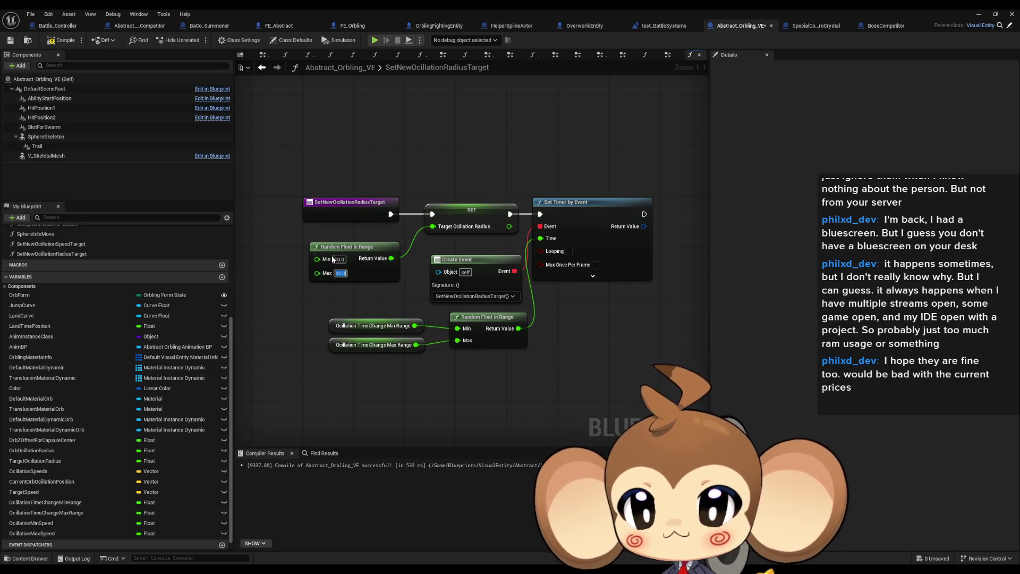
click(333, 259)
text(30)
key(Return)
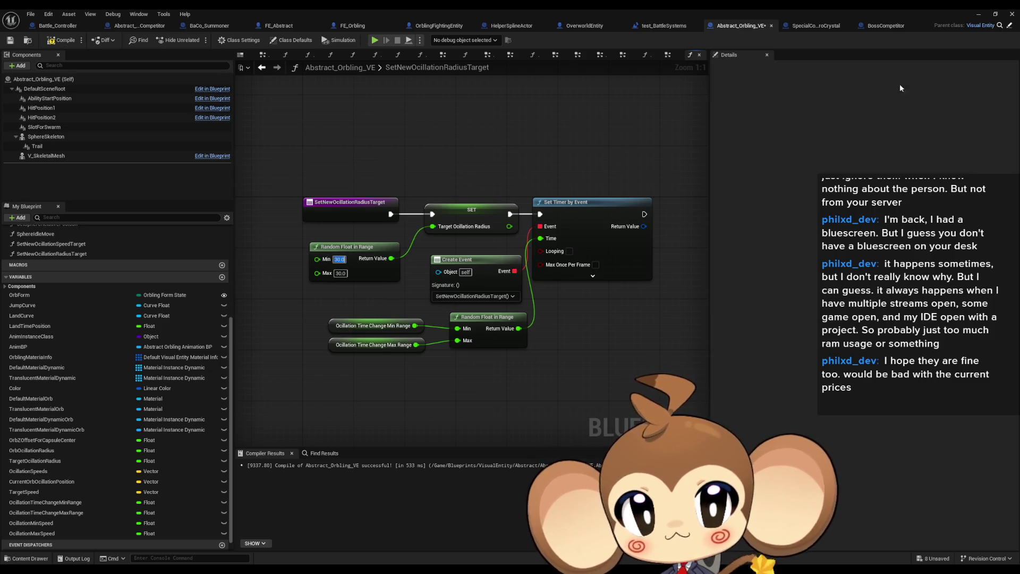
click(664, 25)
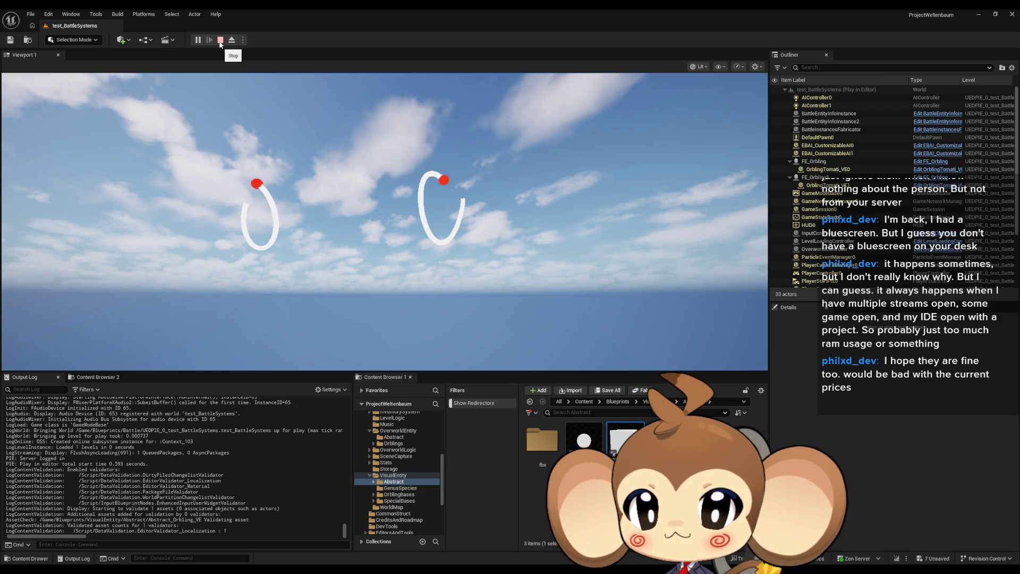
click(220, 41)
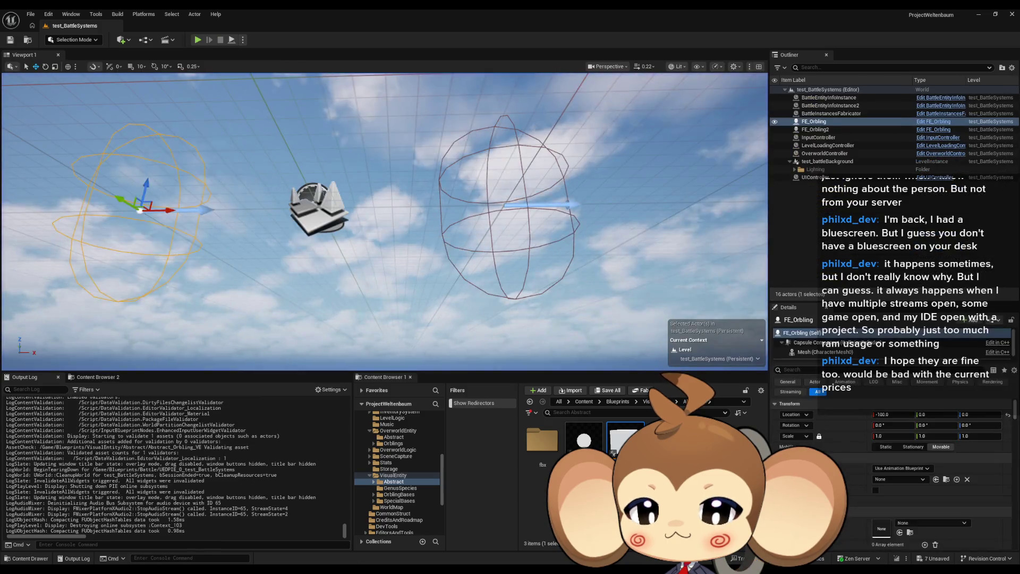
double_click(625, 437)
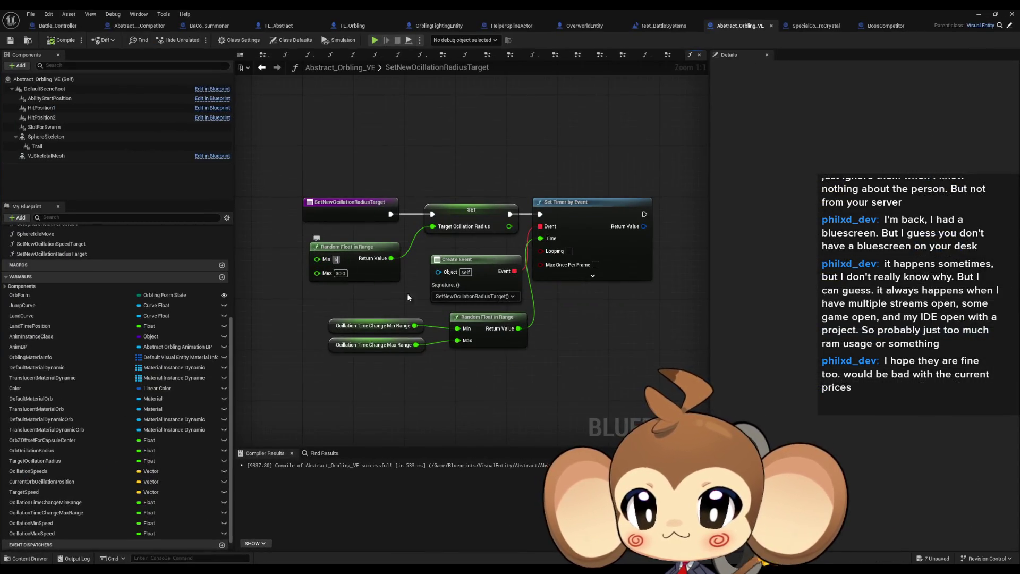
Set the random radius Min to 10, play-test the orblings, then return to Abstract_Orbling_VE
key(Return)
text(10)
key(Return)
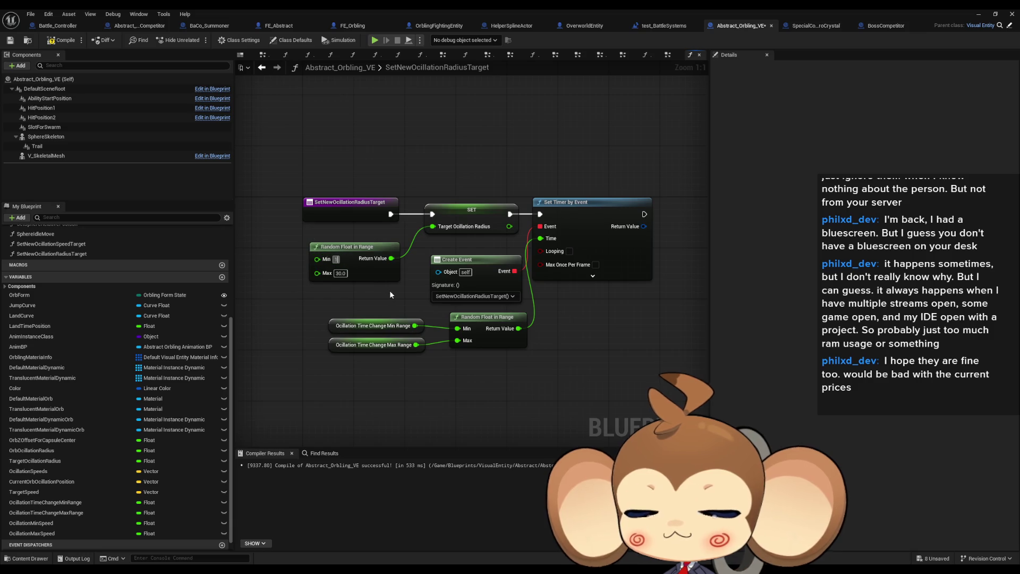
click(978, 15)
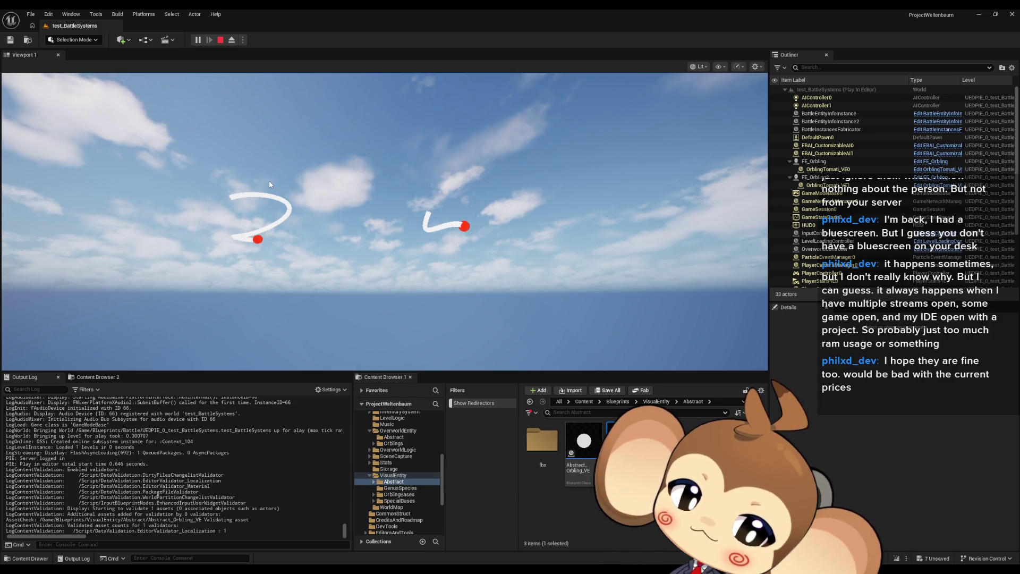
click(220, 40)
click(492, 534)
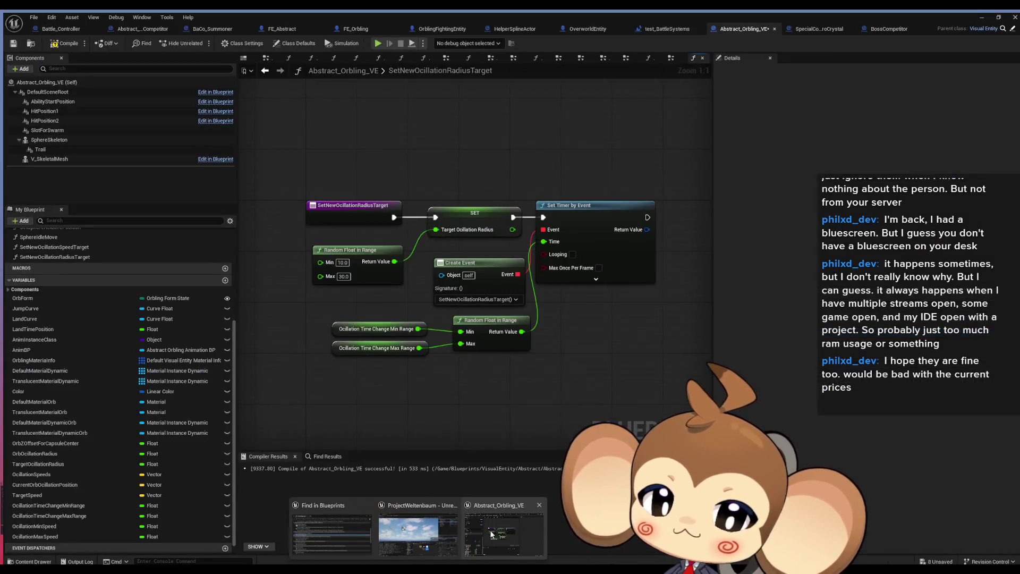
scroll(68, 298, up, 3)
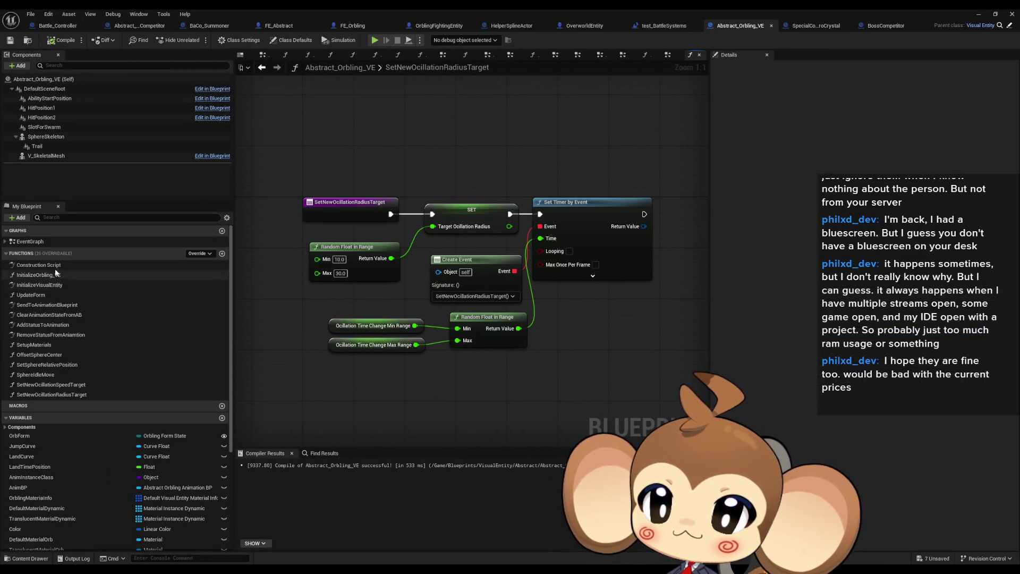
In the test_BattleSystems level blueprint, run Fly to Slot after Initialize Fighting Entity
double_click(40, 243)
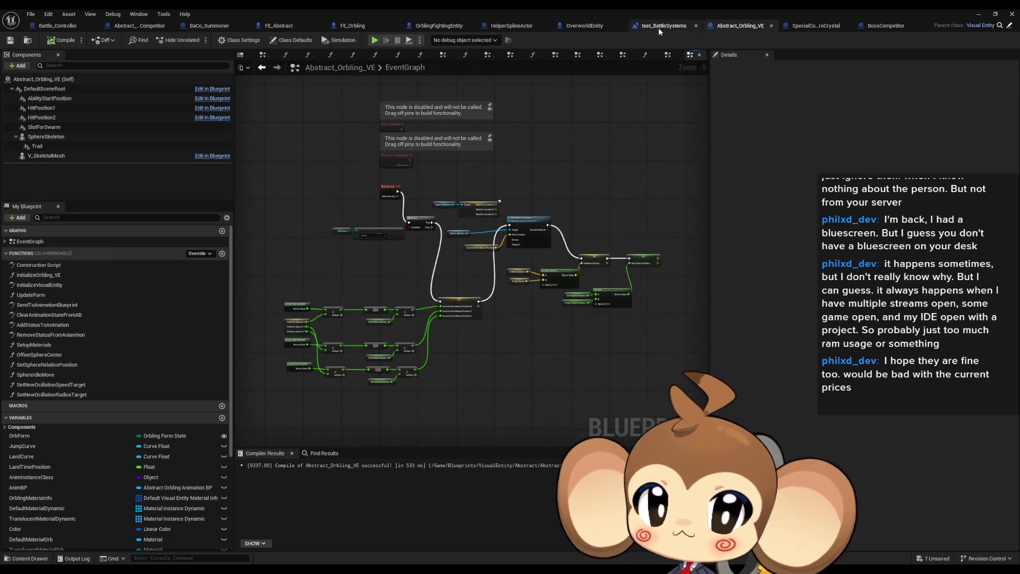
click(660, 26)
drag(622, 344, 544, 311)
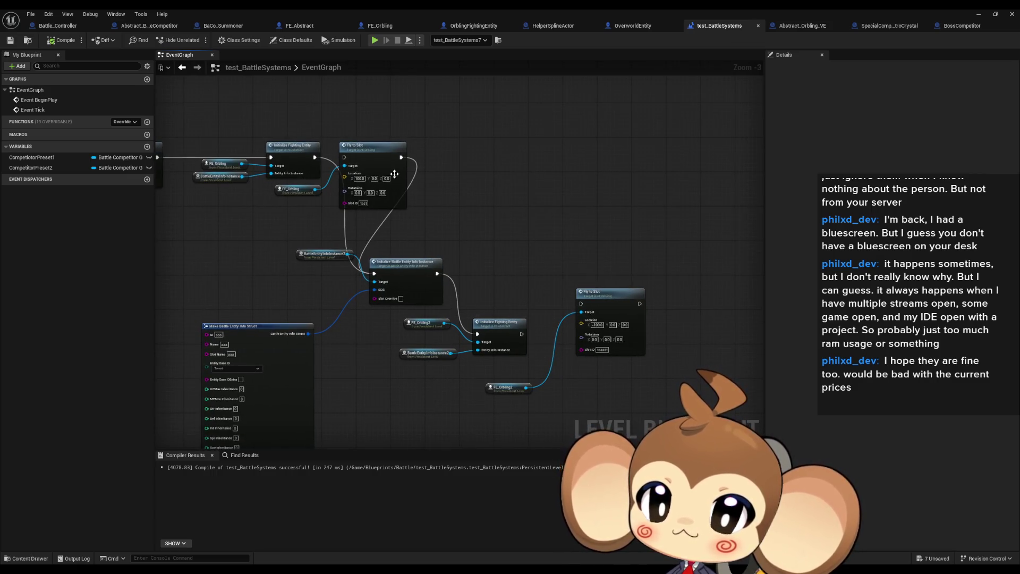
drag(401, 157, 572, 200)
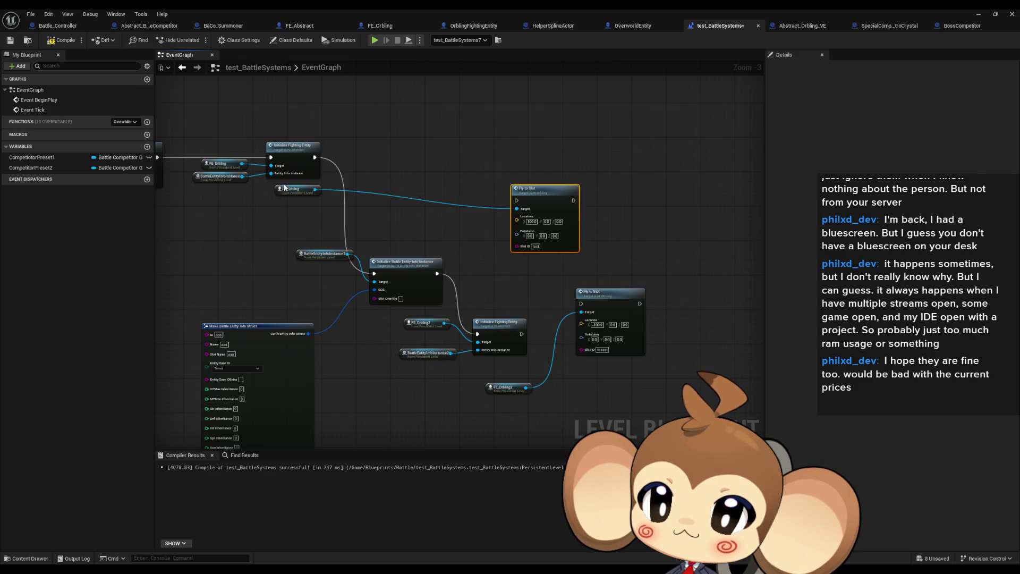
drag(303, 192, 455, 217)
scroll(500, 226, up, 3)
mouse_move(513, 384)
mouse_down()
mouse_move(518, 201)
mouse_move(506, 186)
mouse_up()
mouse_move(589, 186)
mouse_down()
mouse_move(629, 264)
mouse_move(601, 339)
mouse_up()
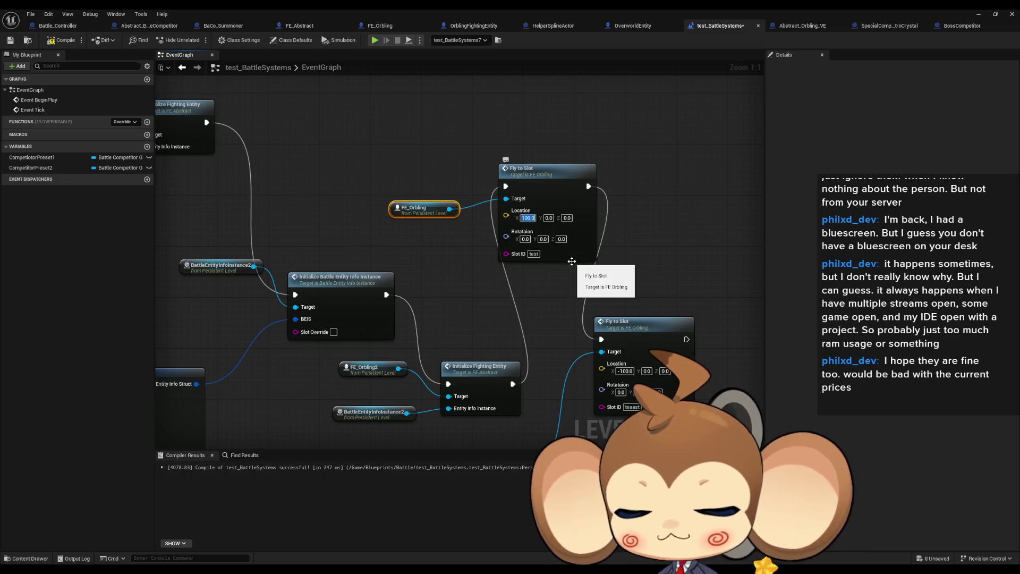
Set the two Fly to Slot target Location X values to 500 and -500
text(500)
key(Return)
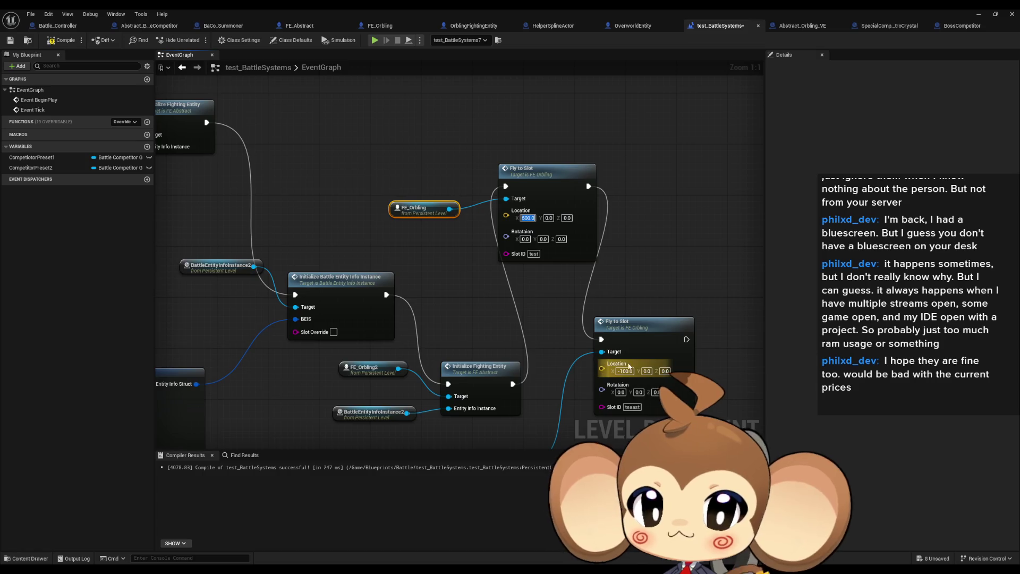
text(-500)
key(Return)
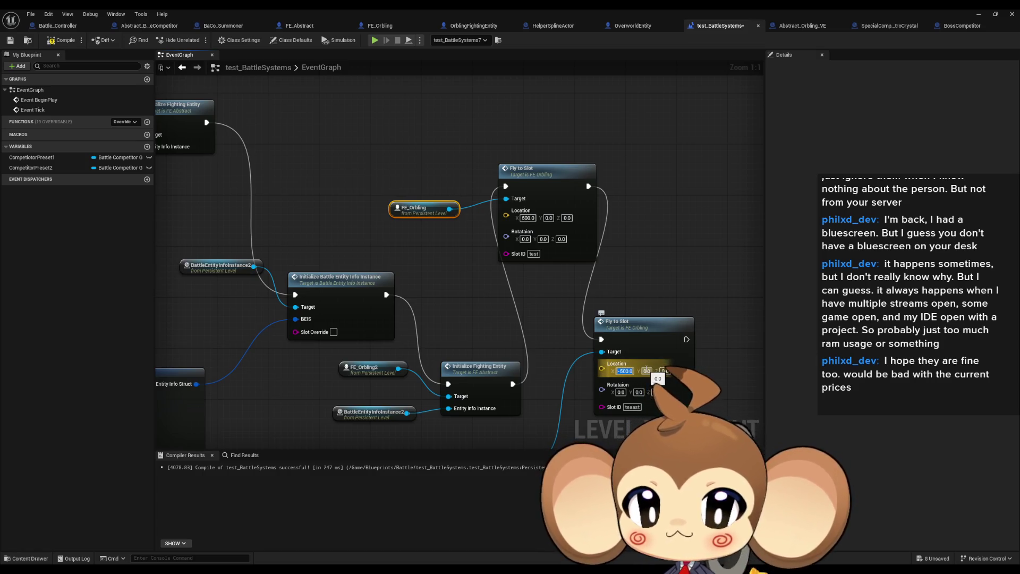
Place FE_Orbling at X -500 and FE_Orbling2 at X 500, then play-test
click(978, 15)
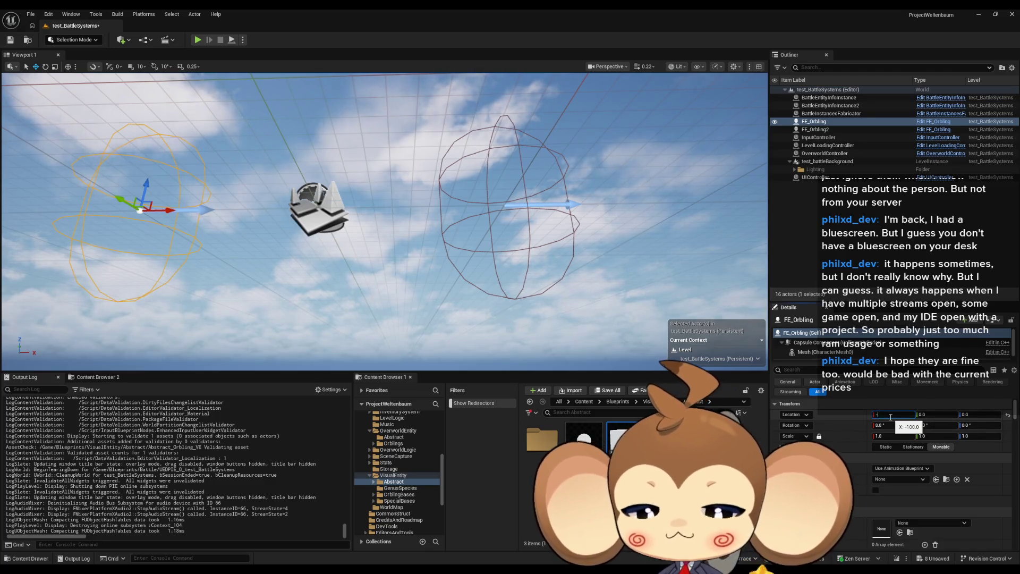
text(-500)
key(Return)
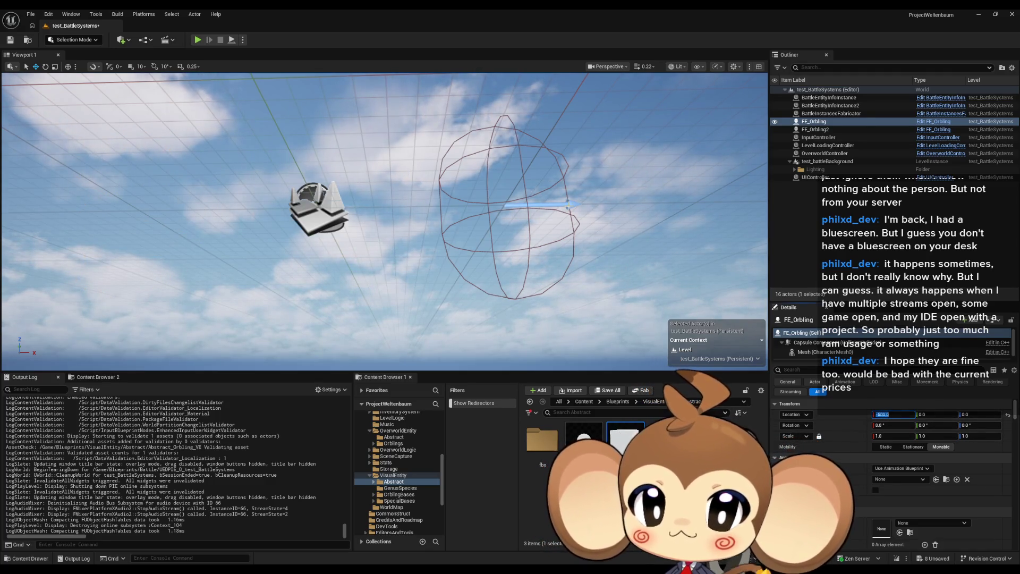
click(816, 129)
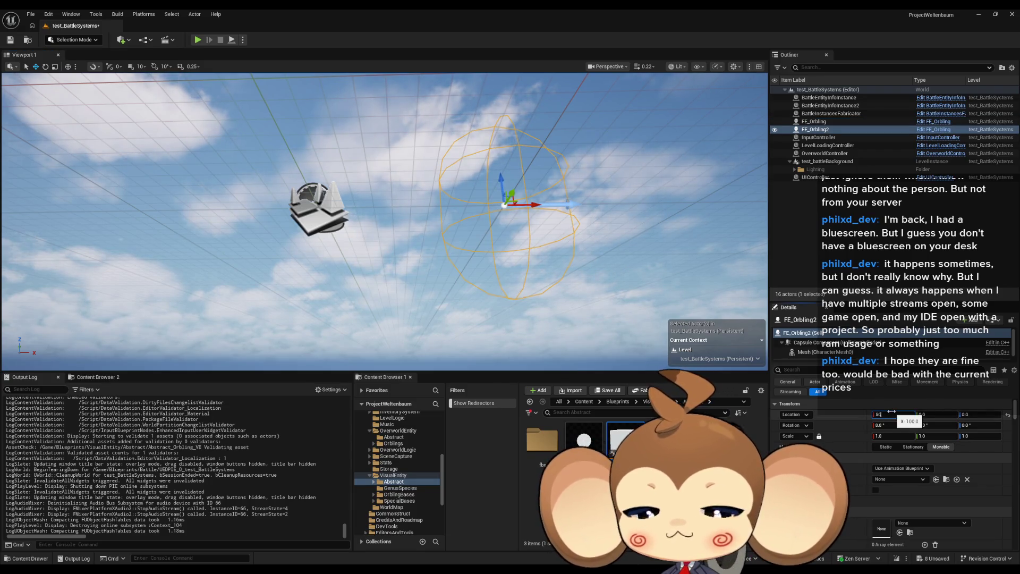
text(0)
key(Return)
mouse_move(269, 113)
mouse_down()
mouse_move(279, 186)
mouse_move(217, 72)
mouse_up()
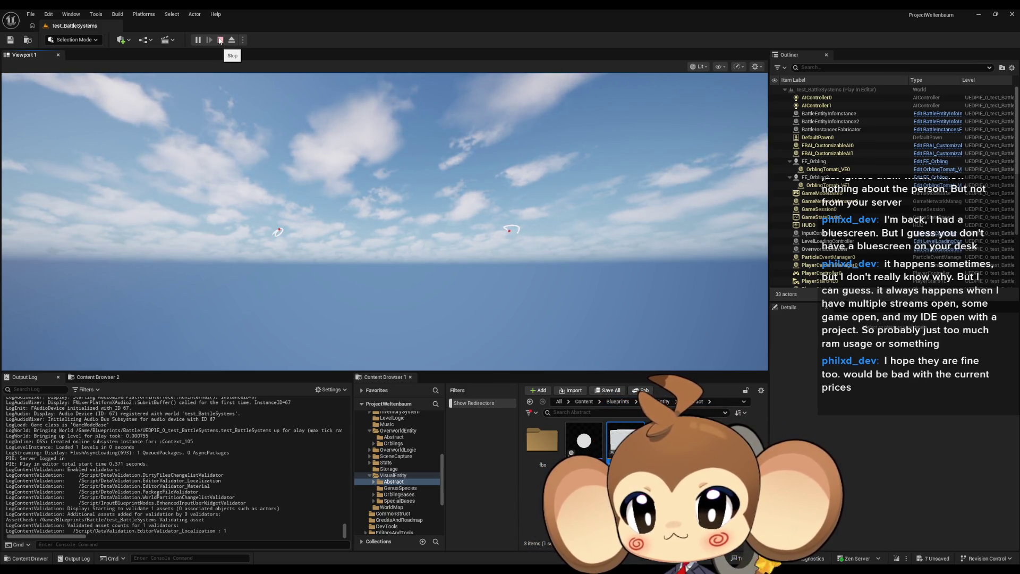
click(220, 40)
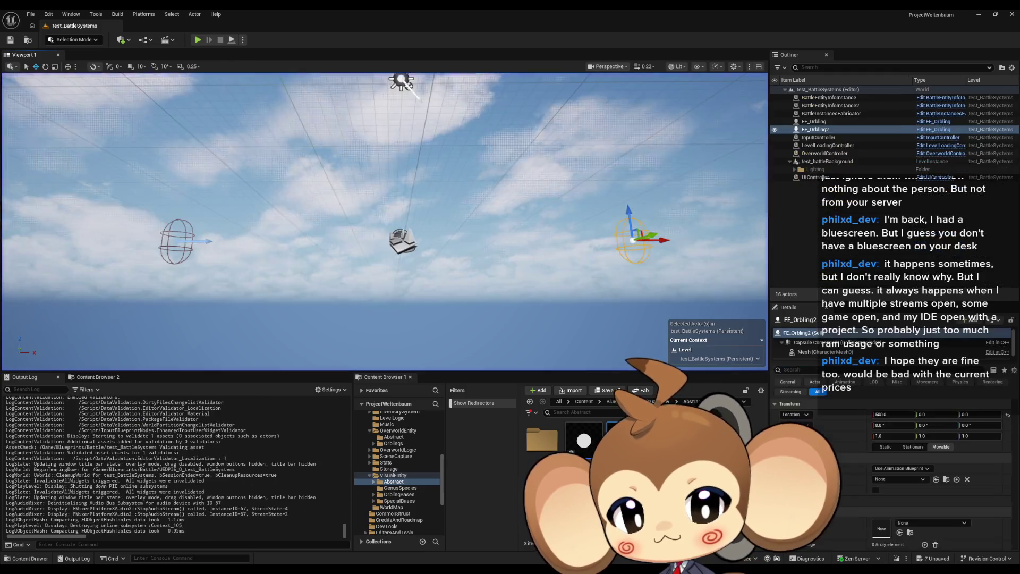
Open BattleArena and check CompetitorSlot1 and CompetitorSlot2 positions (600 and -600)
mouse_move(425, 571)
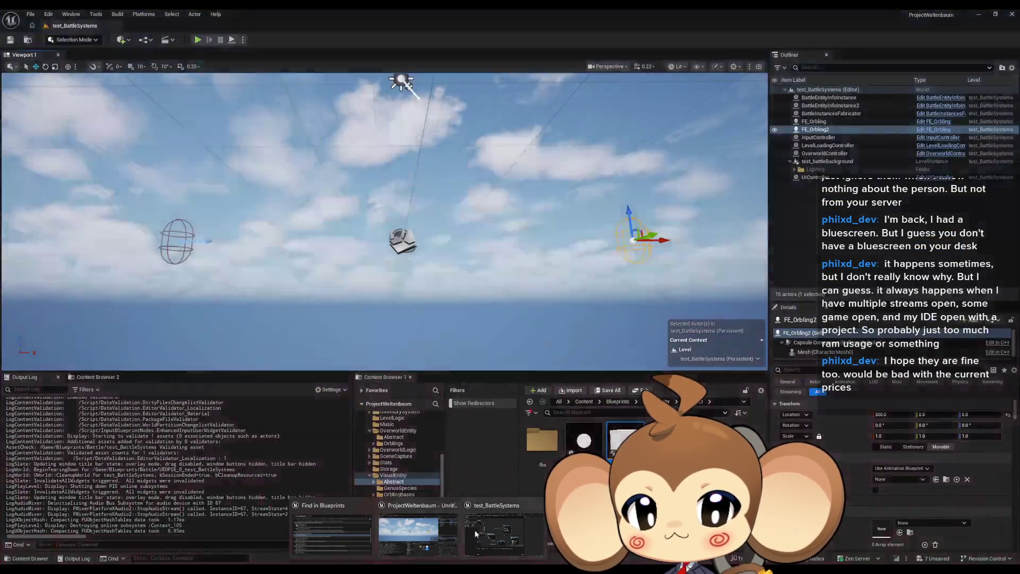
click(475, 533)
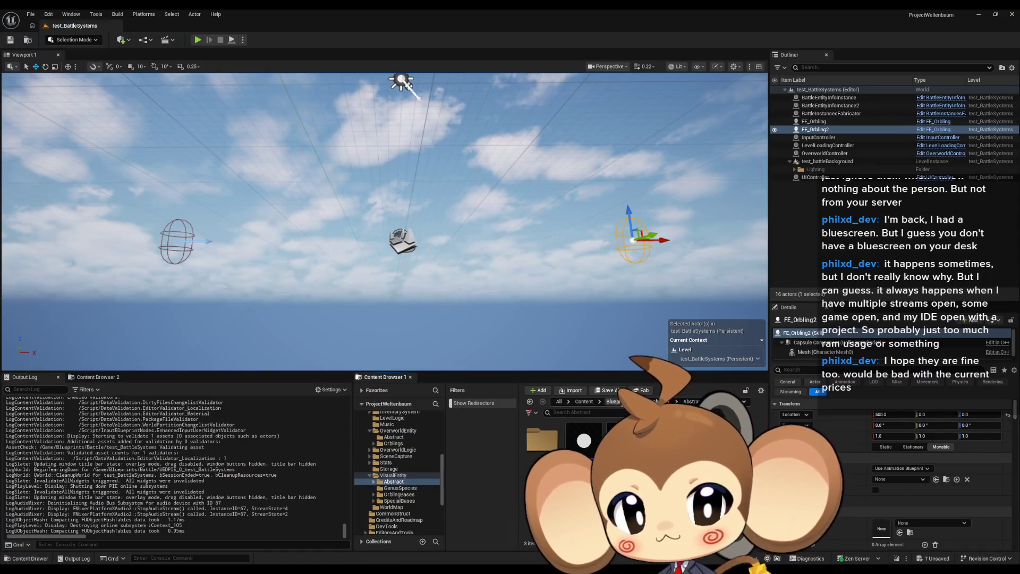
click(617, 402)
double_click(542, 440)
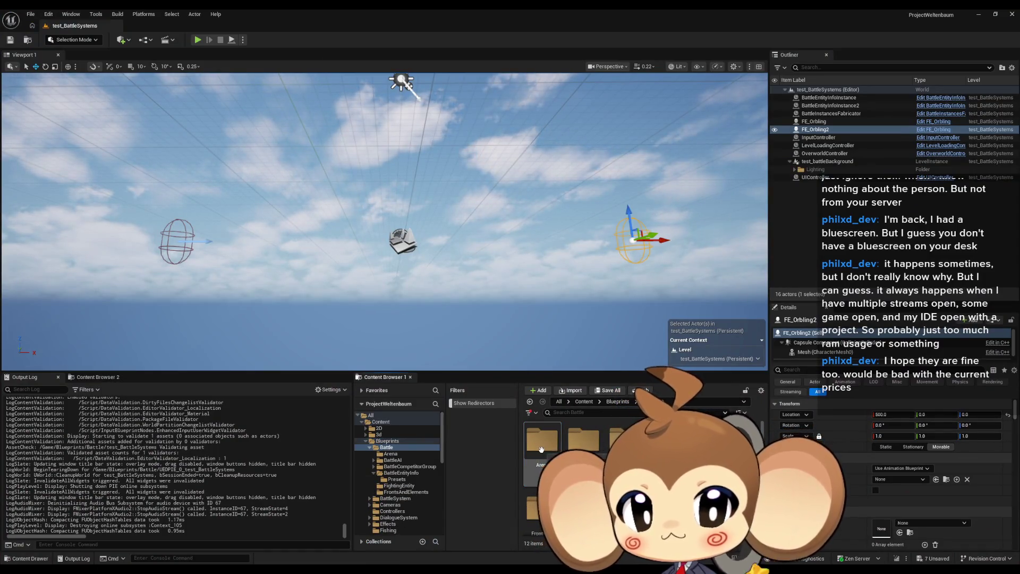
double_click(542, 444)
double_click(545, 452)
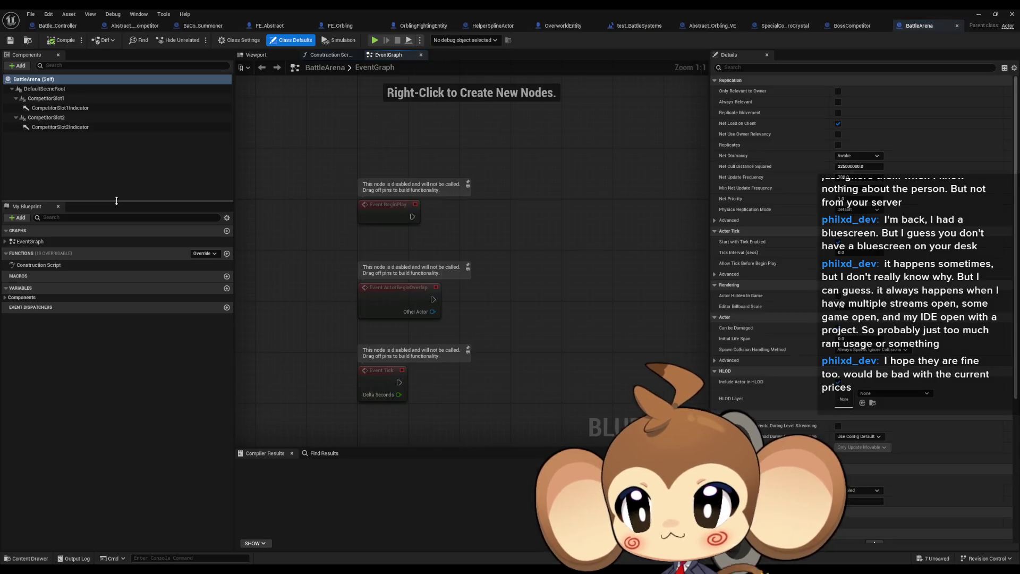
click(51, 100)
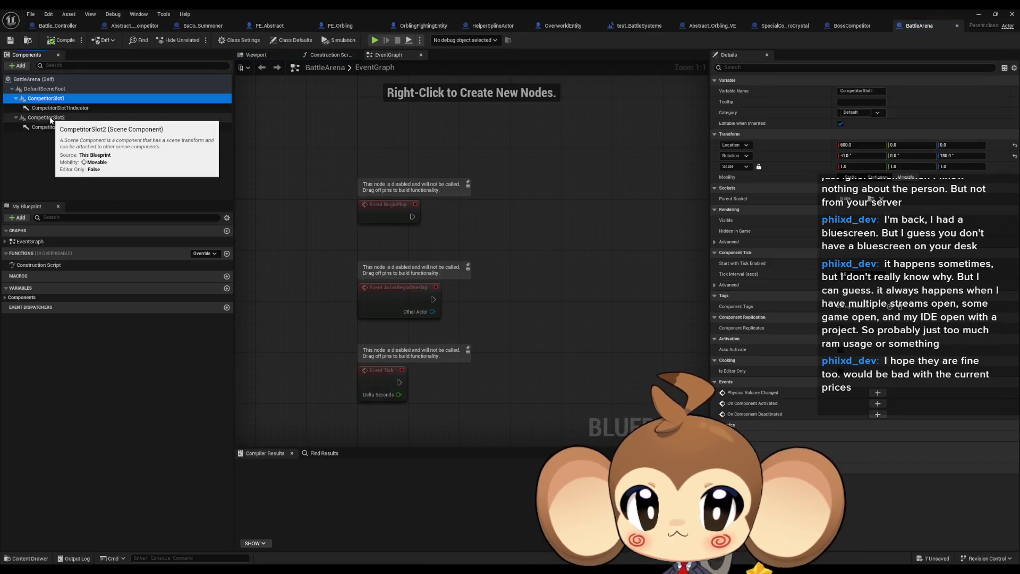
click(52, 118)
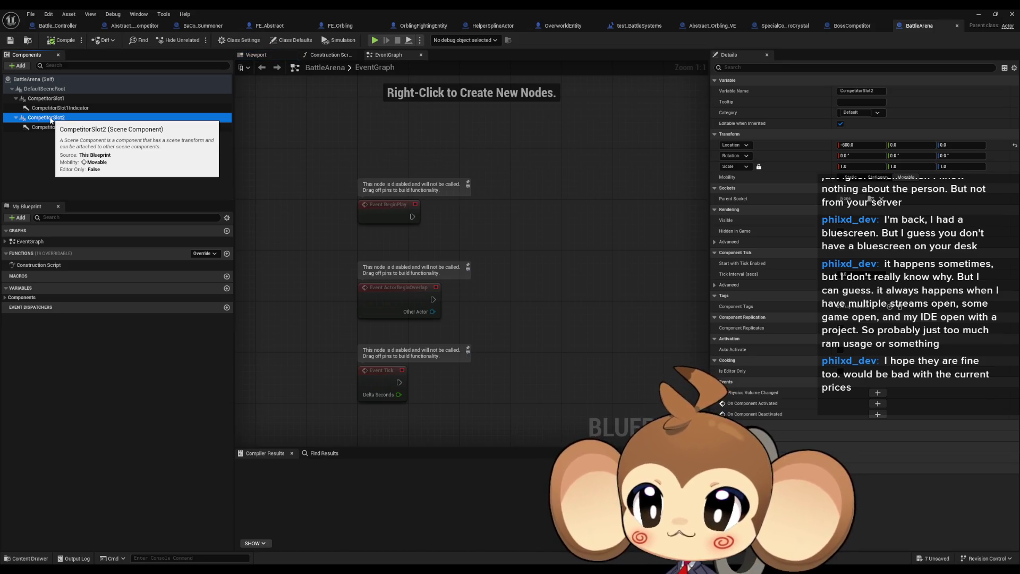
middle_click(919, 22)
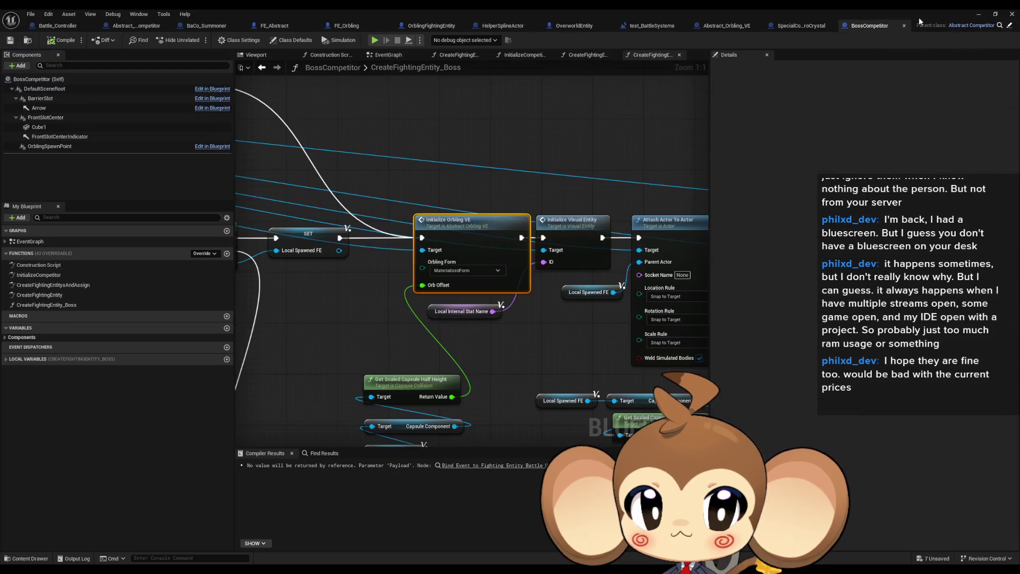
double_click(904, 16)
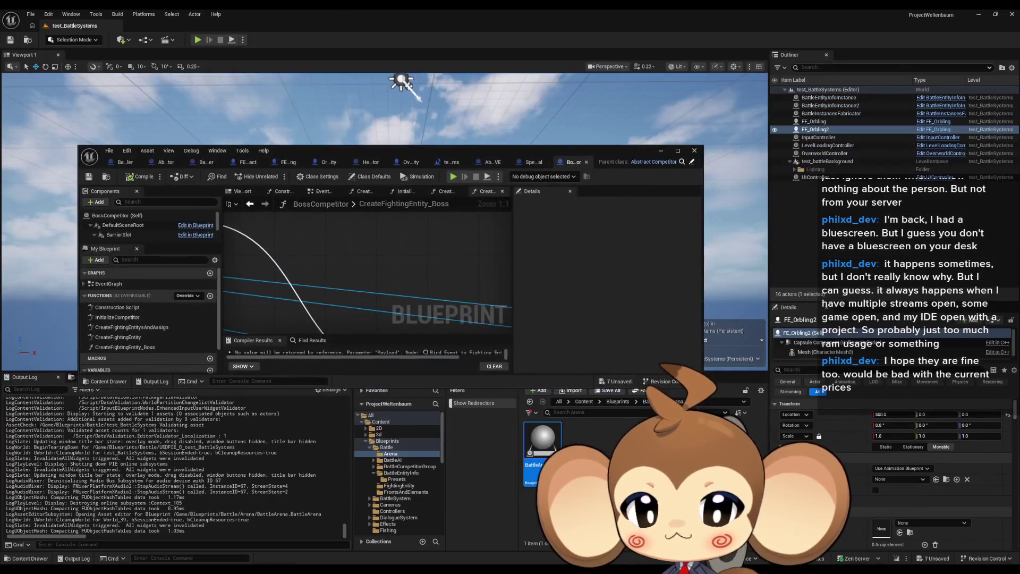
Inspect FrontSlotCenter's position in BaCo_Summoner, then return to the level editor
click(649, 401)
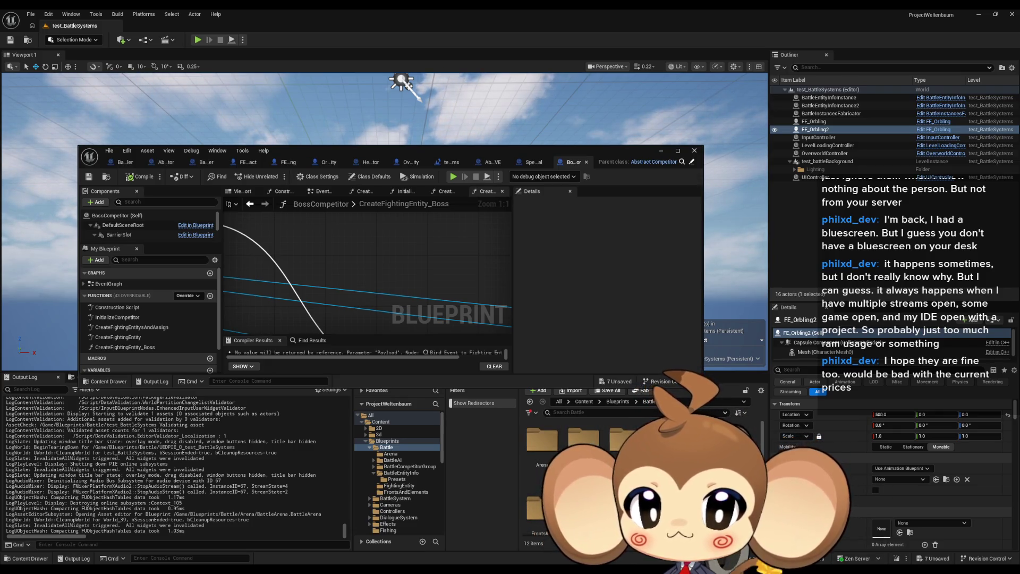
double_click(624, 438)
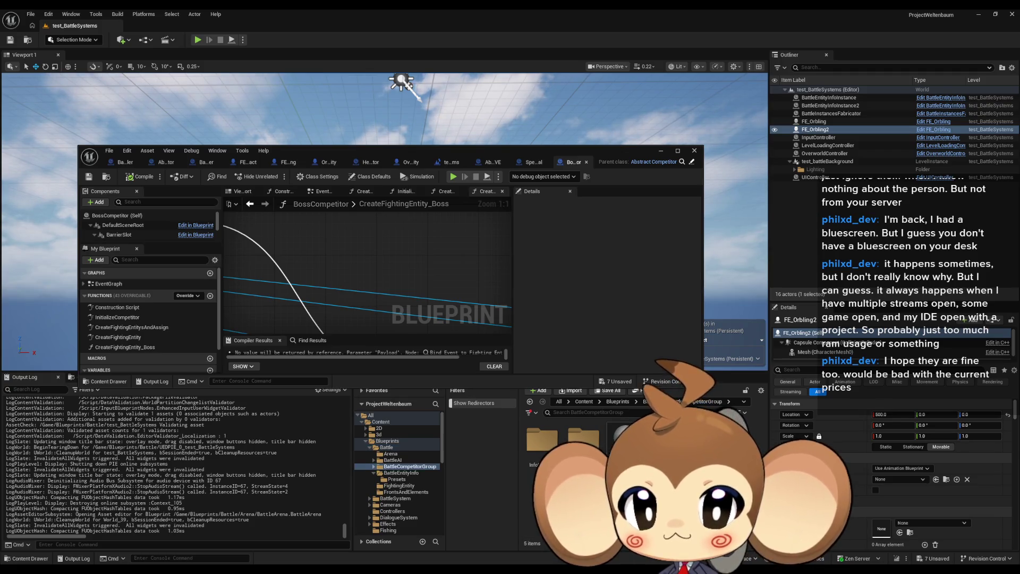
click(203, 162)
double_click(407, 155)
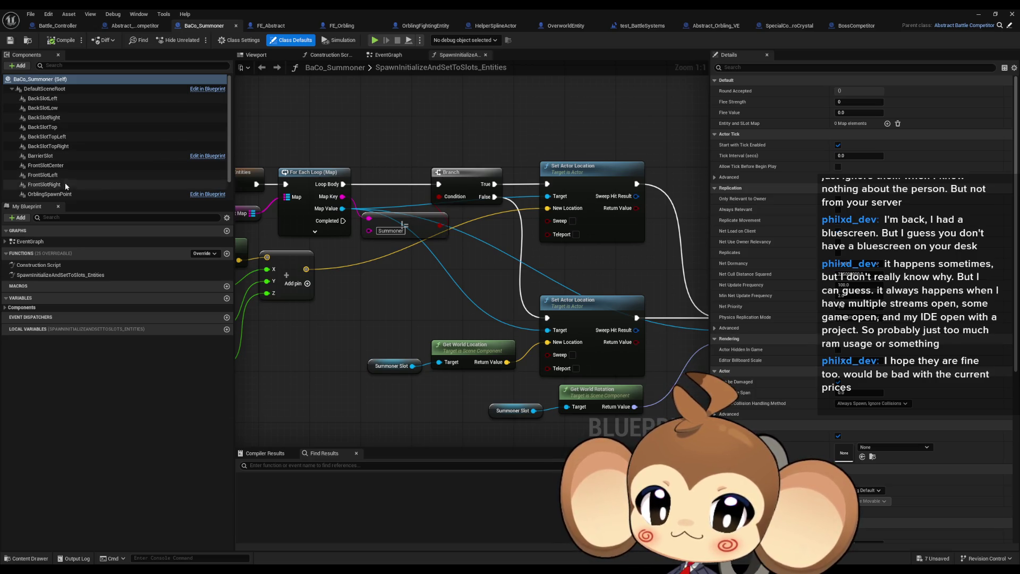
scroll(65, 183, down, 1)
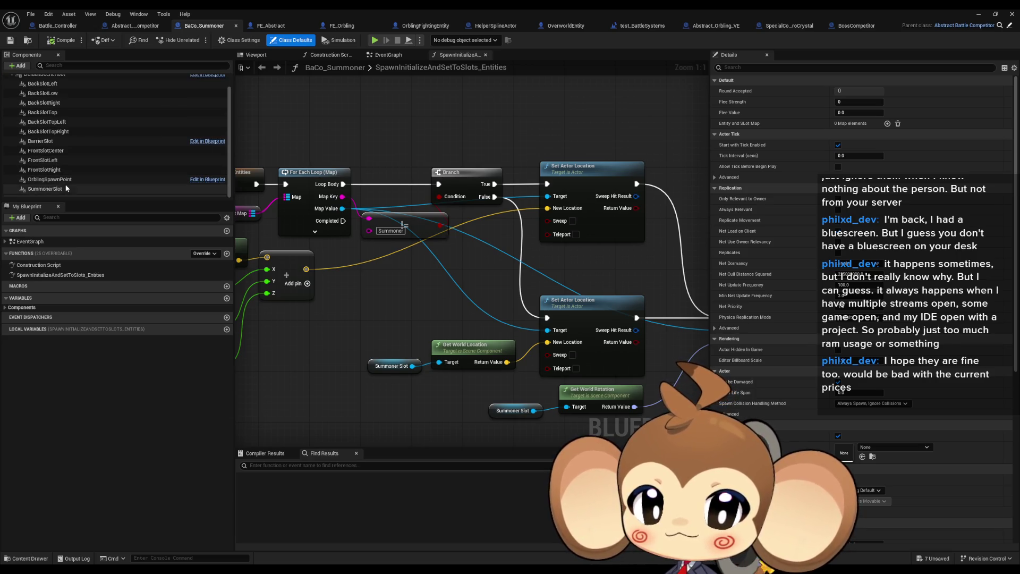
click(61, 151)
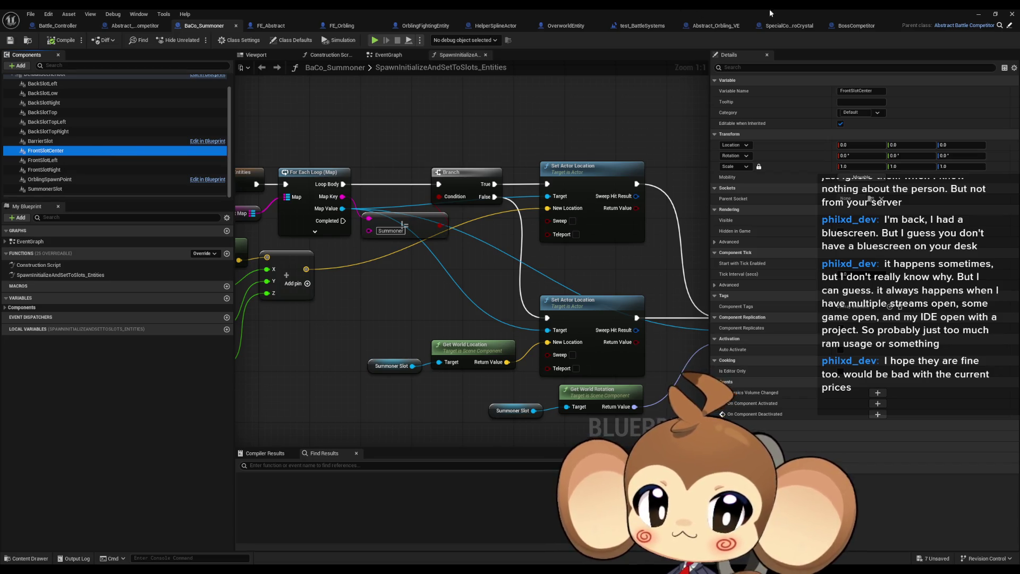
click(642, 26)
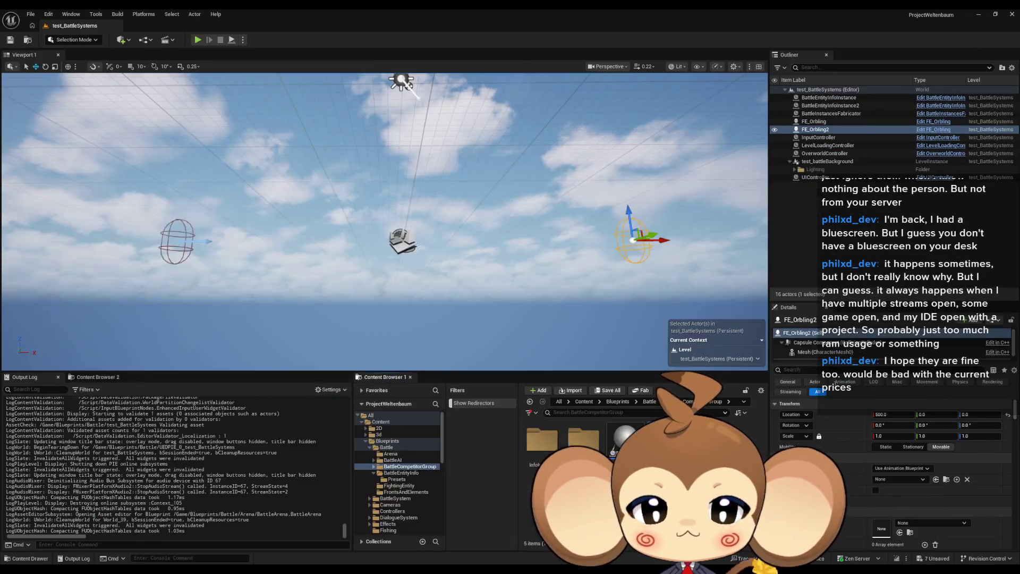
Open the SummonerCompetitor Blueprint from the BattleSystem > Competitors folder
click(618, 401)
double_click(584, 439)
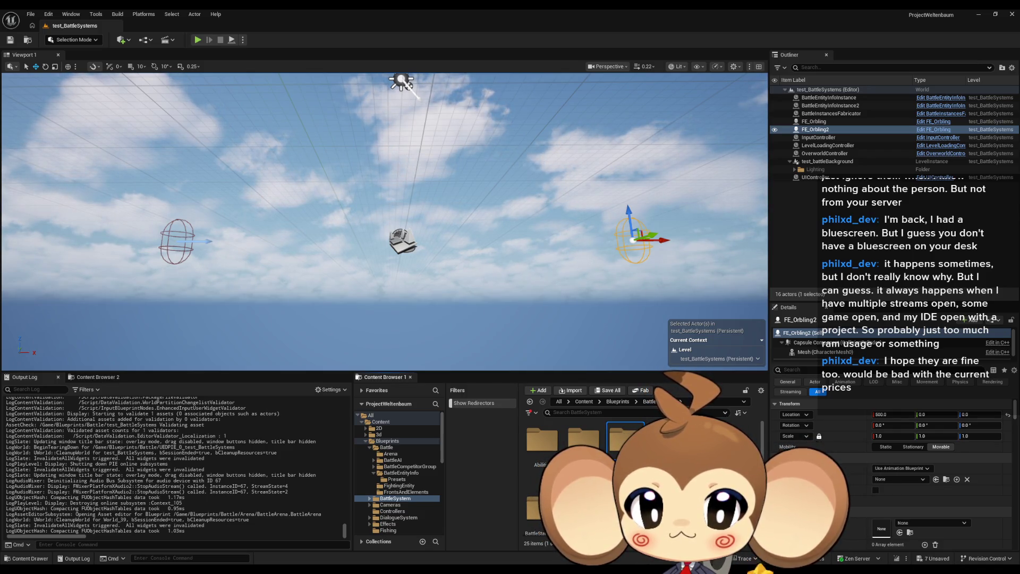
scroll(585, 468, down, 1)
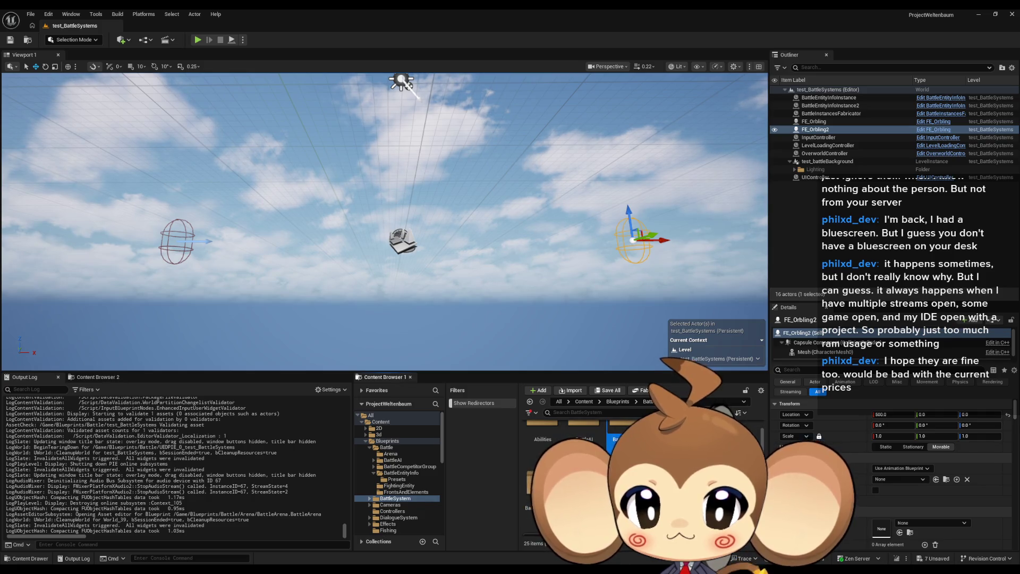
double_click(585, 478)
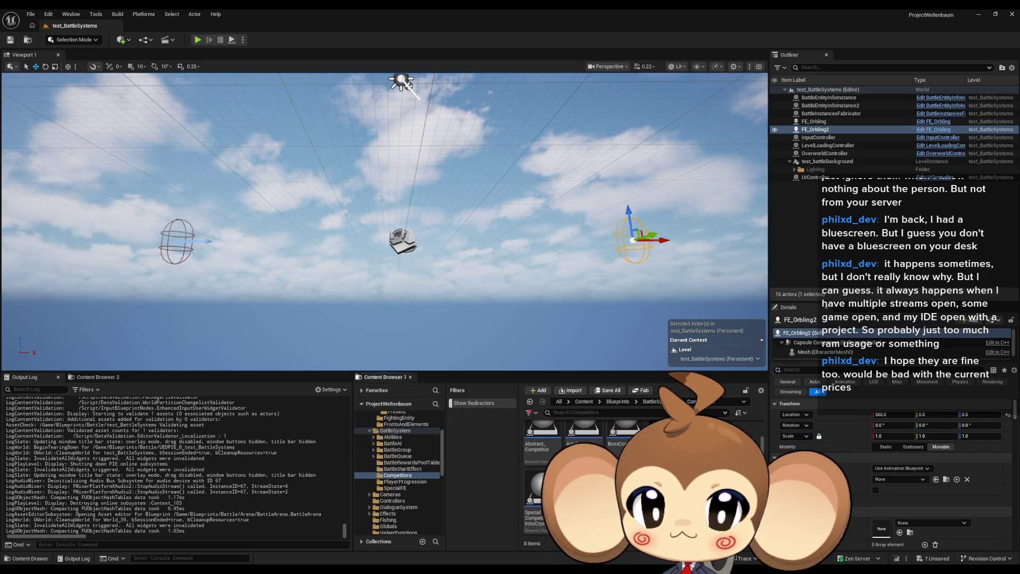
double_click(584, 483)
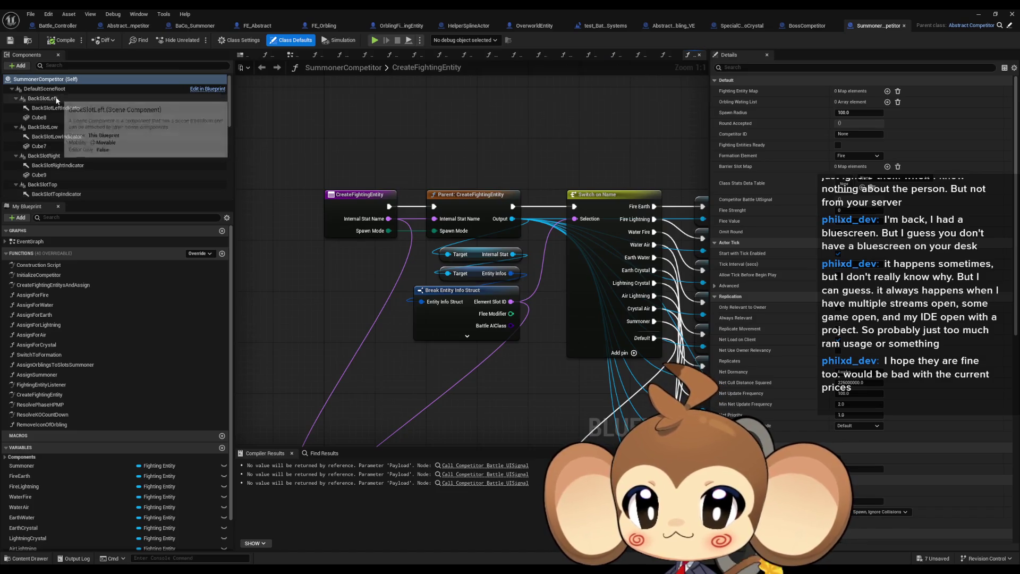
Check the SummonerSlot, FrontSlotCenter (200.0) and BackSlotLow (-250, 0, 50) locations, then return to the level
scroll(97, 141, down, 5)
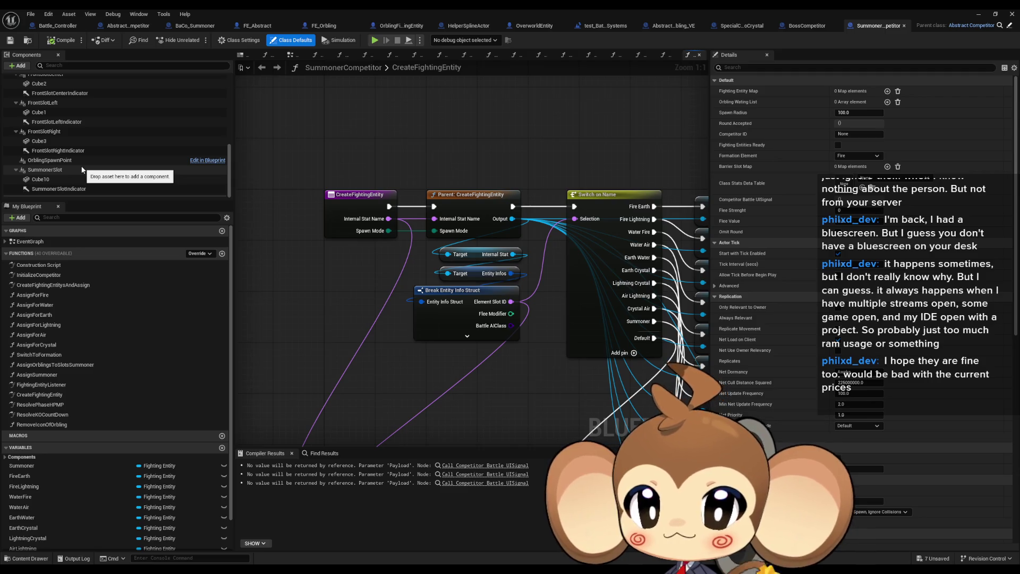
scroll(82, 169, up, 2)
scroll(57, 130, up, 6)
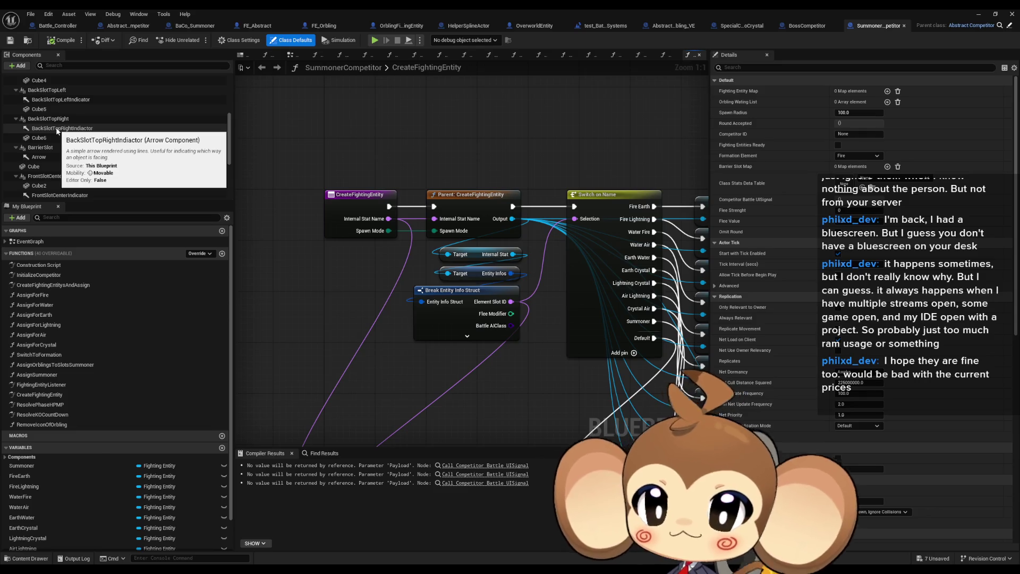
scroll(61, 130, down, 8)
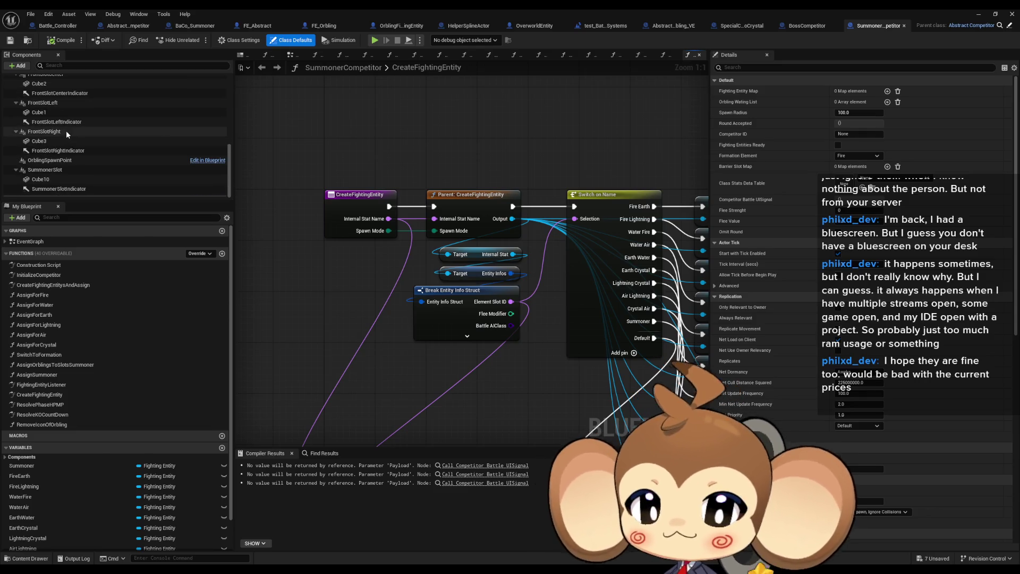
click(64, 169)
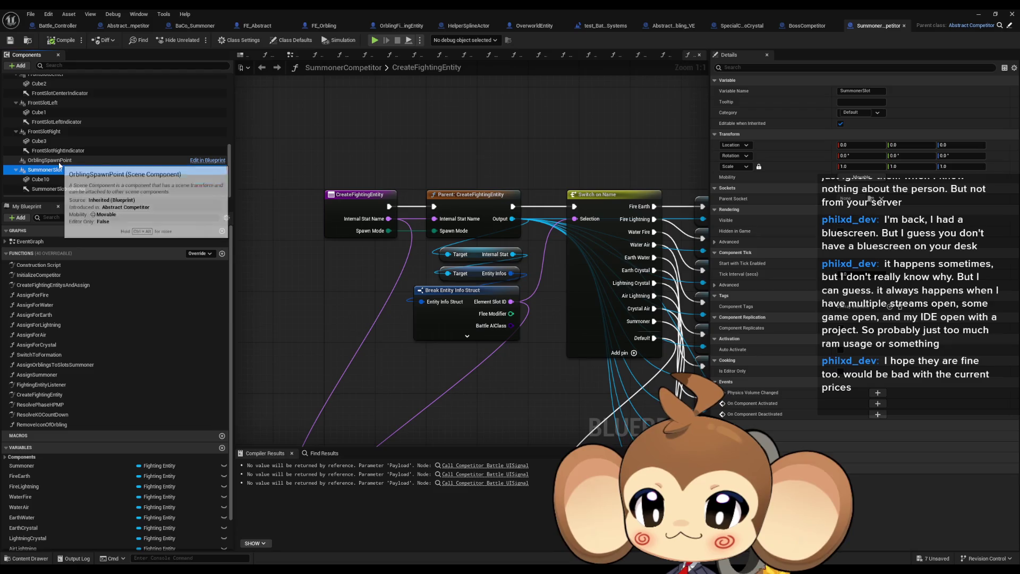
scroll(54, 148, up, 1)
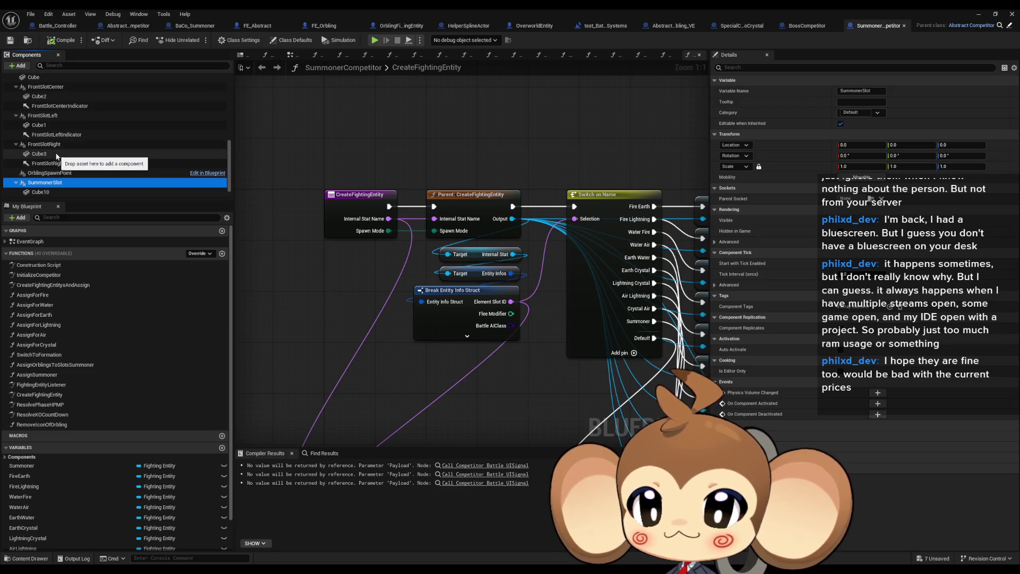
scroll(53, 115, up, 2)
click(60, 113)
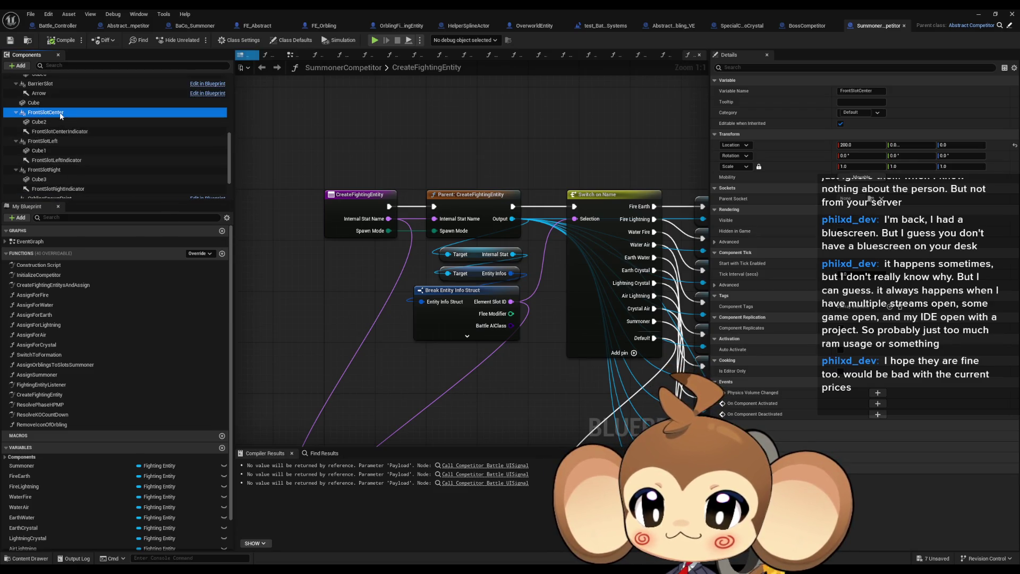
scroll(67, 123, up, 5)
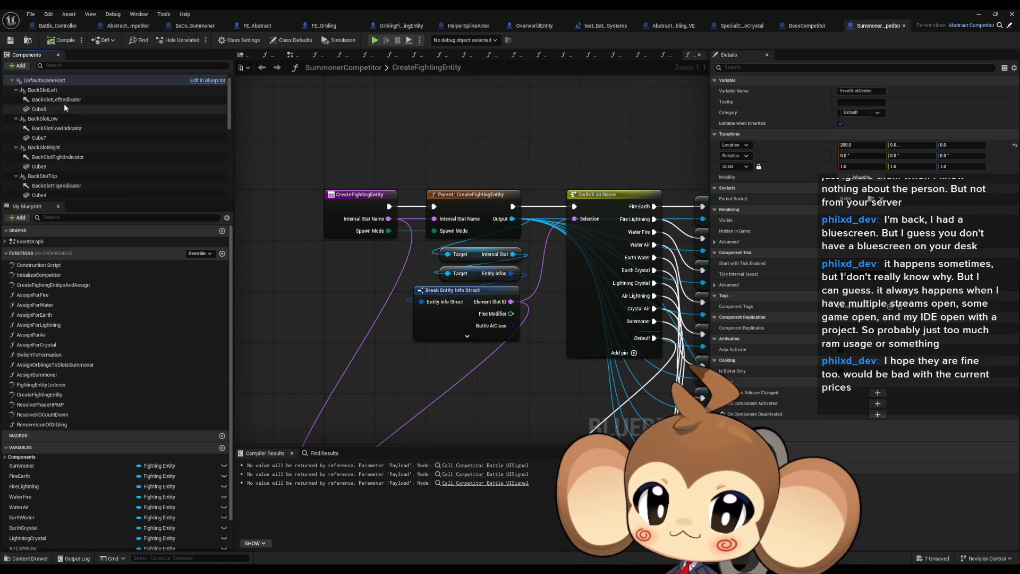
scroll(90, 136, down, 1)
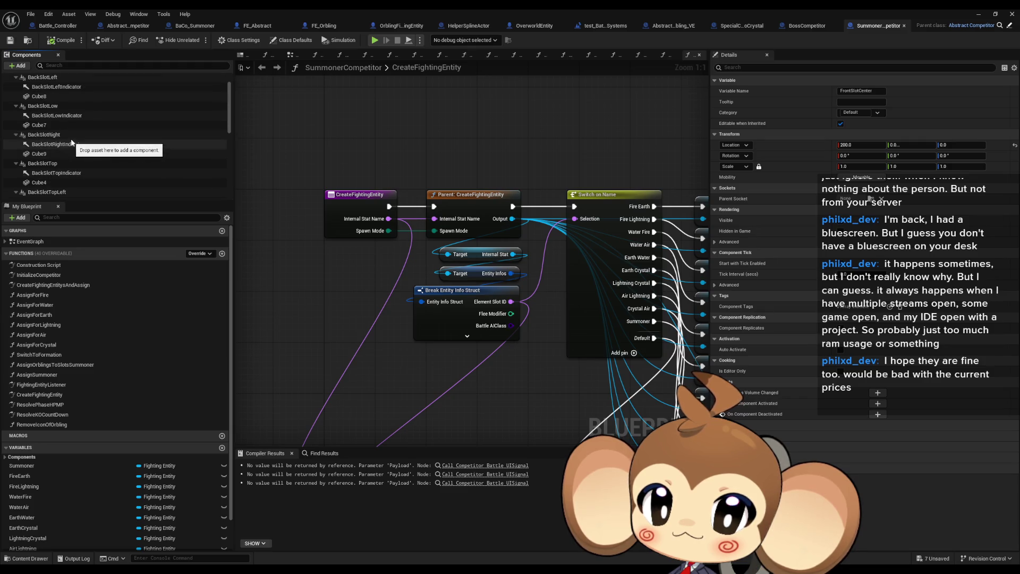
click(58, 106)
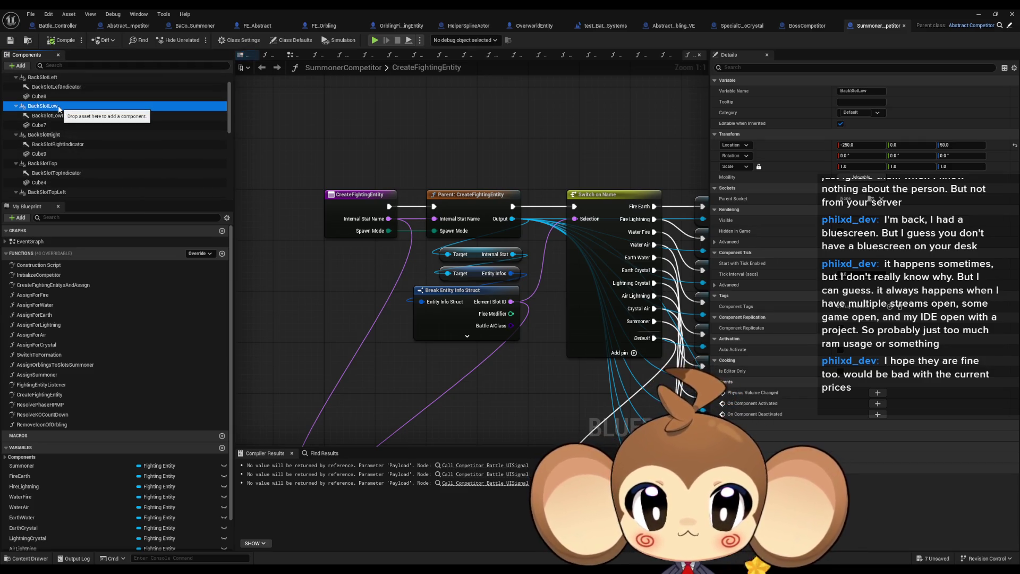
key(alt+Tab)
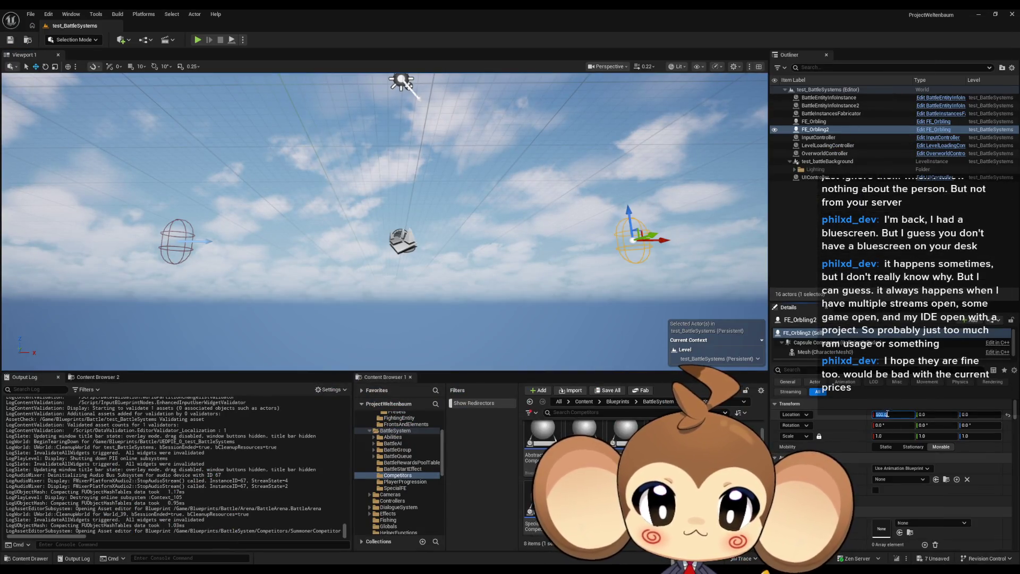
Set FE_Orbling2's Location X to 200 and select FE_Orbling
click(891, 413)
text(200)
key(Return)
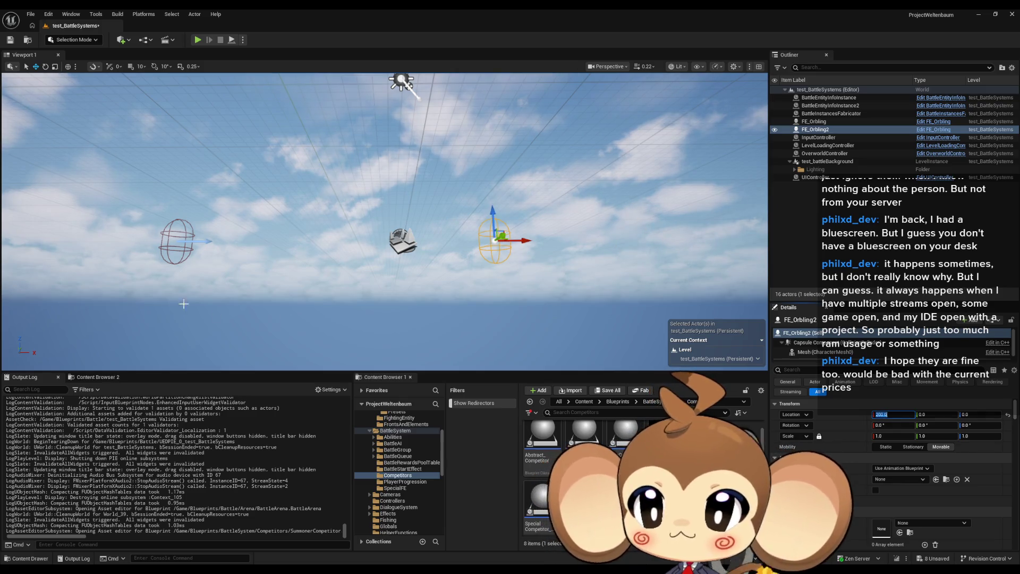
click(814, 121)
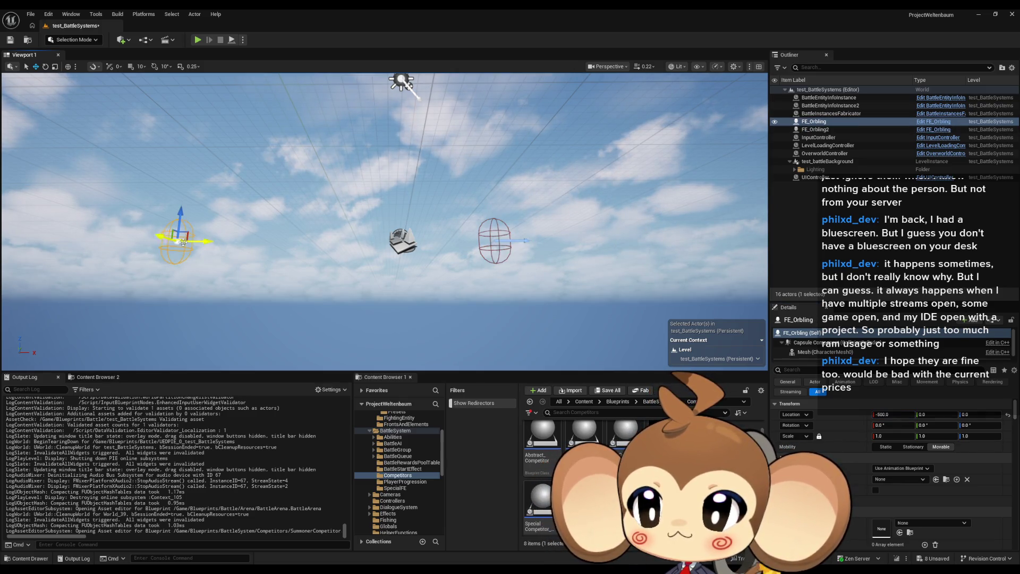
Set the Level Blueprint's Fly to Slot Location X values to -250 and 200, then start Play
double_click(535, 521)
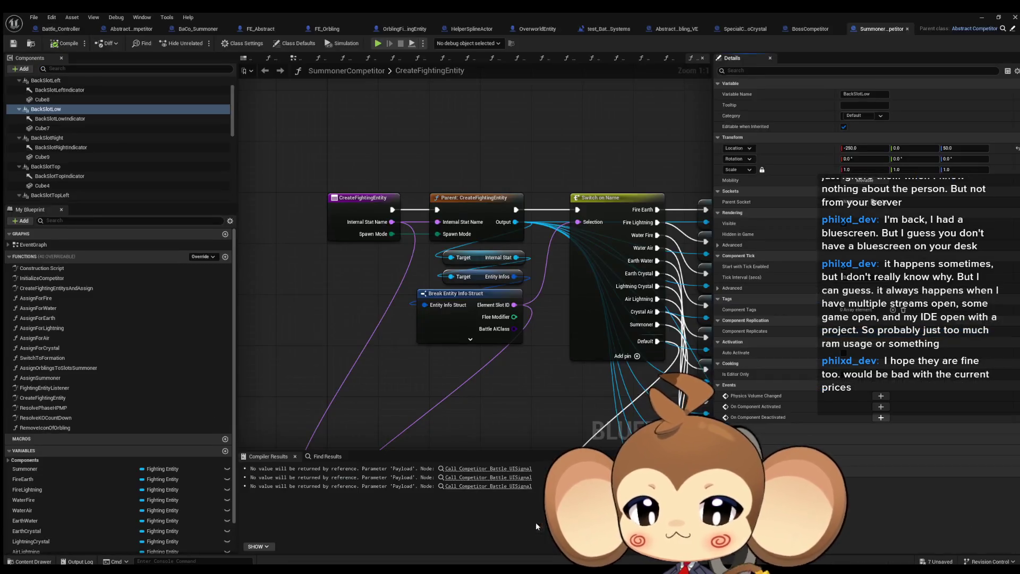
click(605, 25)
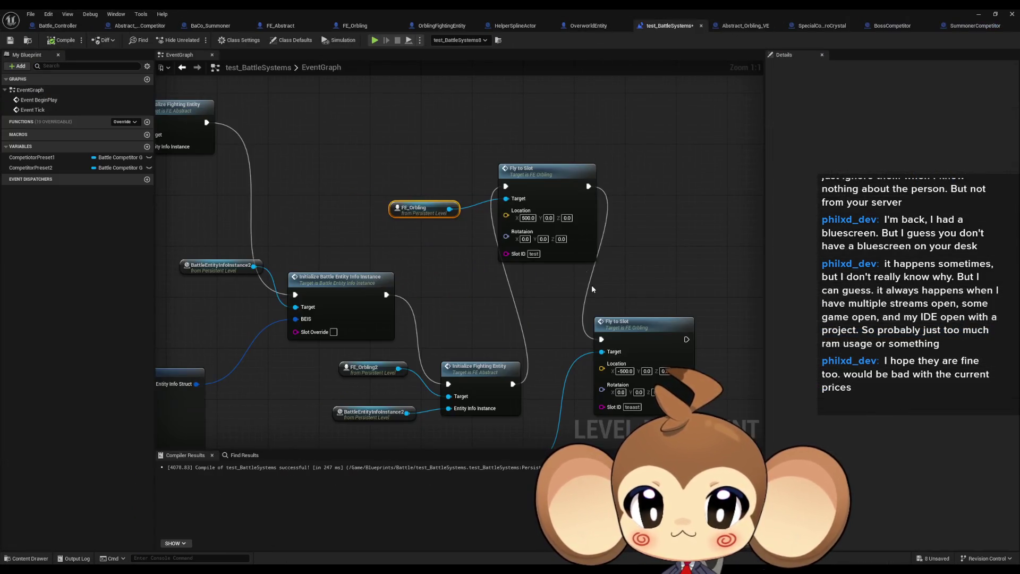
click(625, 370)
text(-250)
key(Return)
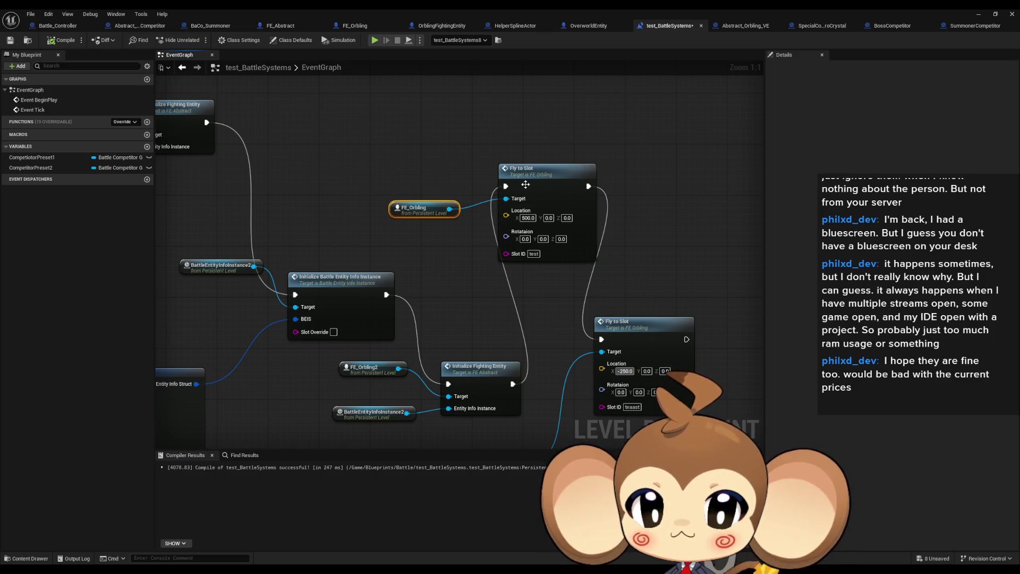
click(528, 218)
text(200)
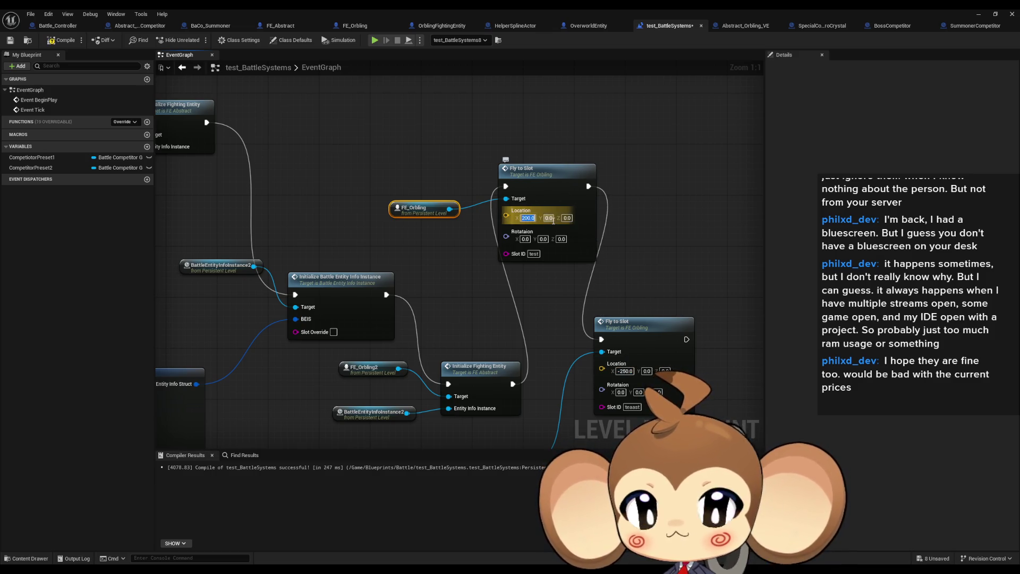
key(Return)
click(982, 14)
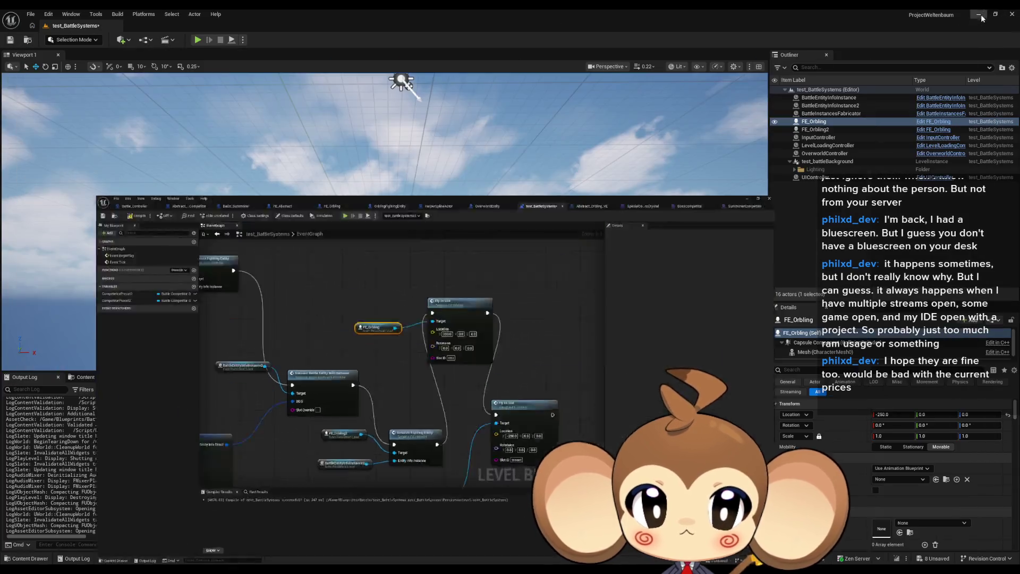
click(196, 40)
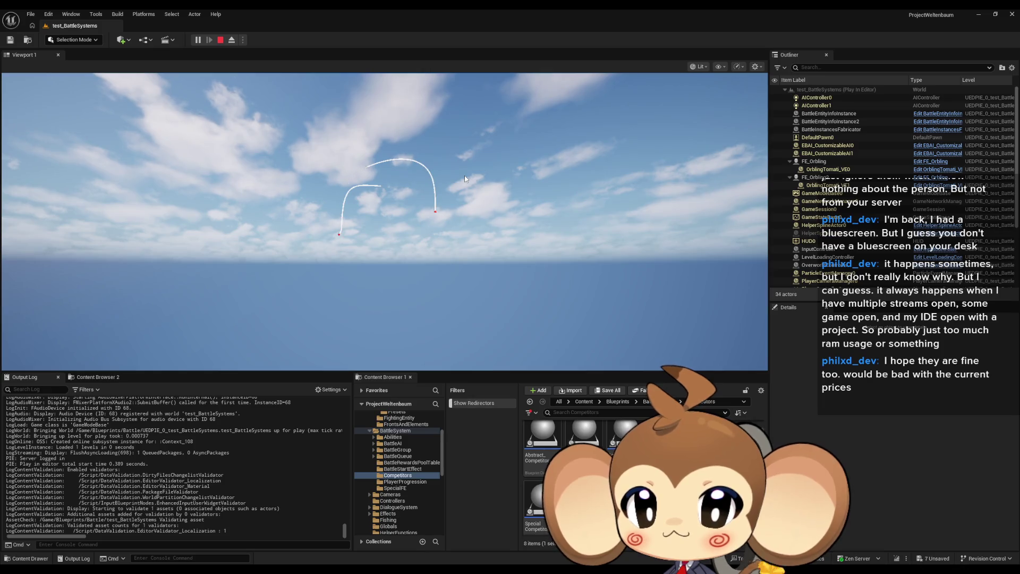
Restart the orbling play test twice, releasing game-view input focus each time
click(464, 176)
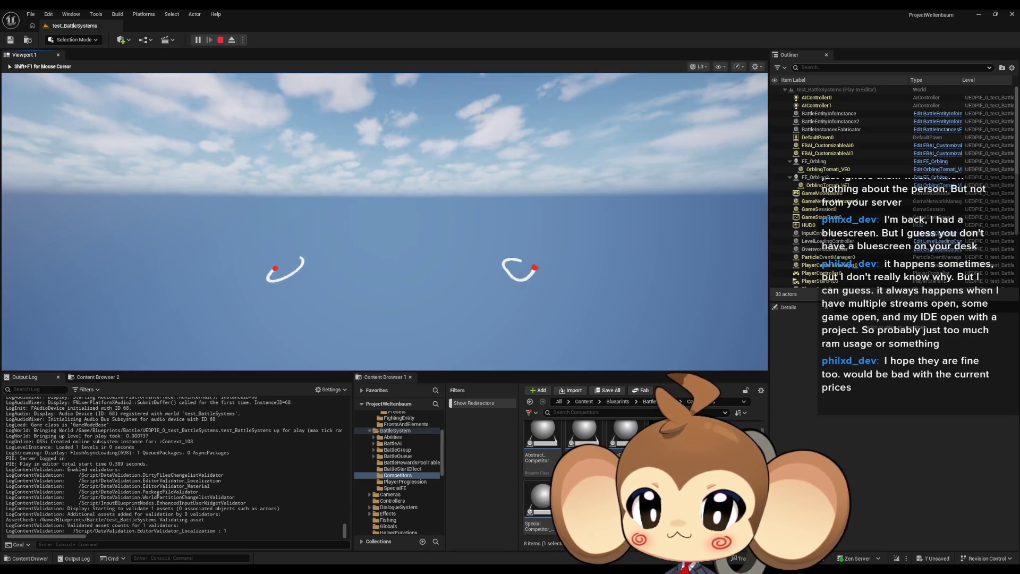
key(shift+F1)
click(220, 40)
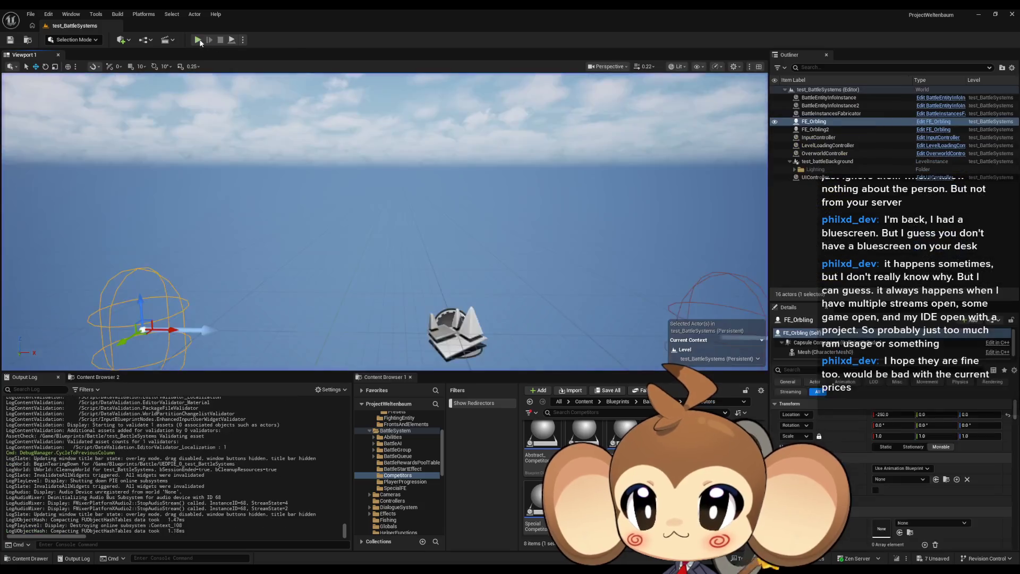
click(198, 40)
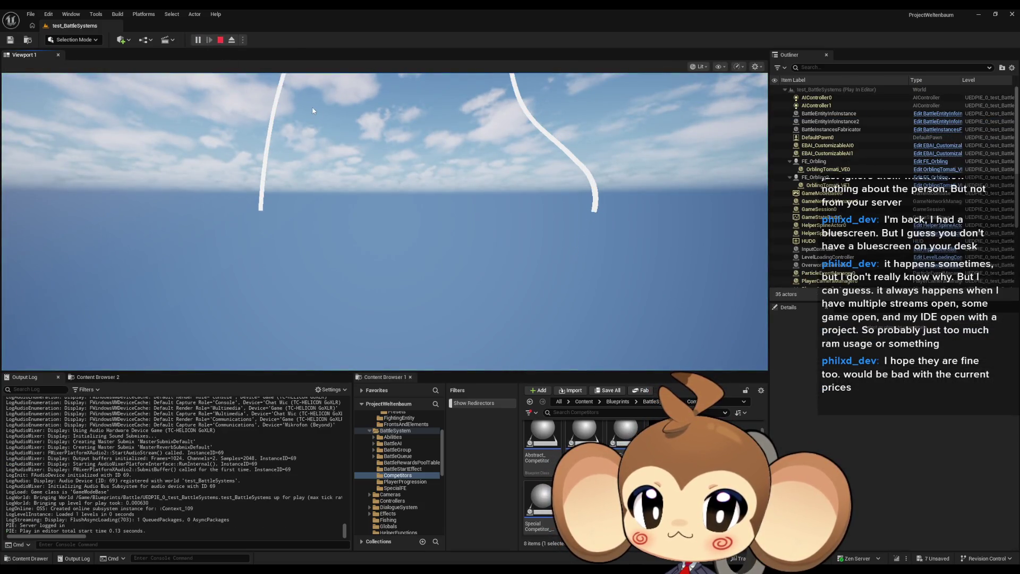
click(311, 106)
key(shift+F1)
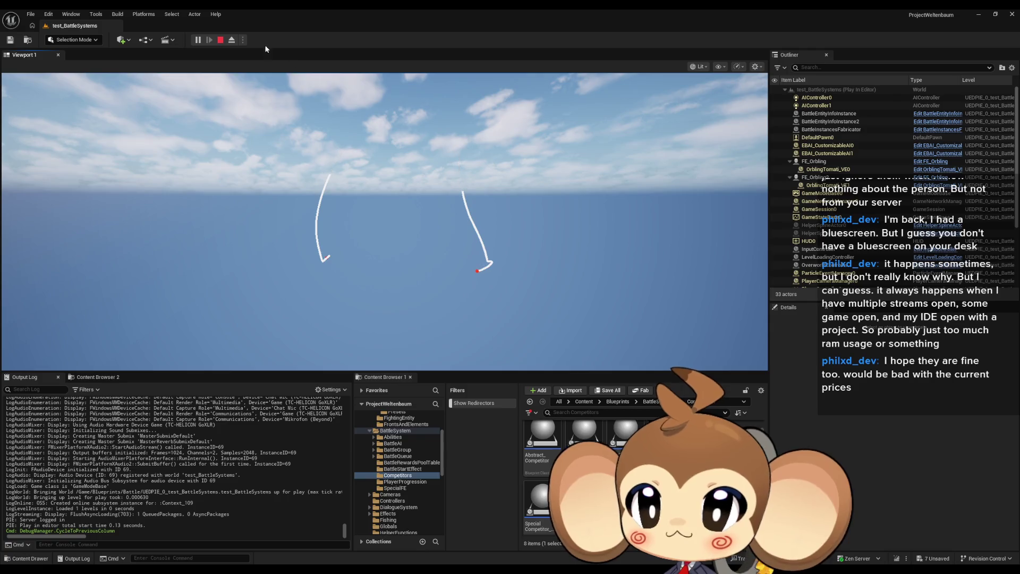
click(220, 40)
click(198, 40)
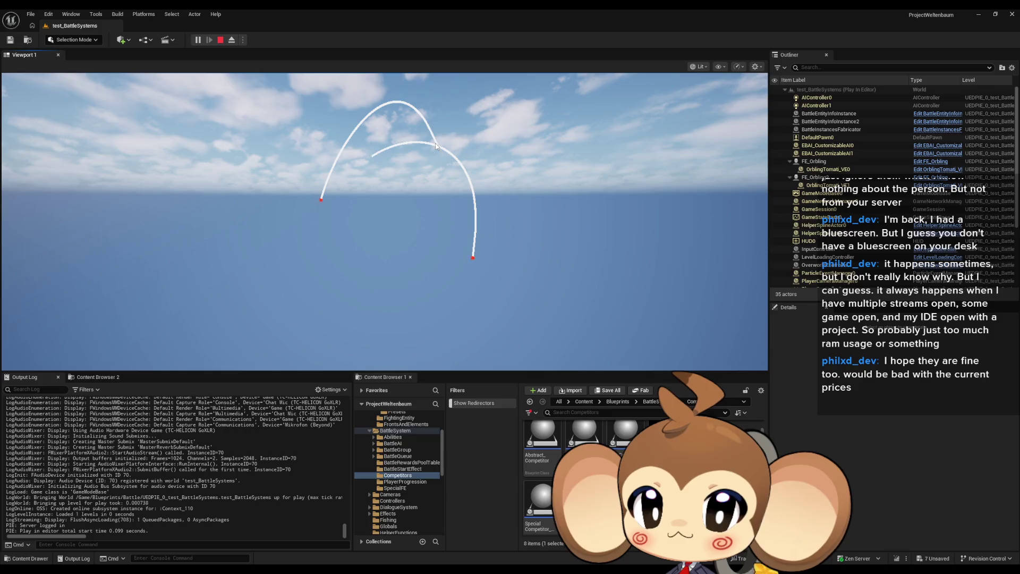
Run two more play tests, then stop and switch to the test_BattleSystems level graph
click(220, 40)
click(198, 40)
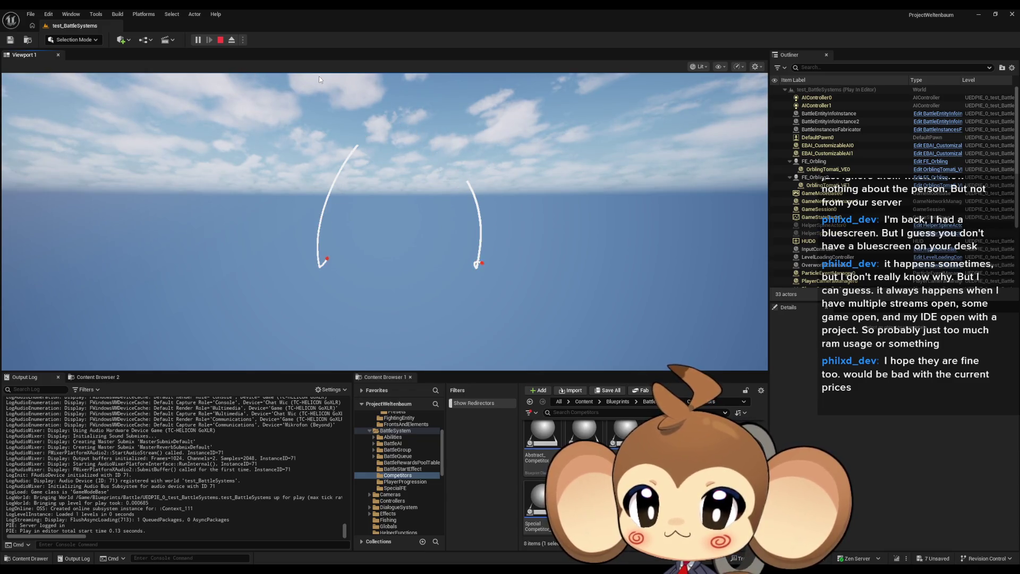
click(220, 40)
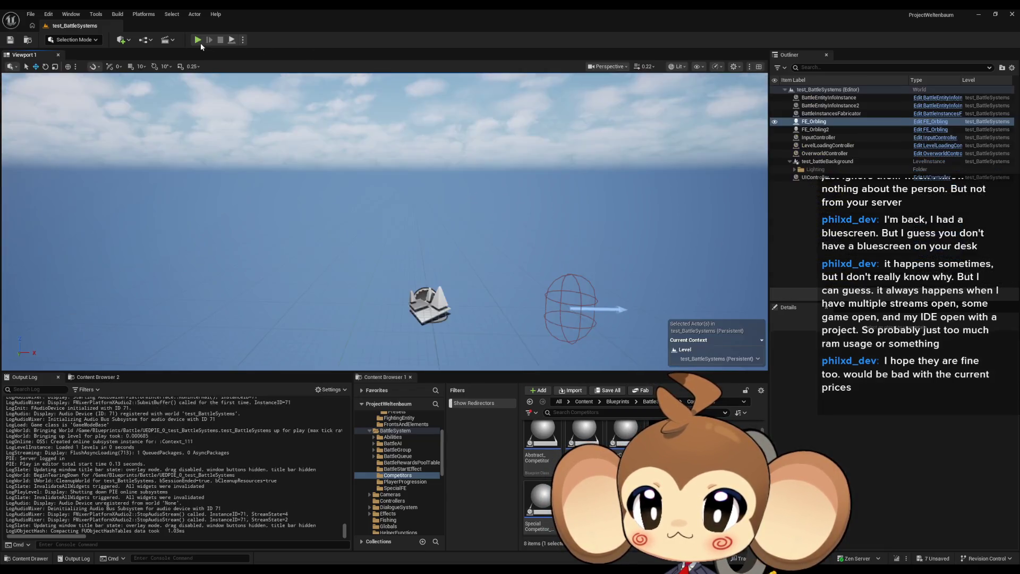
click(199, 41)
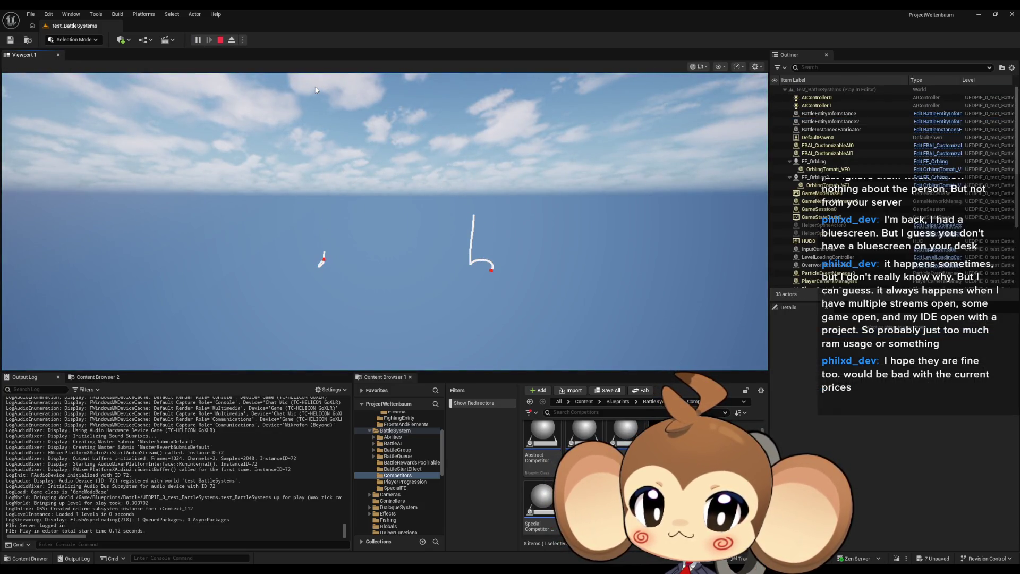
click(221, 41)
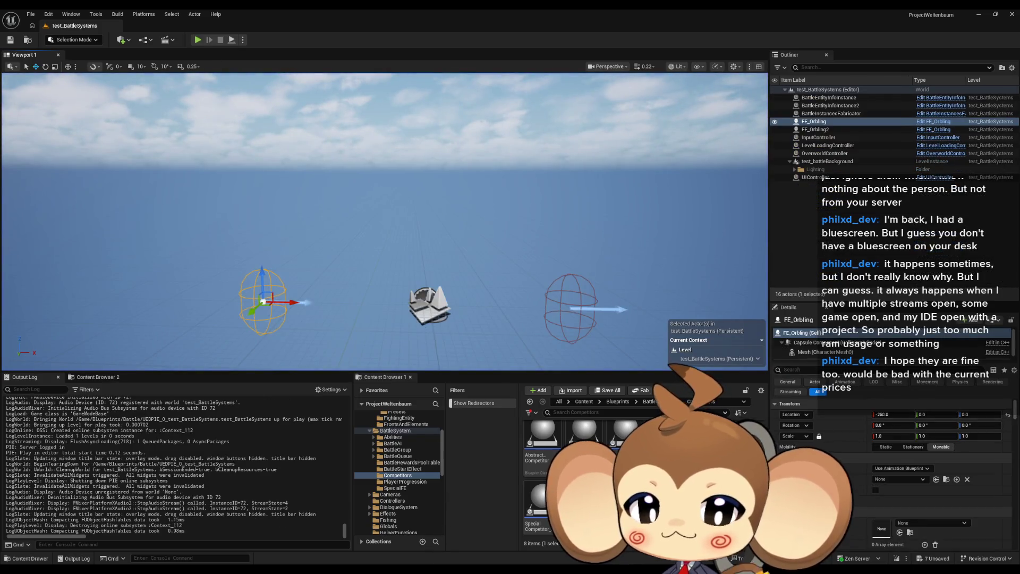
key(alt+Tab)
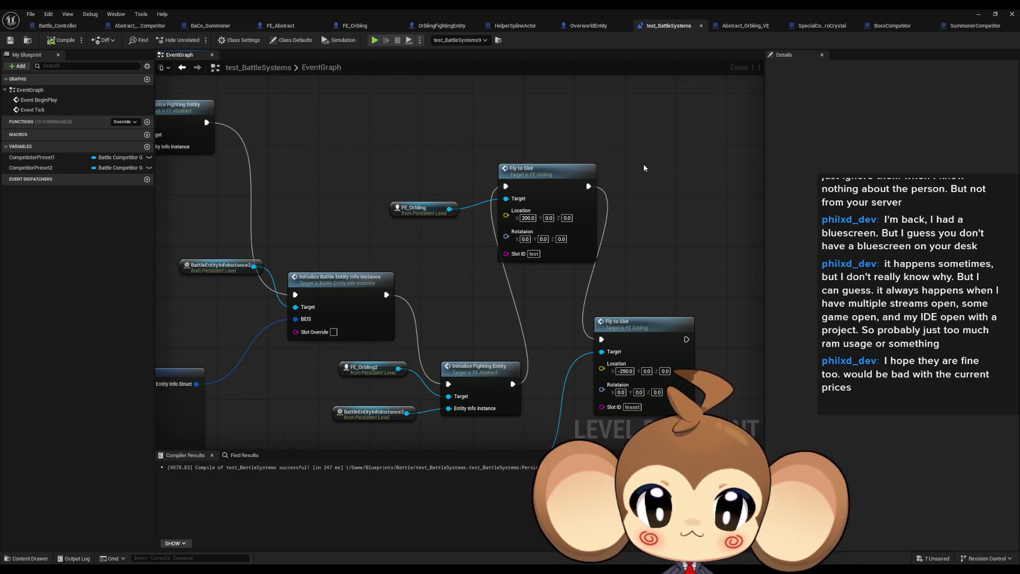
Look through the Abstract_Orbling_VE and OrblingFightingEntity blueprints, then switch to FE_Orbling
drag(643, 164, 605, 162)
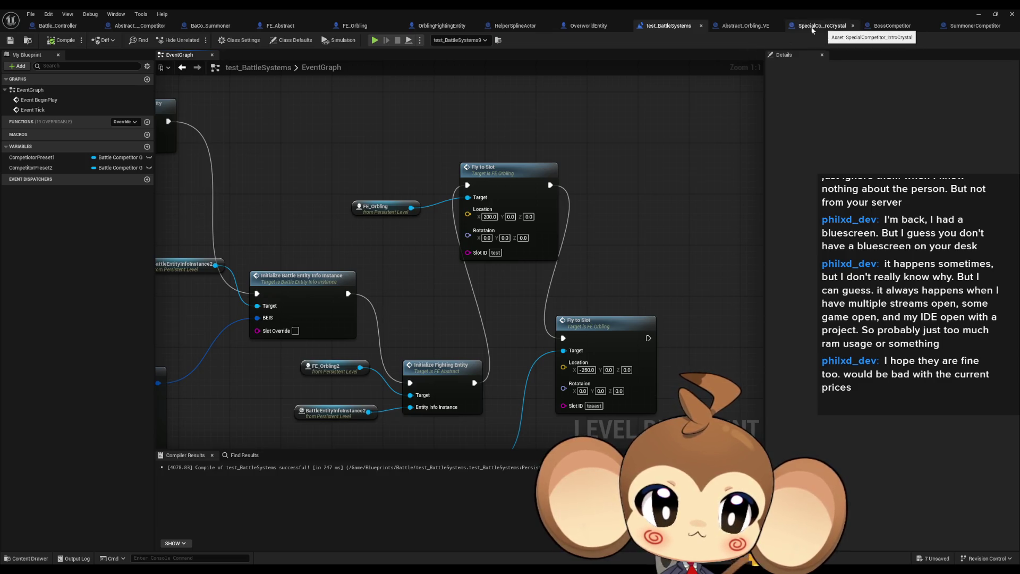
click(735, 25)
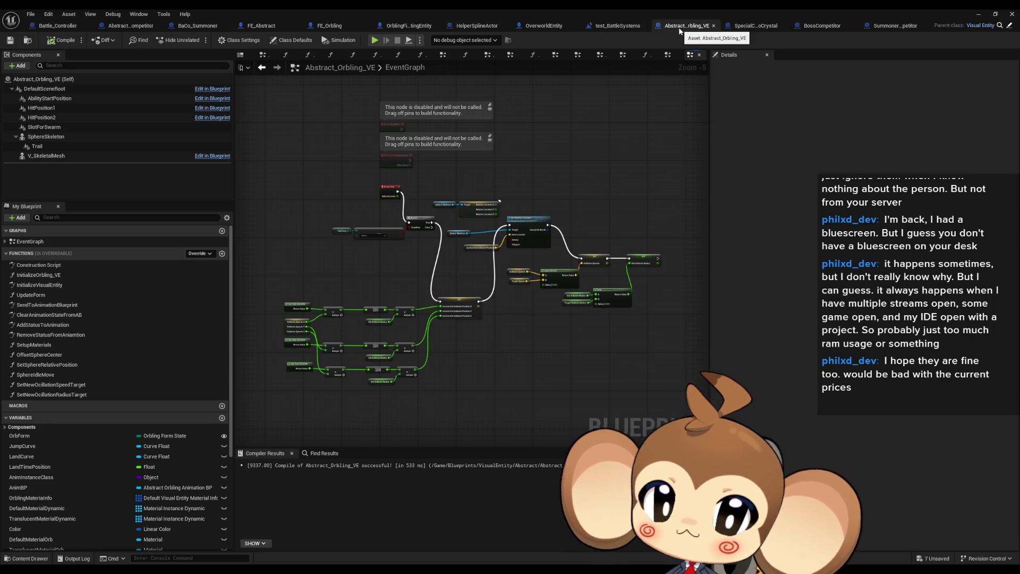
click(410, 28)
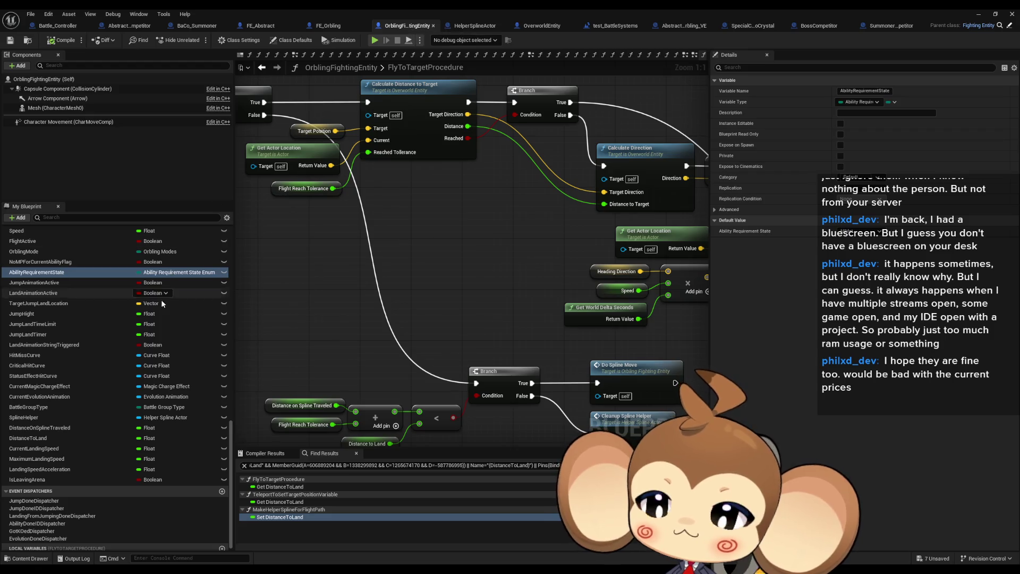
scroll(153, 319, up, 3)
scroll(154, 325, up, 3)
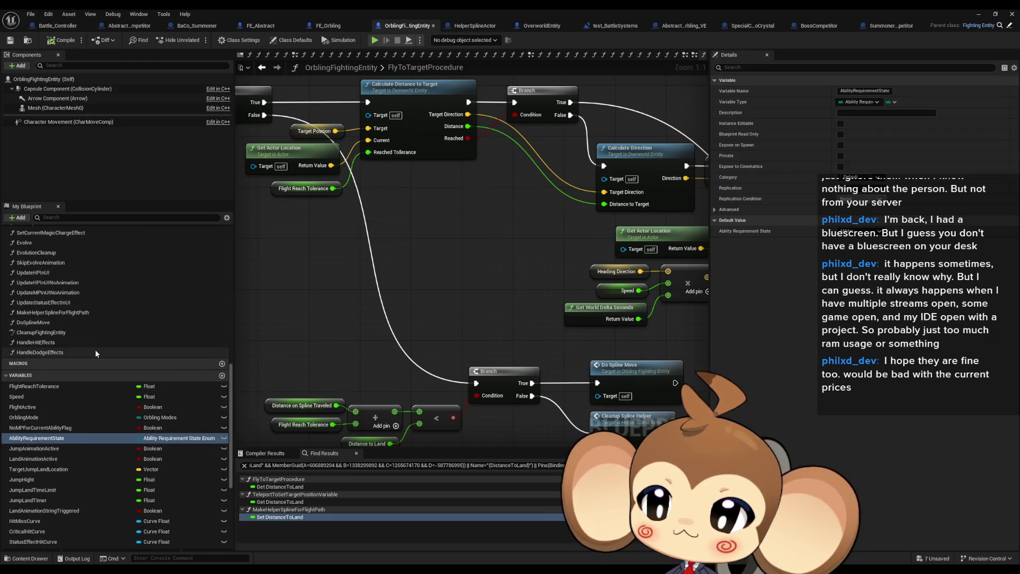
click(338, 26)
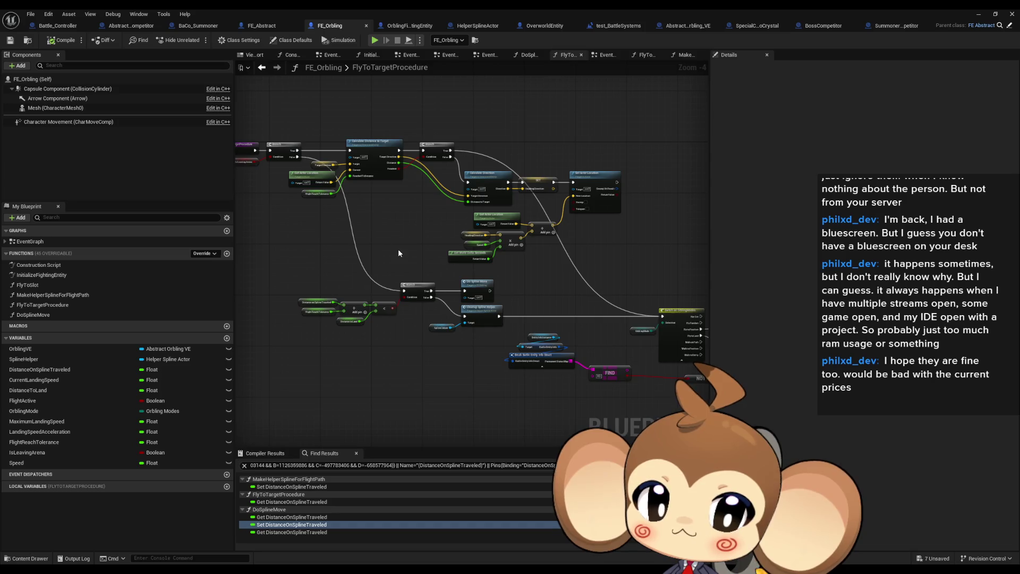
Open the DoSplineMove function graph from FE_Orbling's function list
drag(399, 253, 266, 225)
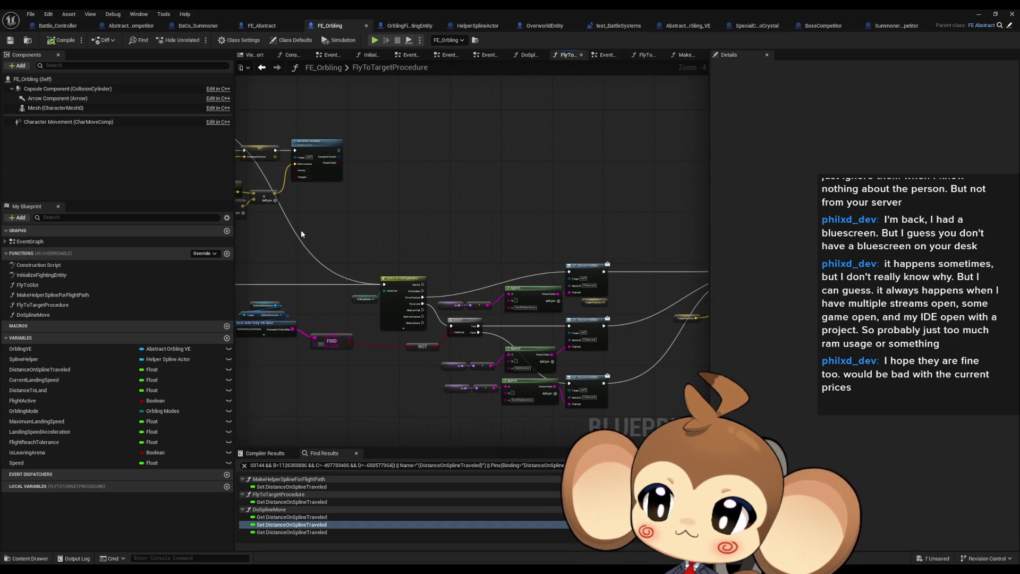
click(42, 306)
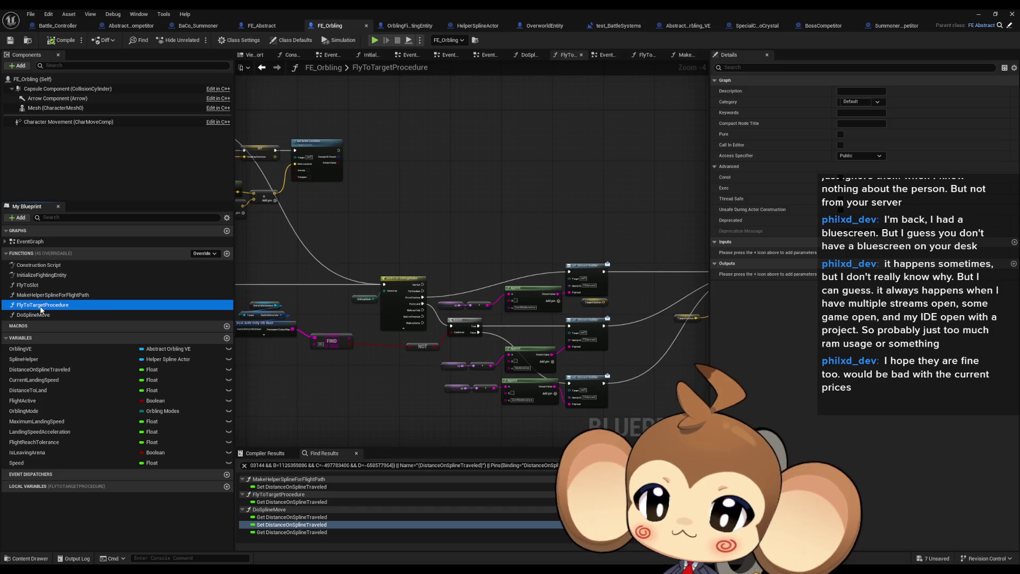
click(48, 313)
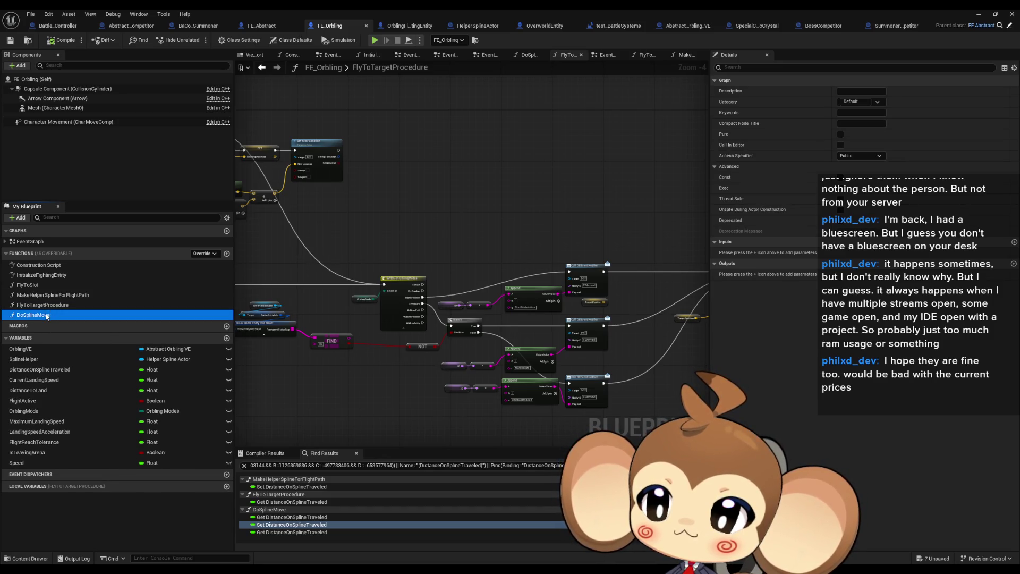
double_click(46, 313)
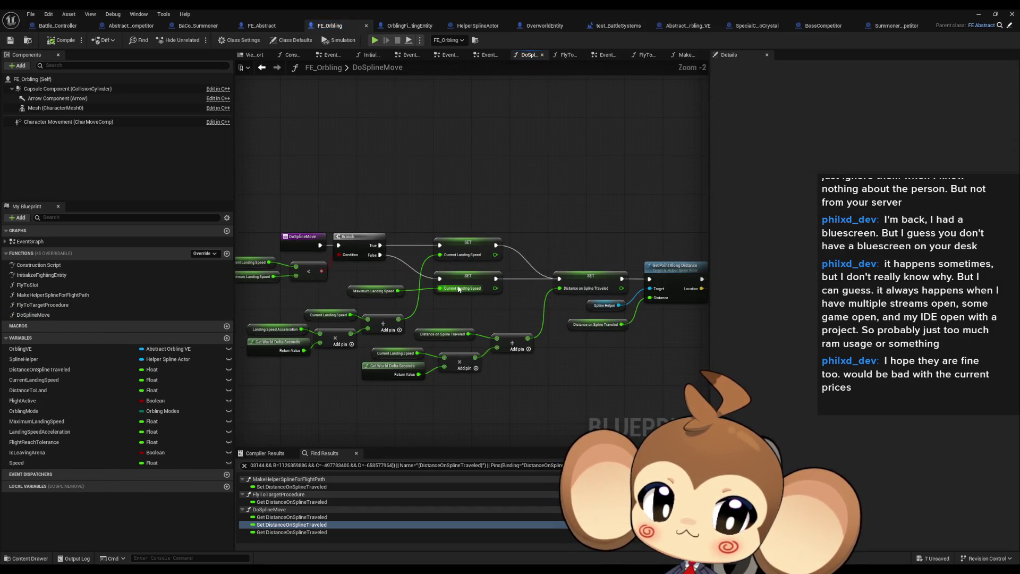
mouse_move(459, 289)
mouse_down()
mouse_move(423, 291)
mouse_move(454, 263)
mouse_up()
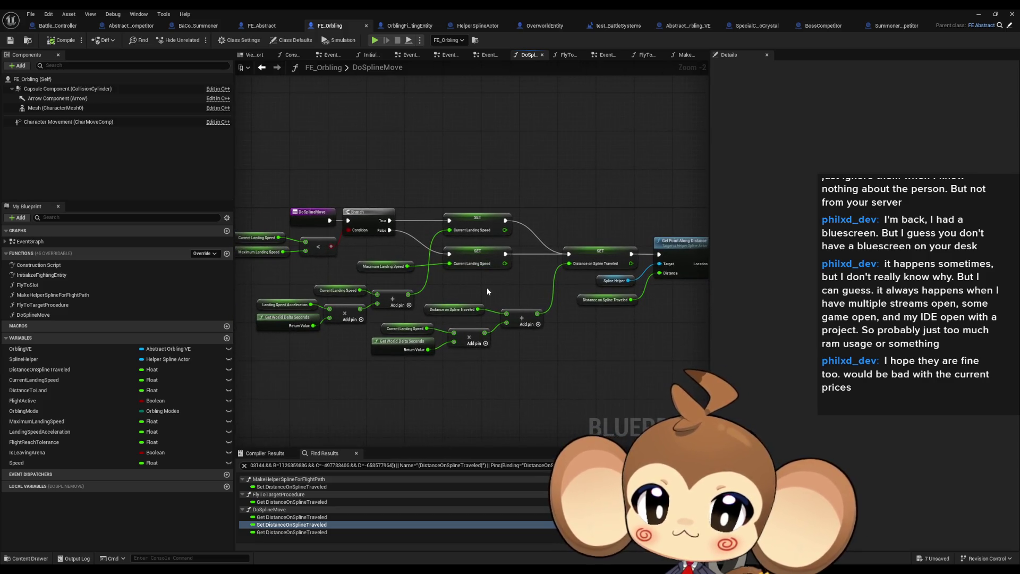
click(353, 292)
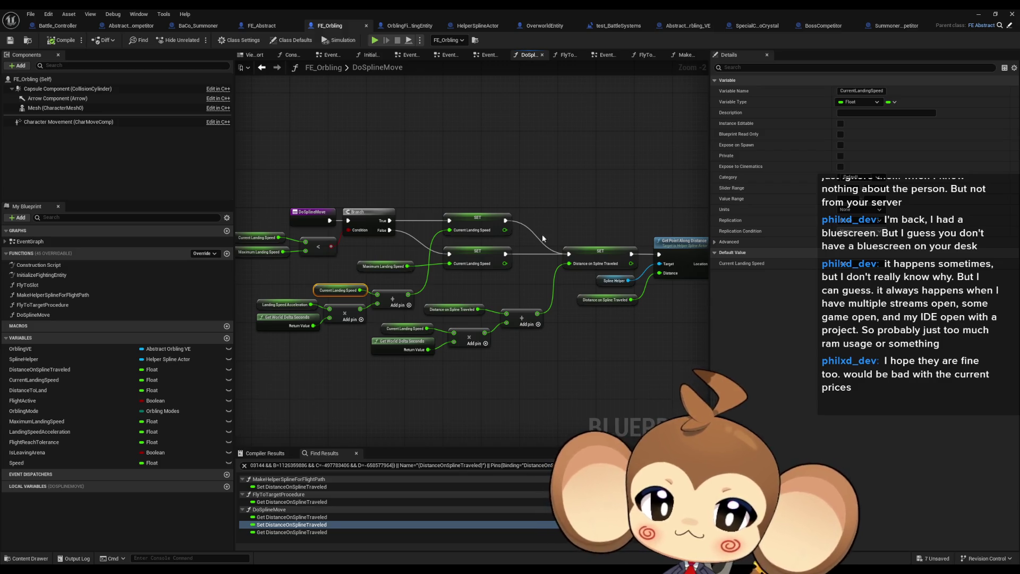
drag(594, 230, 617, 260)
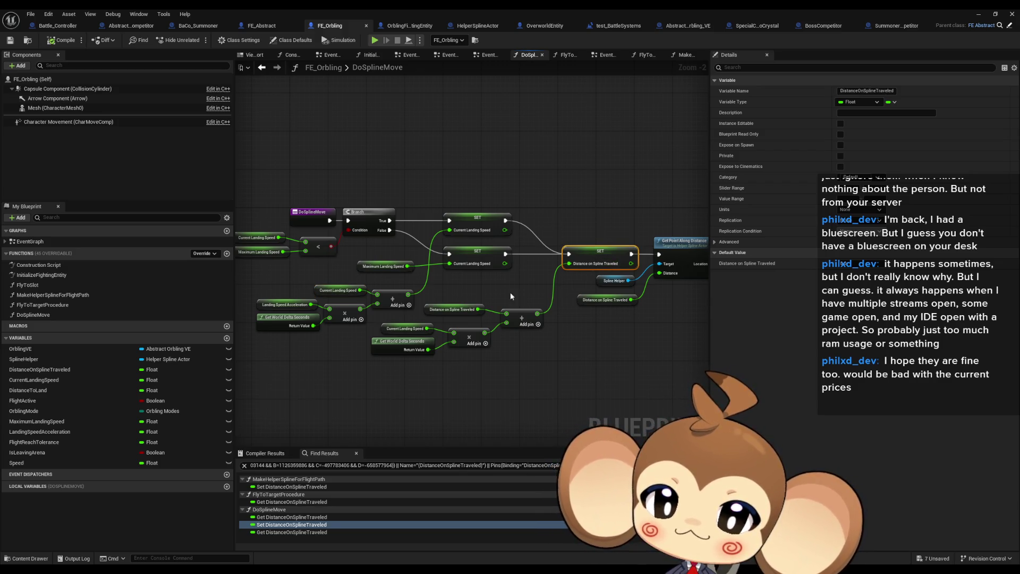
click(451, 309)
scroll(436, 356, up, 2)
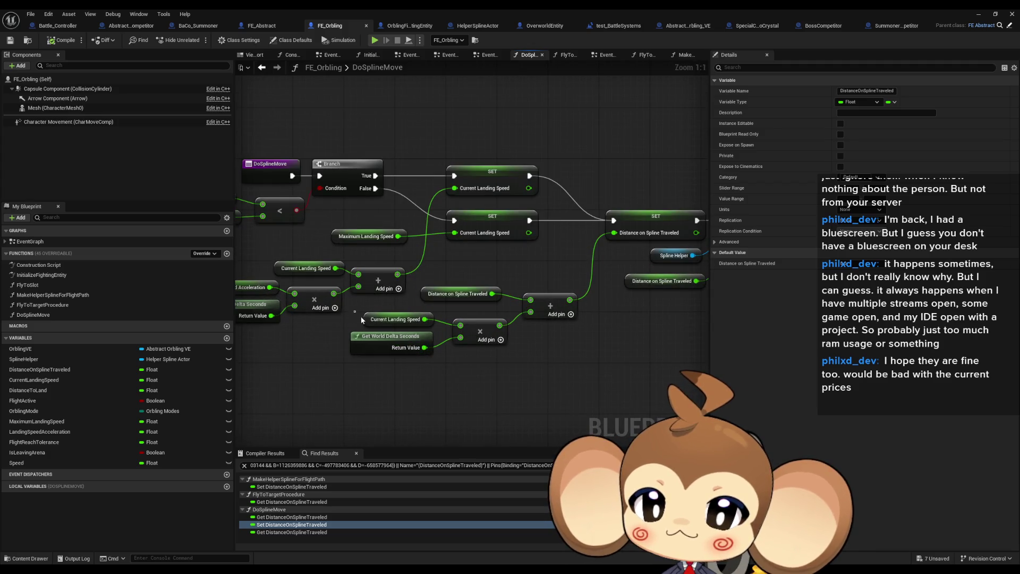
click(392, 336)
drag(413, 393, 396, 317)
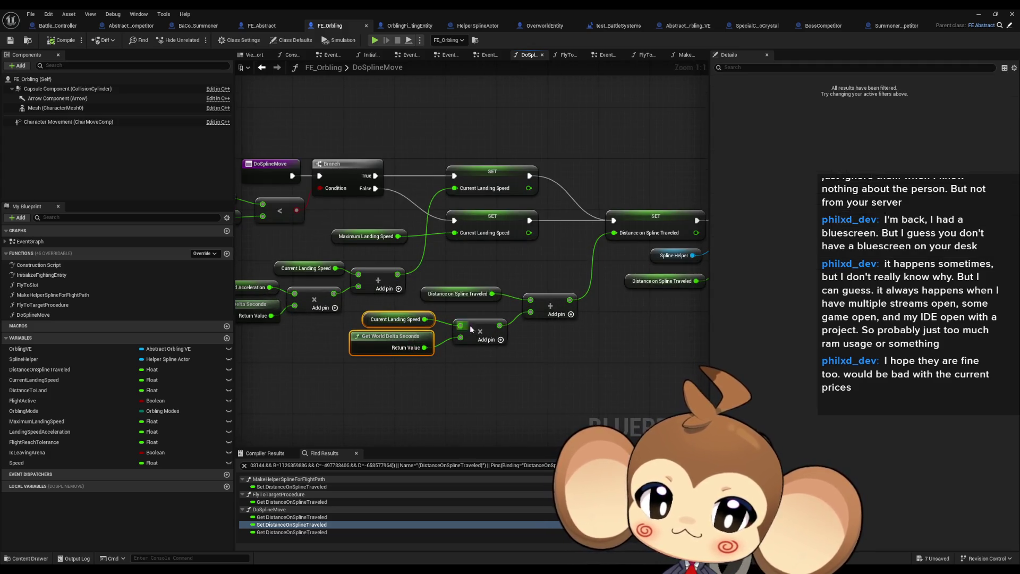
click(478, 294)
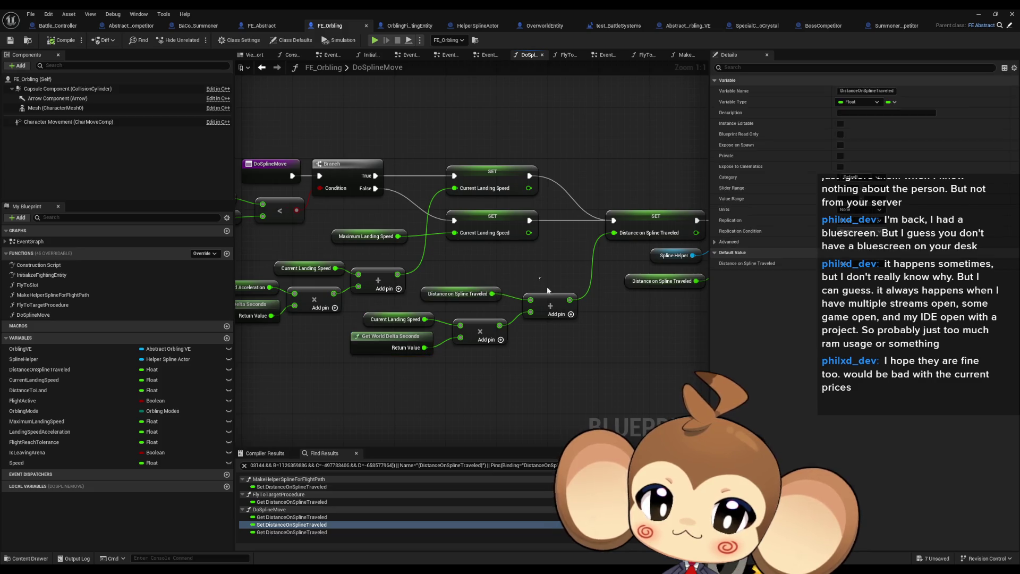
click(550, 305)
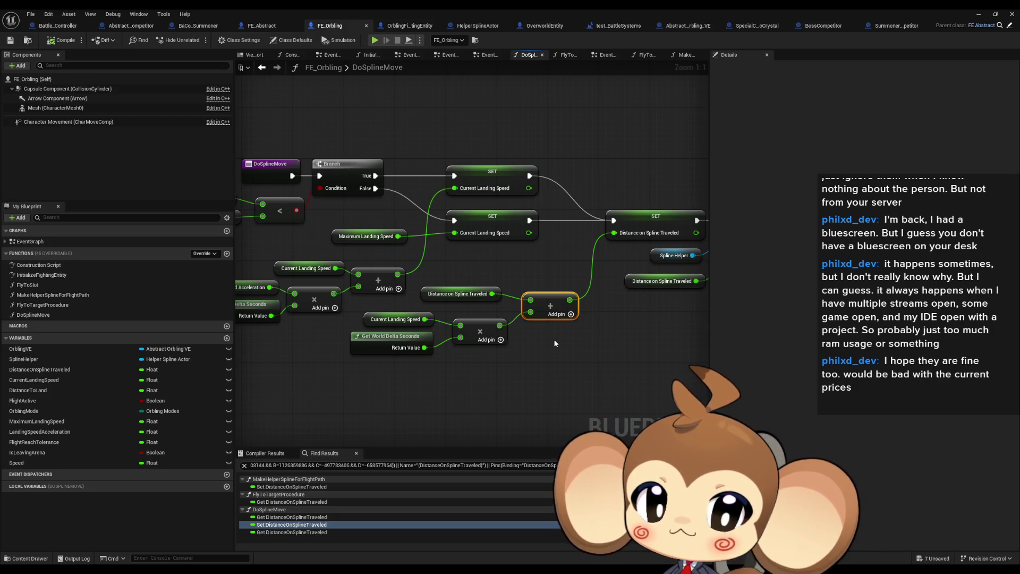
mouse_move(556, 343)
mouse_down()
mouse_move(632, 317)
mouse_move(623, 317)
mouse_up()
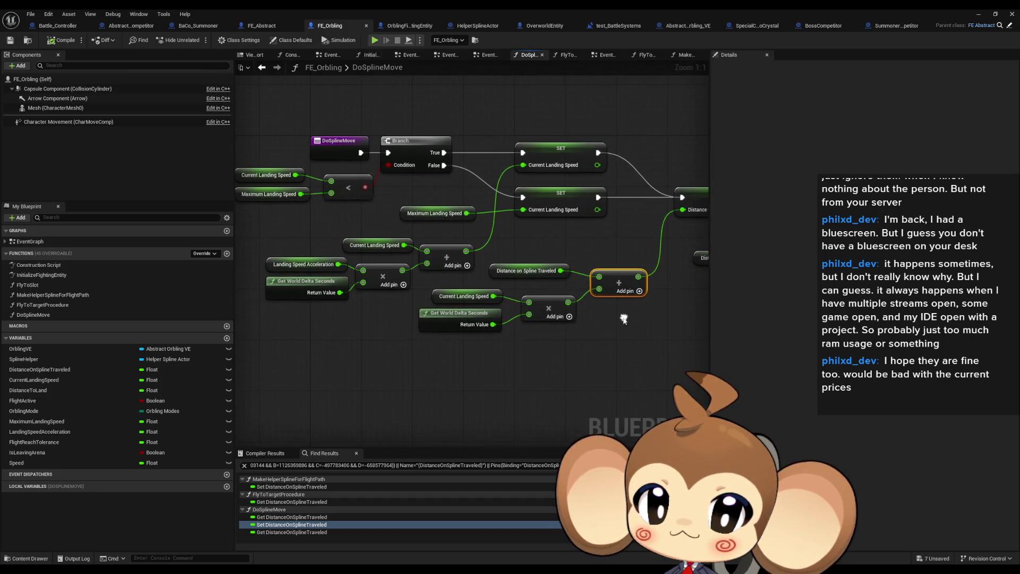
click(396, 246)
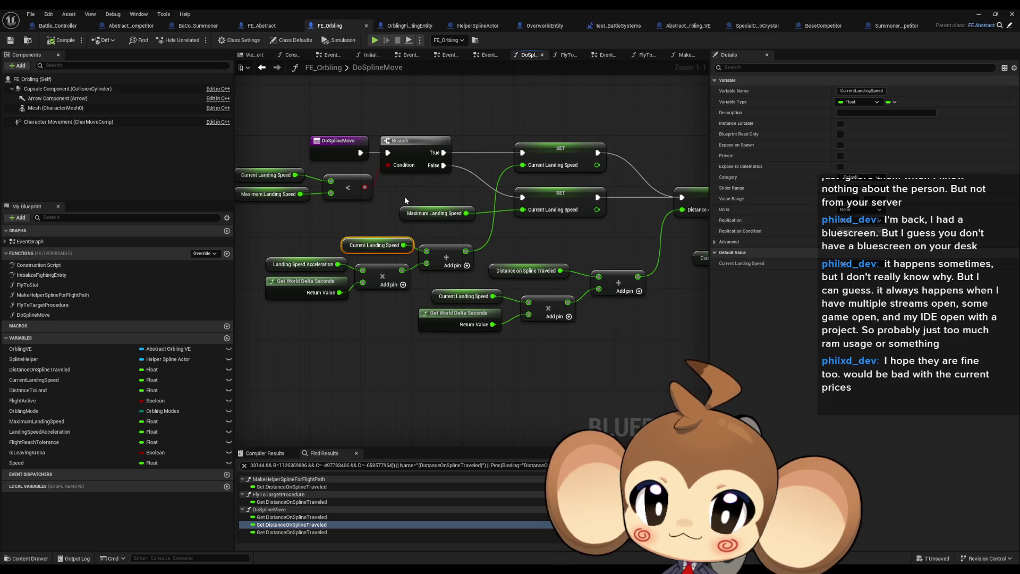
click(432, 215)
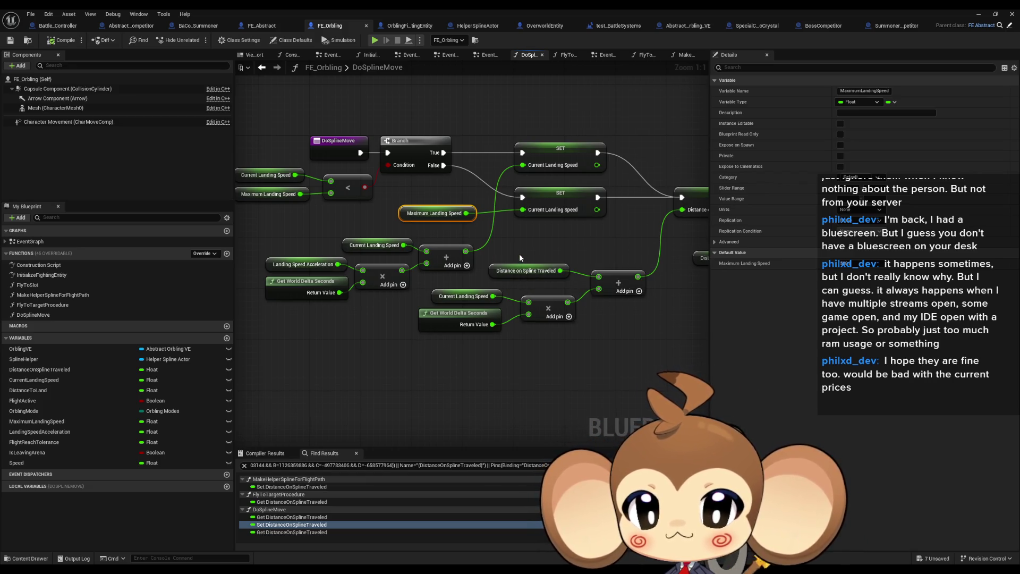
click(523, 271)
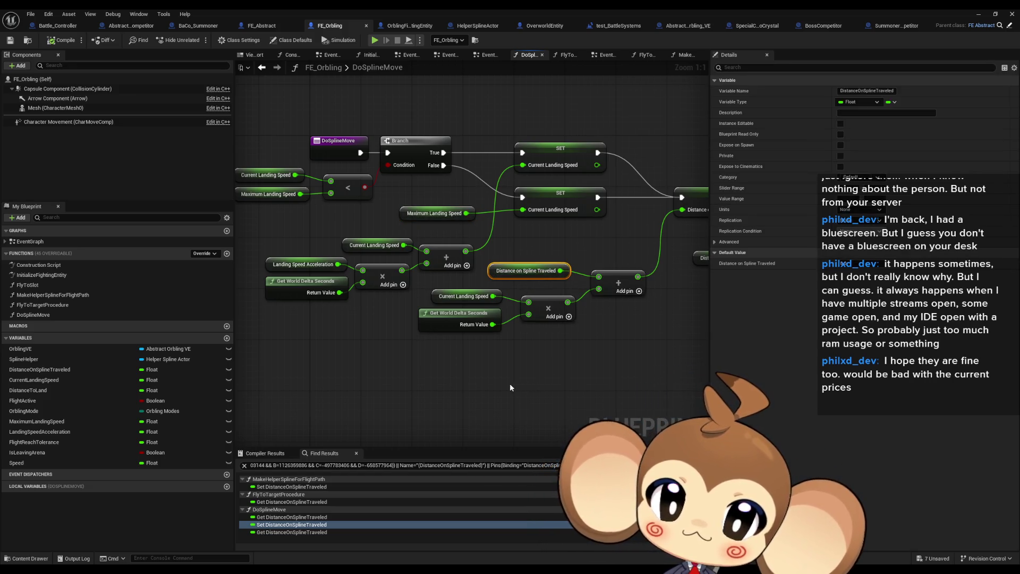
click(477, 402)
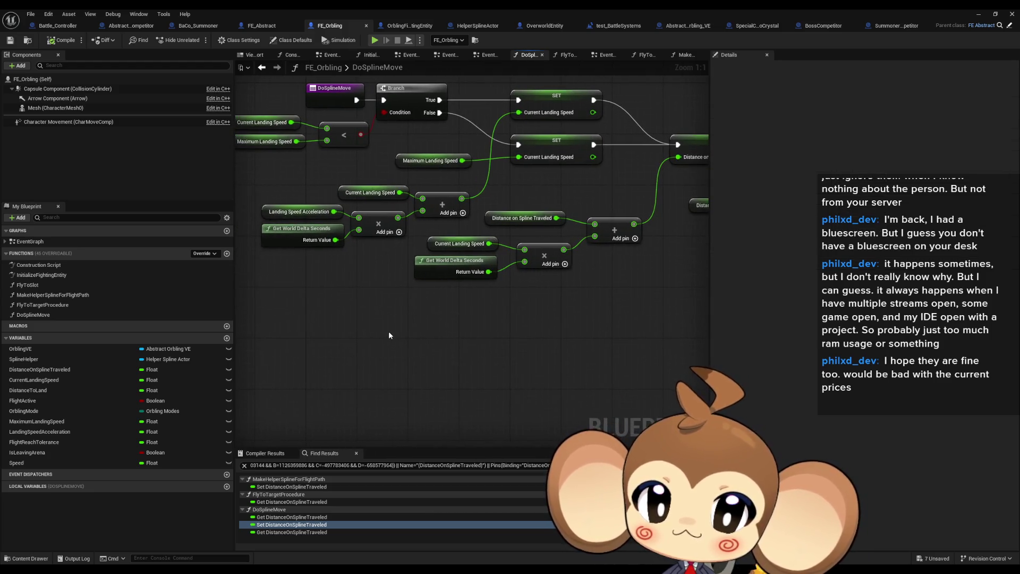
drag(401, 352, 399, 341)
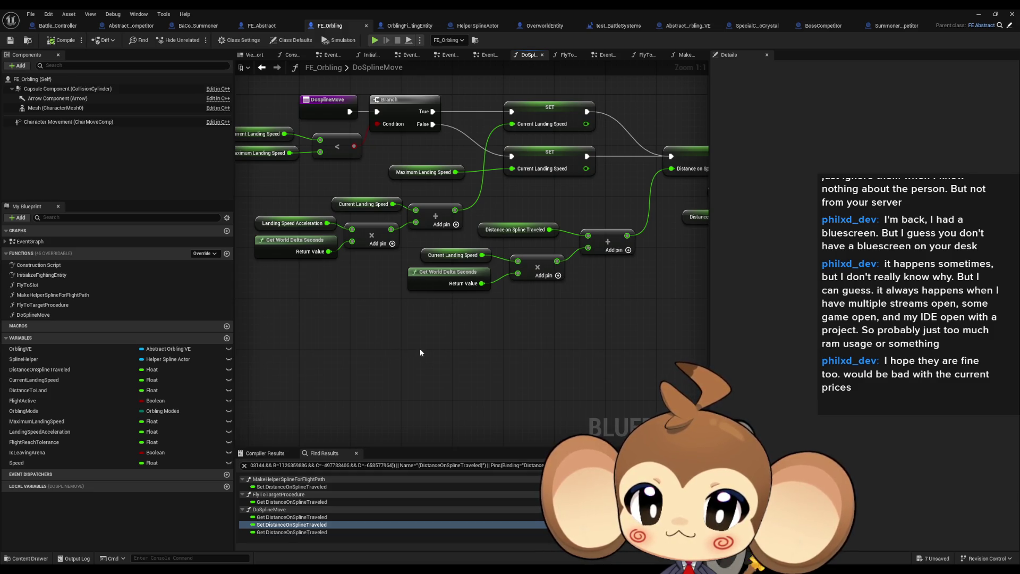
mouse_move(419, 349)
mouse_down()
mouse_move(394, 334)
mouse_move(349, 342)
mouse_up()
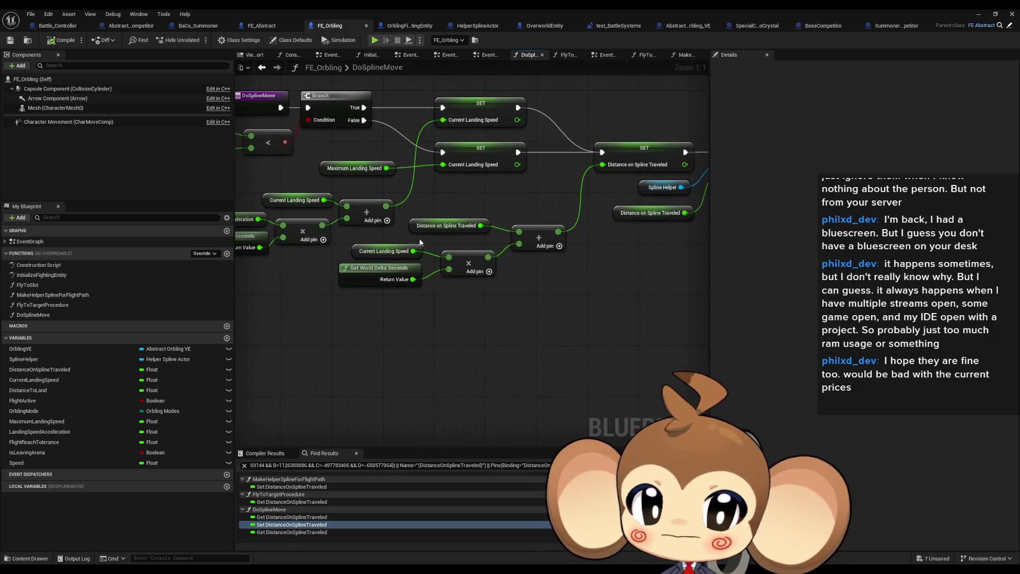
drag(420, 238, 367, 250)
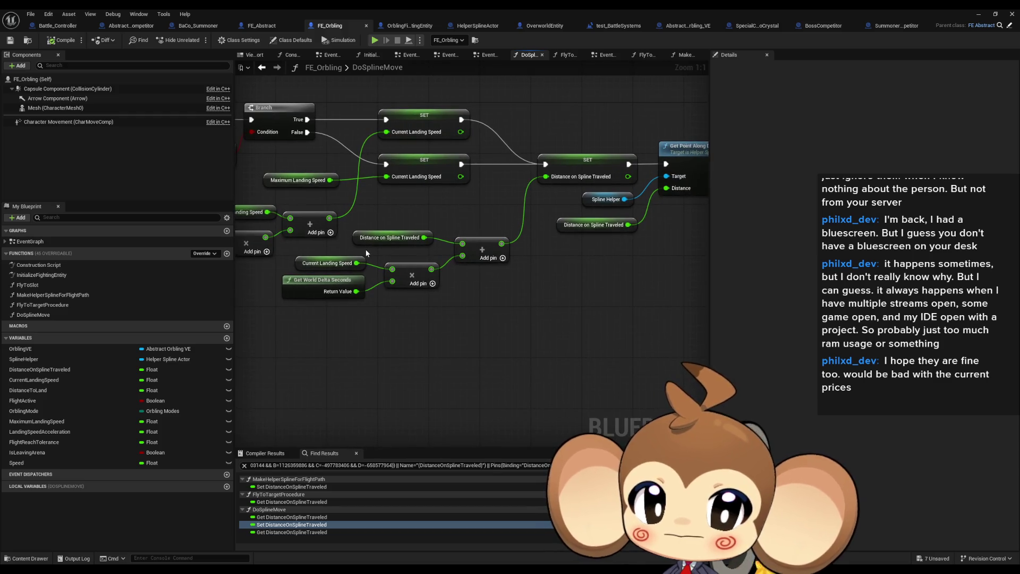
right_click(361, 238)
Find references to Distance on Spline Traveled and paste the distance getters into DoSplineMove
mouse_move(467, 314)
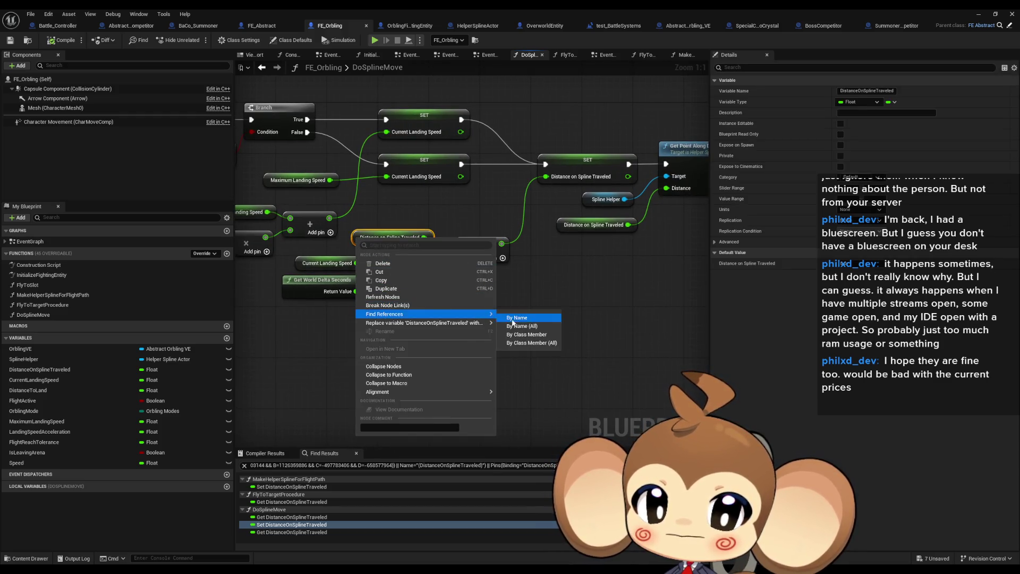
click(513, 319)
click(287, 487)
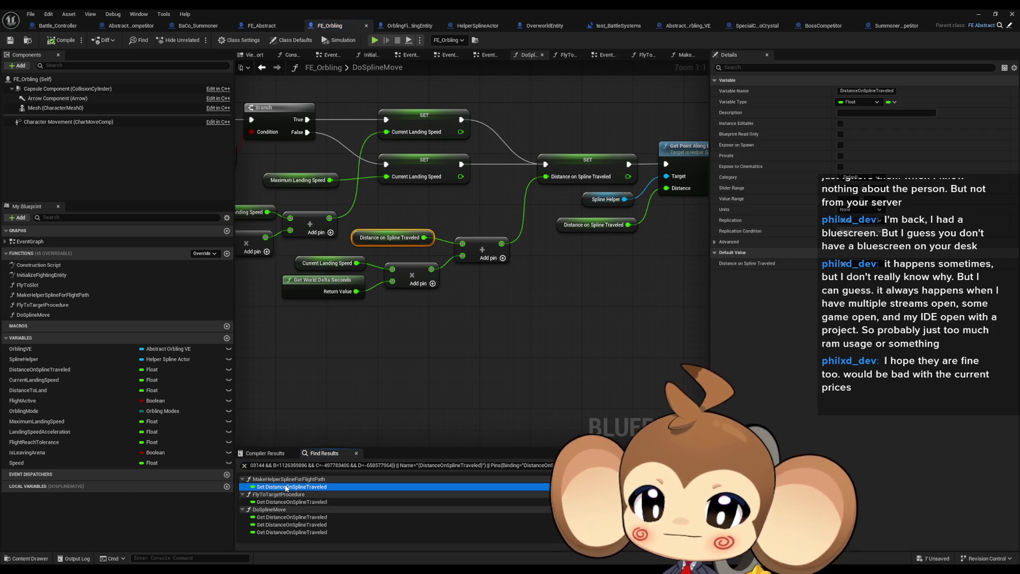
click(283, 501)
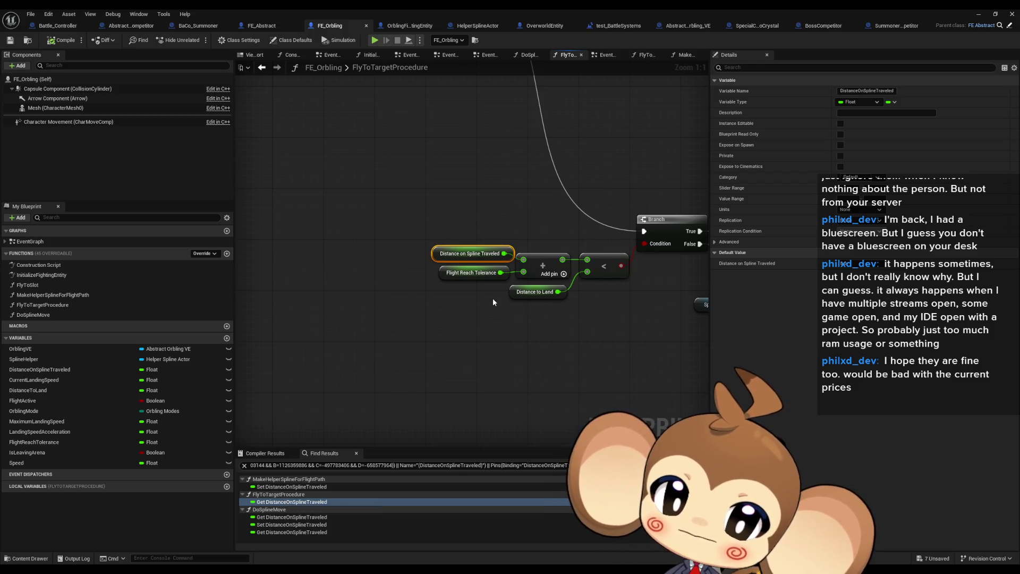
click(269, 518)
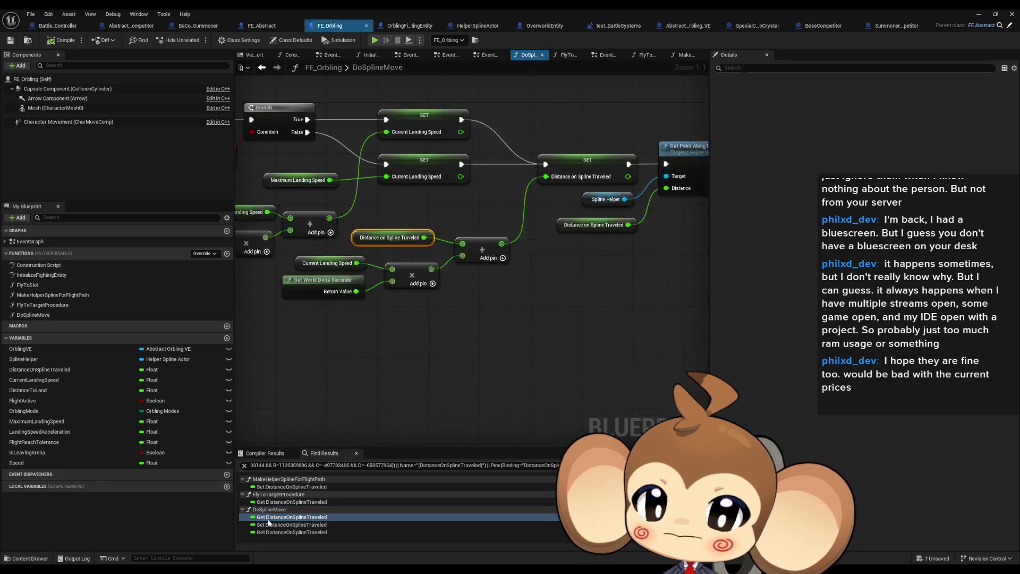
key(ctrl+v)
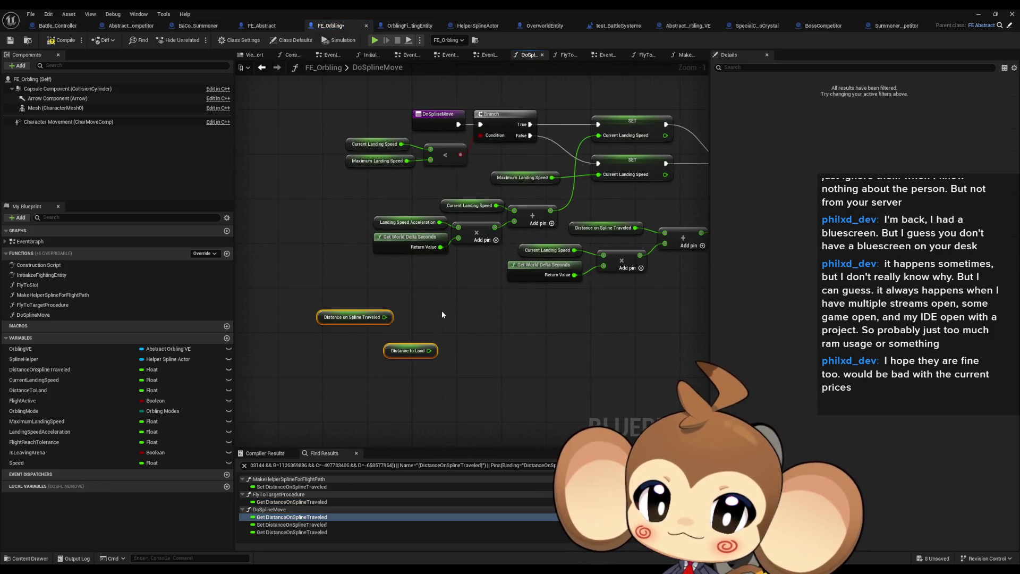
Divide Distance on Spline Traveled by Distance to Land
click(386, 353)
drag(387, 355, 358, 355)
scroll(358, 355, up, 1)
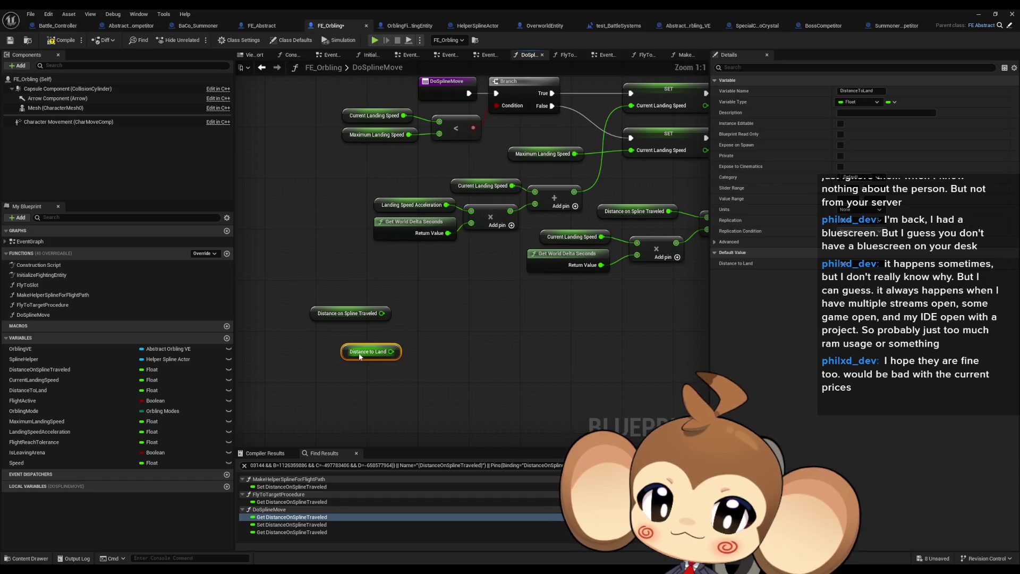
click(374, 315)
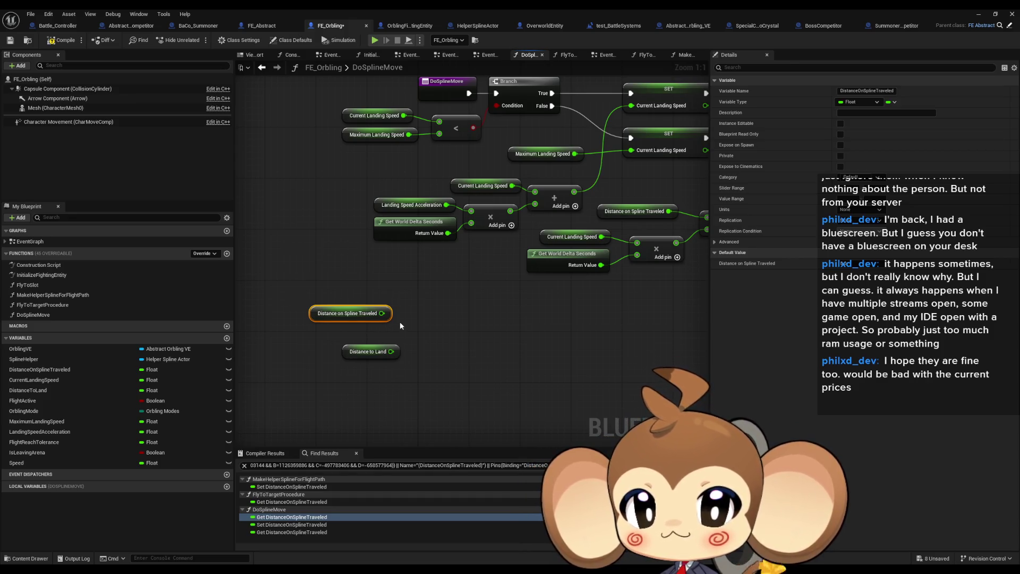
mouse_move(381, 313)
mouse_down()
mouse_move(424, 315)
mouse_move(390, 351)
mouse_move(356, 333)
mouse_up()
text(/)
key(Return)
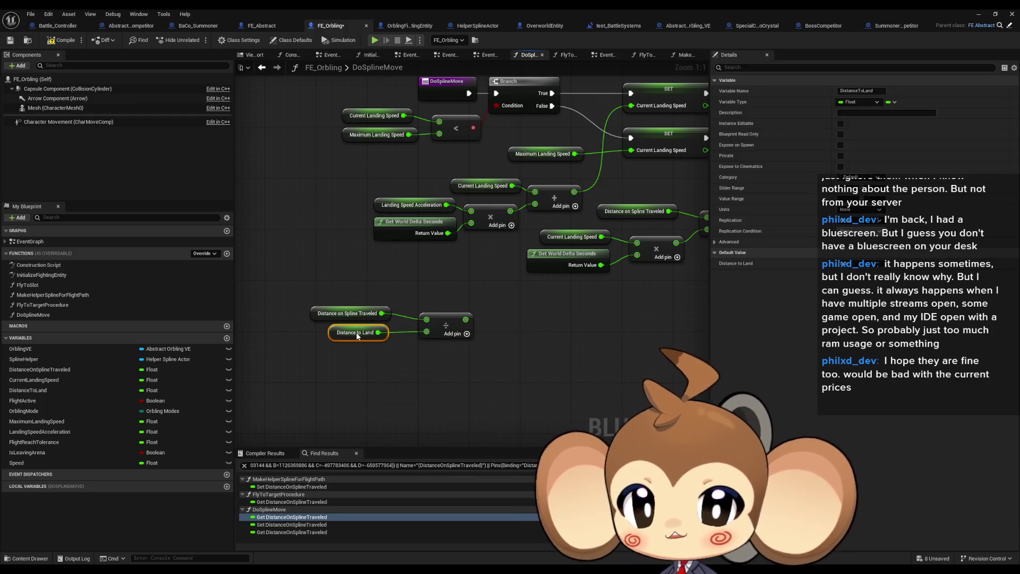
drag(451, 326, 431, 319)
mouse_move(479, 350)
mouse_down()
mouse_move(303, 302)
mouse_move(250, 313)
mouse_move(324, 287)
mouse_up()
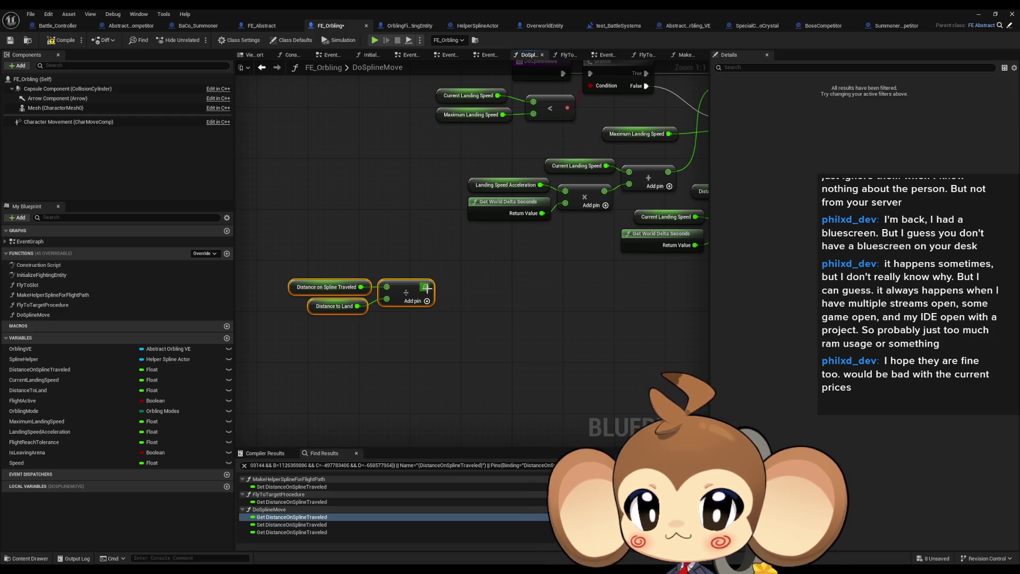
Test whether the division result is less than 0.8
mouse_move(425, 287)
mouse_down()
mouse_move(481, 298)
mouse_move(470, 292)
mouse_up()
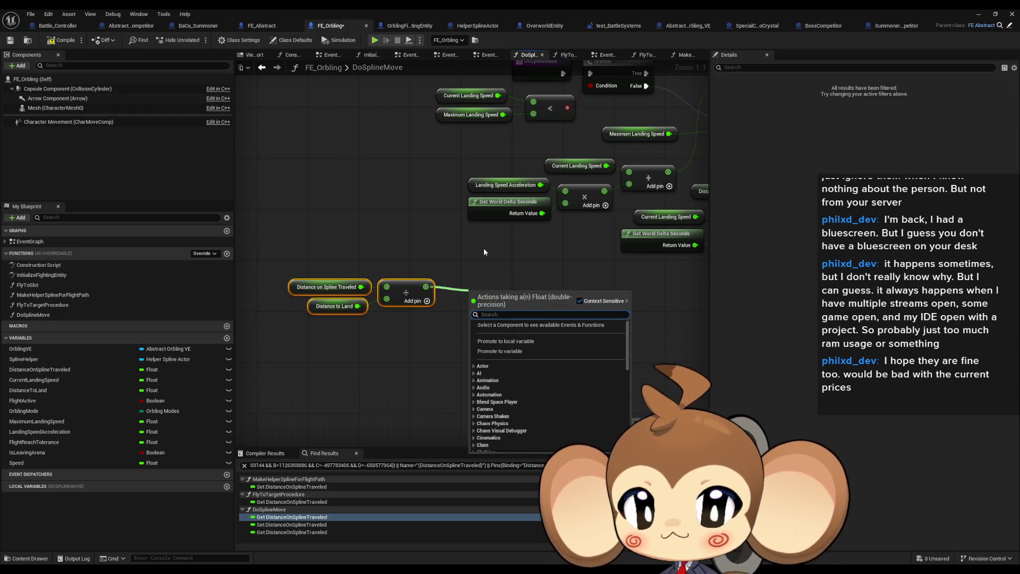
text(<)
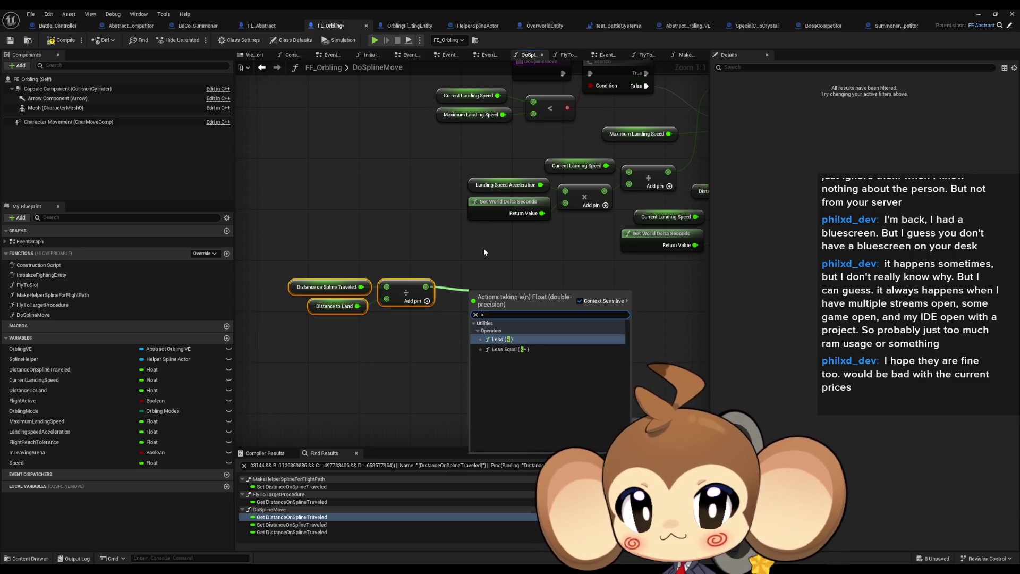
click(499, 339)
click(481, 293)
key(Return)
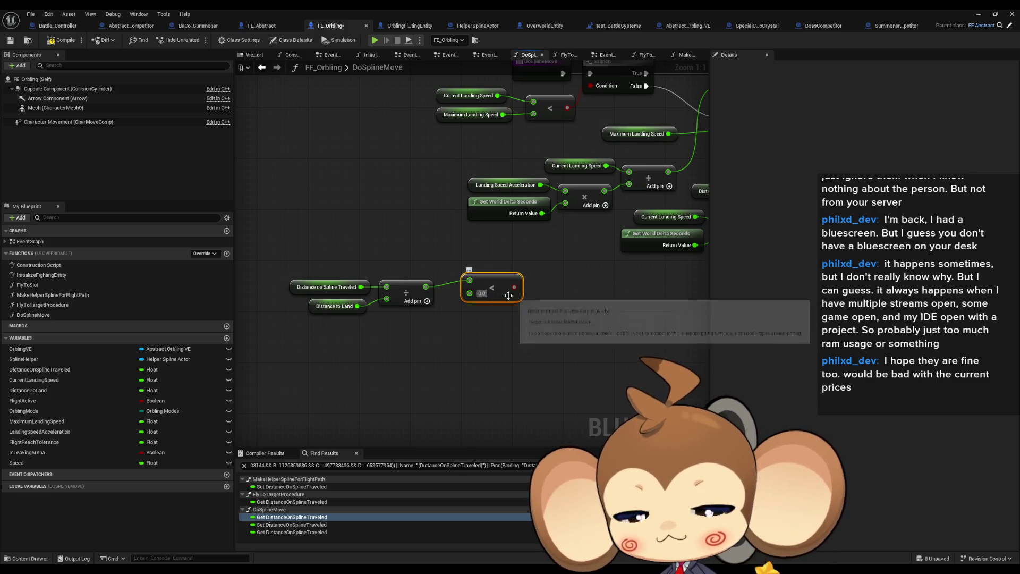
text(8)
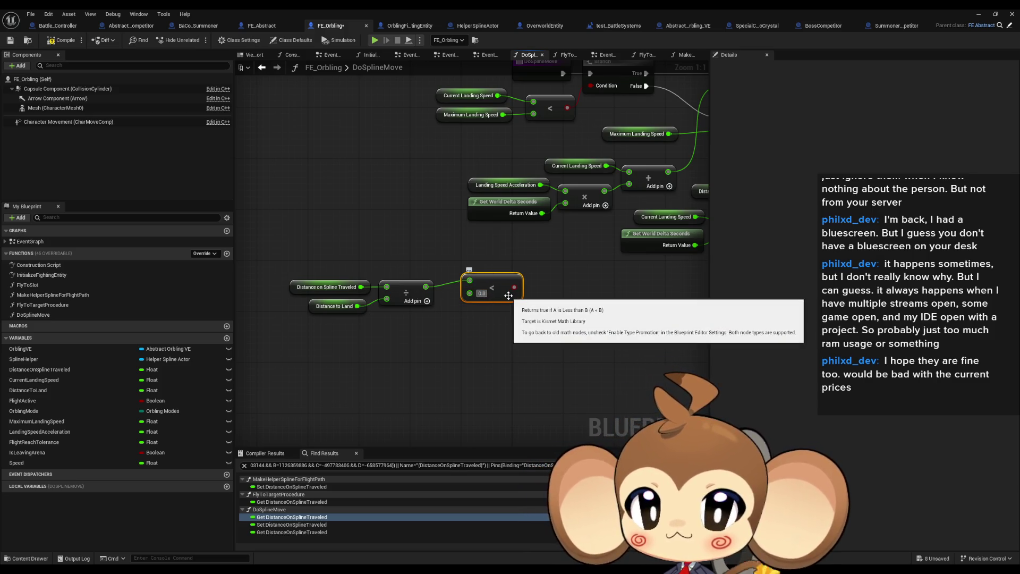
Add a Branch driven by the comparison and route DoSplineMove's execution through it
mouse_move(515, 287)
mouse_down()
mouse_move(534, 287)
mouse_move(485, 299)
mouse_up()
text(branch)
key(Return)
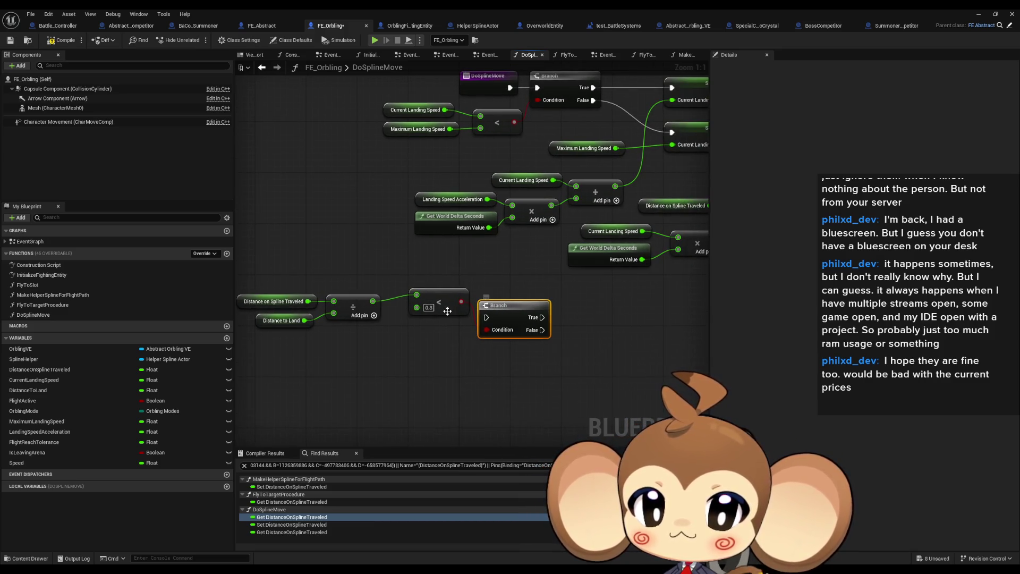
mouse_move(542, 317)
mouse_down()
mouse_move(528, 81)
mouse_move(514, 90)
mouse_up()
mouse_move(296, 270)
mouse_down()
mouse_move(424, 331)
mouse_move(383, 328)
mouse_up()
scroll(384, 328, down, 2)
mouse_move(549, 339)
mouse_down()
mouse_move(409, 321)
mouse_move(415, 334)
mouse_move(526, 324)
mouse_up()
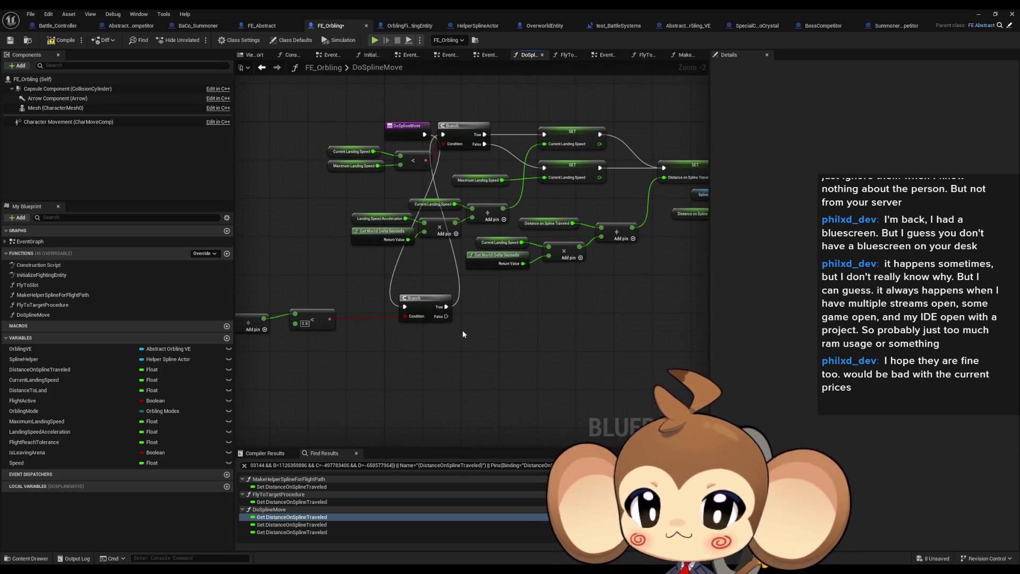
mouse_move(447, 318)
mouse_down()
mouse_move(394, 322)
mouse_move(463, 326)
mouse_up()
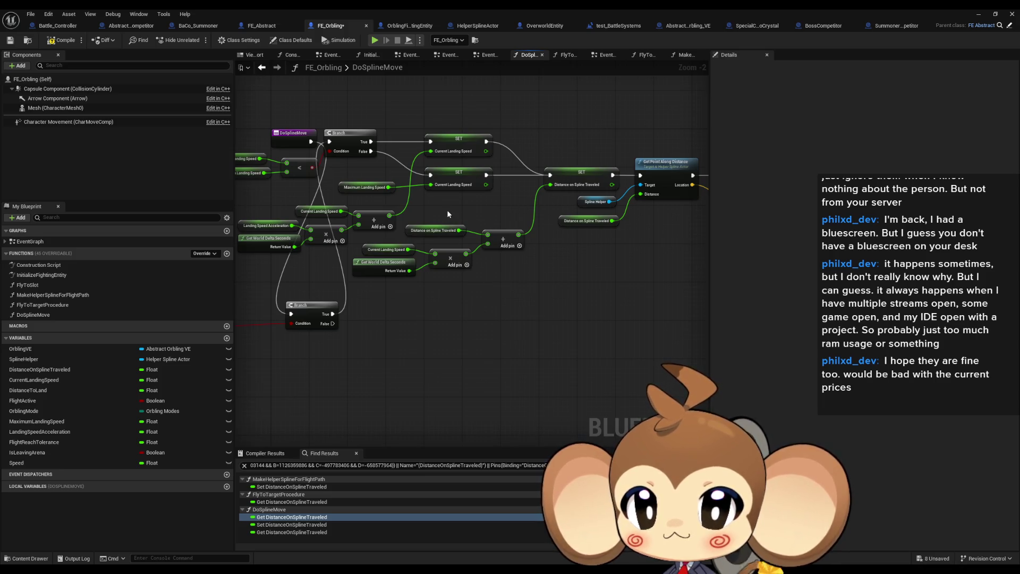
scroll(447, 209, up, 2)
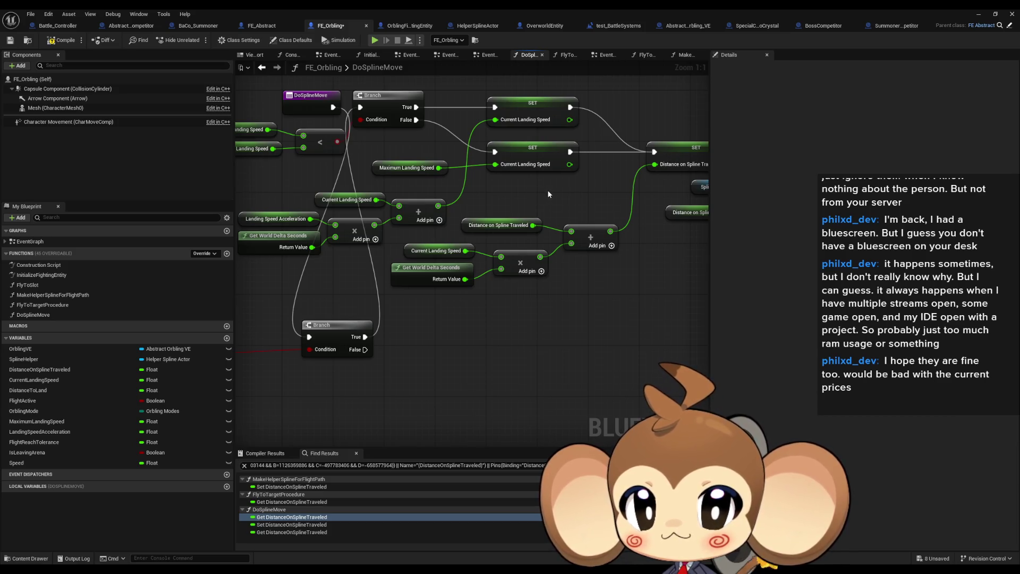
Duplicate a SET Current Landing Speed node and a Current Landing Speed getter
click(548, 155)
key(ctrl+c)
key(ctrl+v)
drag(455, 374, 486, 346)
click(367, 172)
key(ctrl+c)
key(ctrl+v)
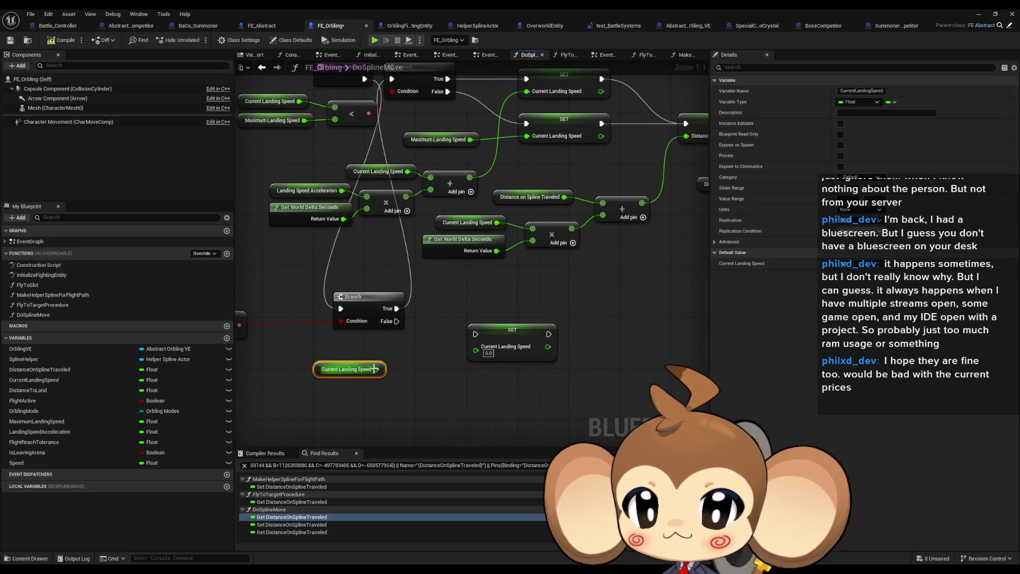
Feed a float Lerp of Current Landing Speed toward 100 with Alpha 0.01 into the pasted SET
drag(382, 369, 397, 378)
text(lerp)
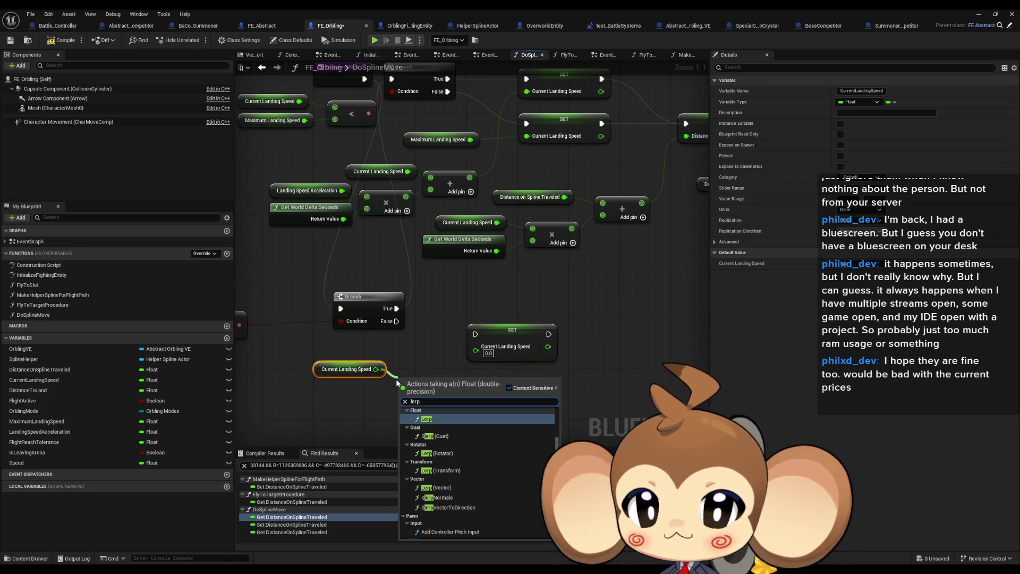
text( float)
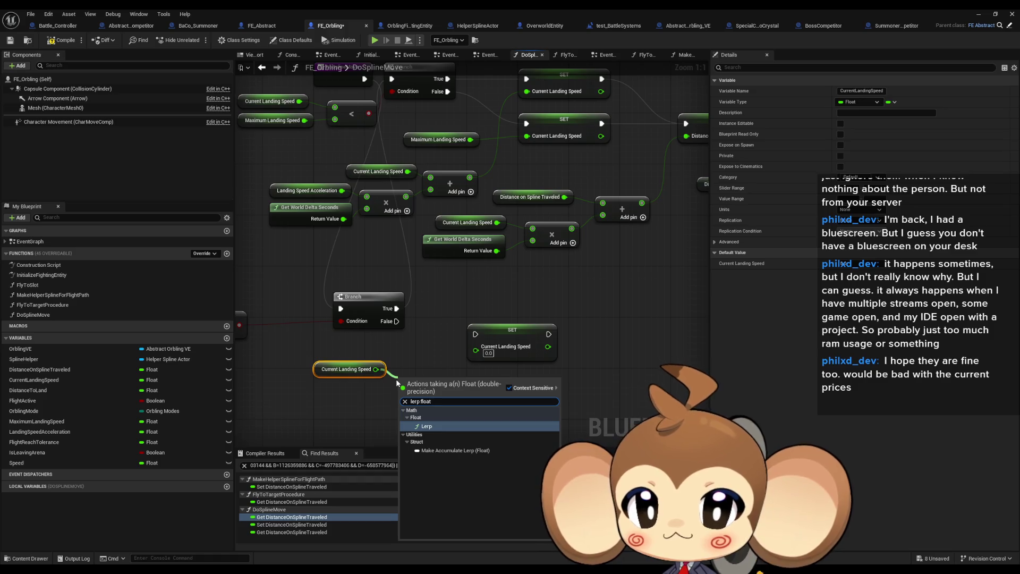
key(Return)
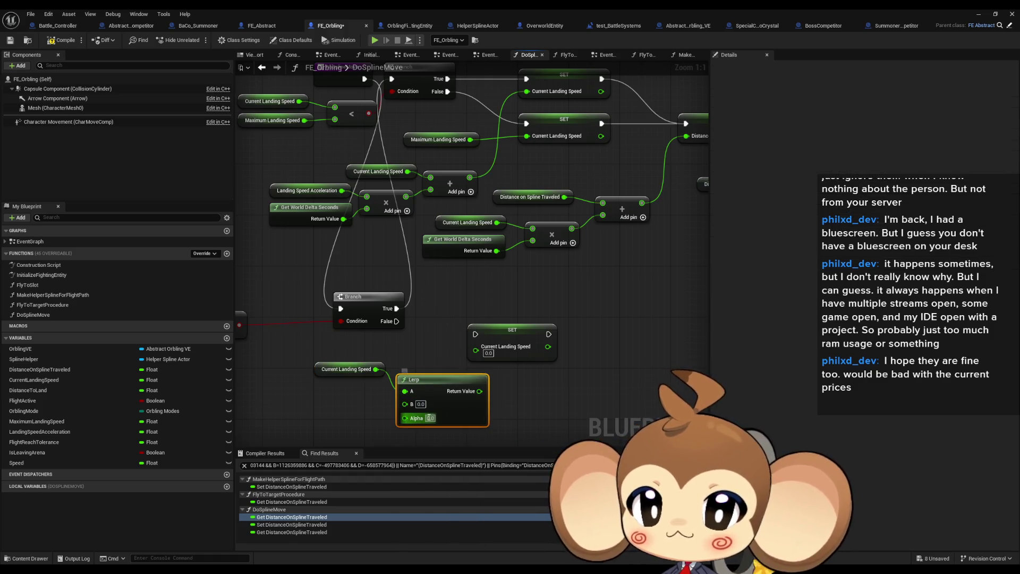
click(430, 418)
text(0)
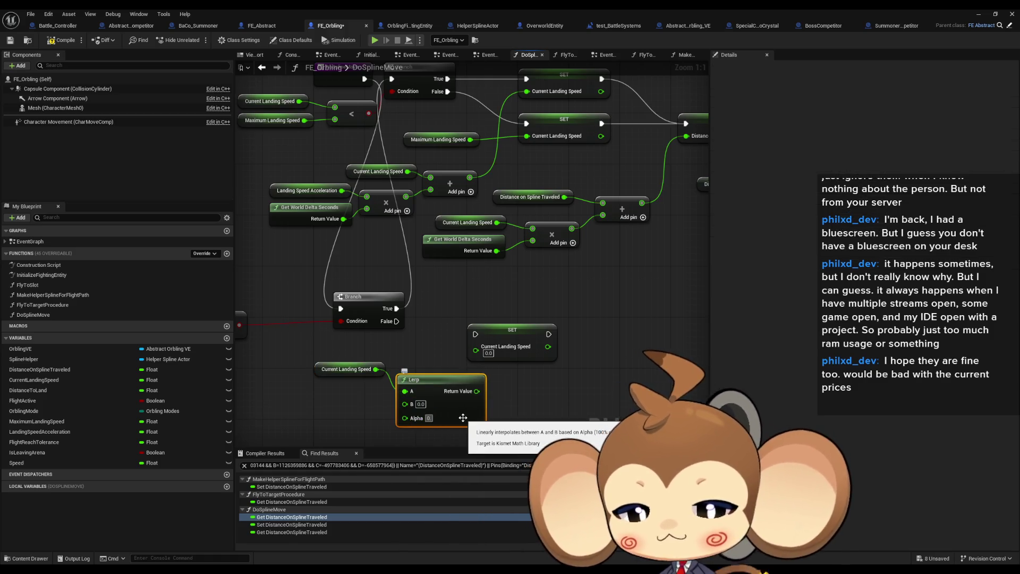
key(Return)
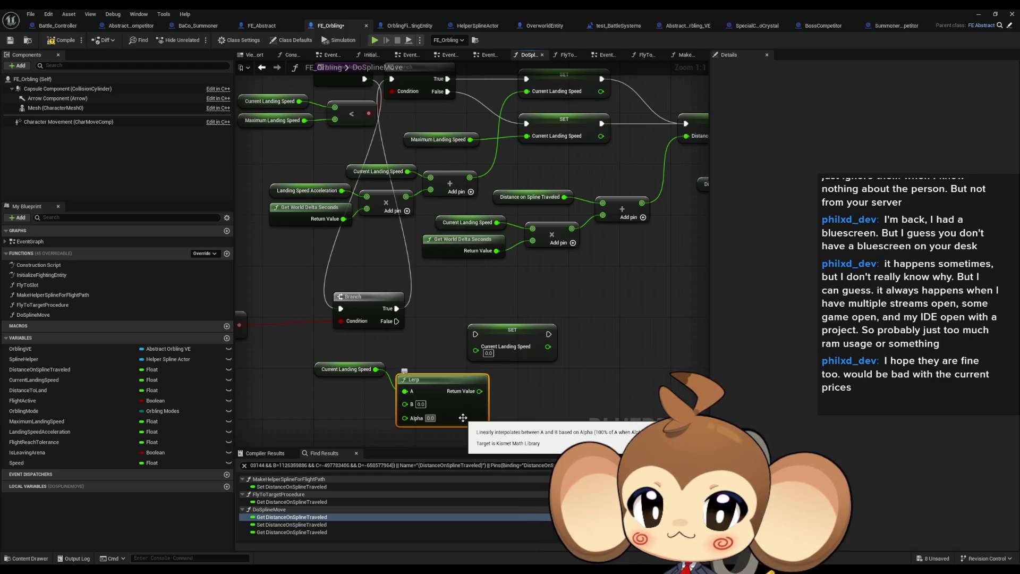
text(0.001)
key(BackSpace)
key(BackSpace)
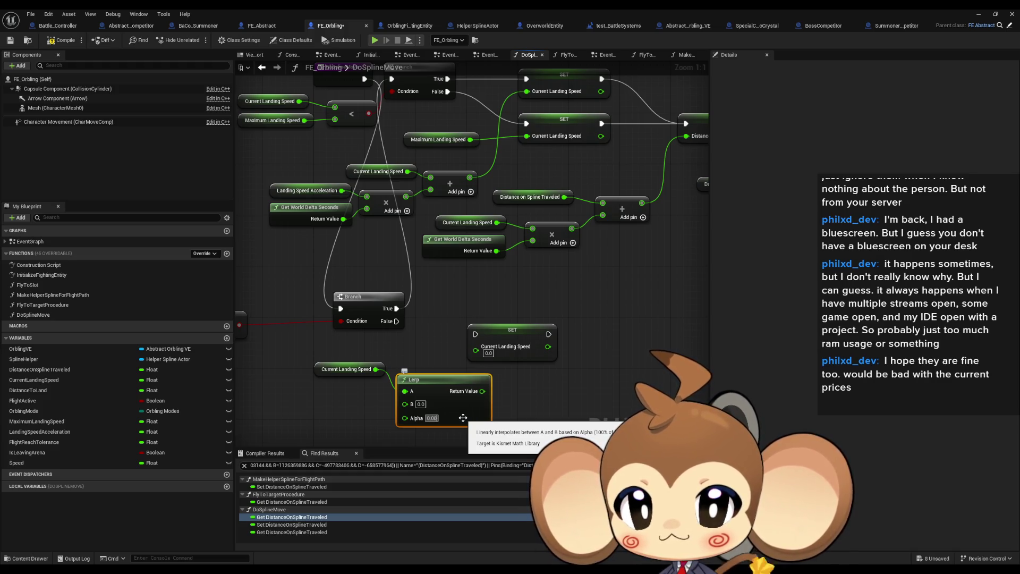
text(1)
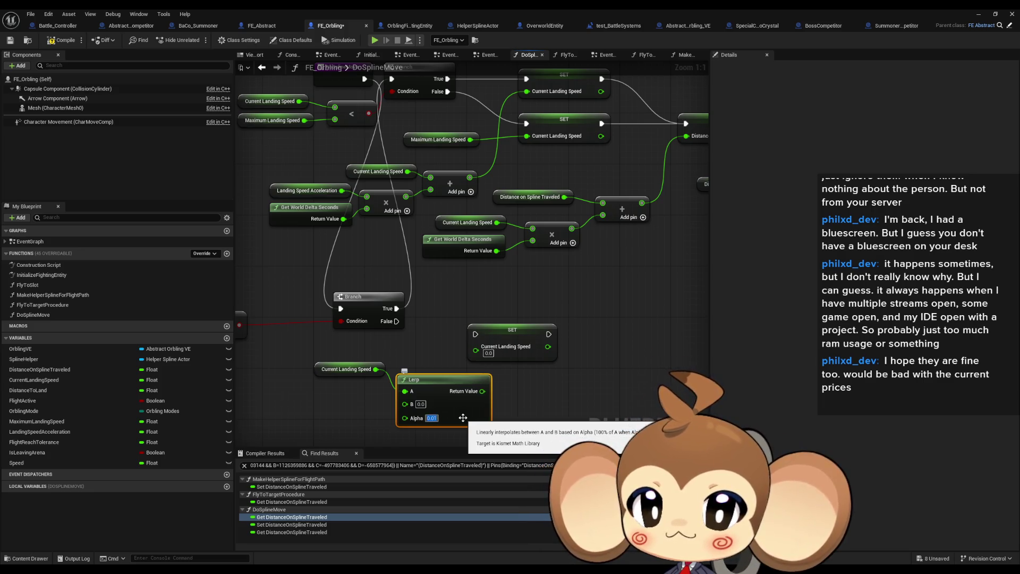
drag(482, 391, 475, 347)
click(357, 375)
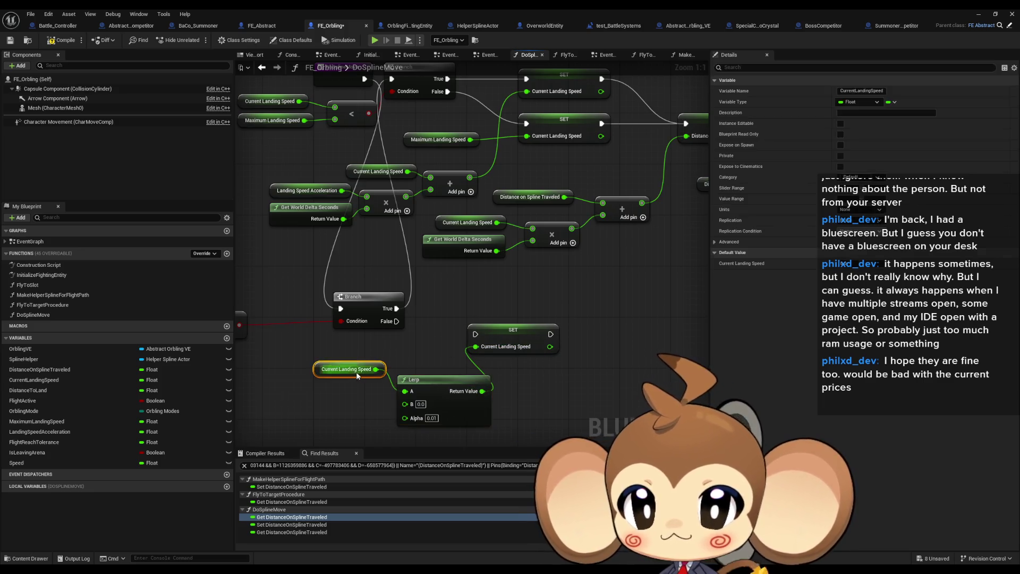
drag(341, 375, 363, 397)
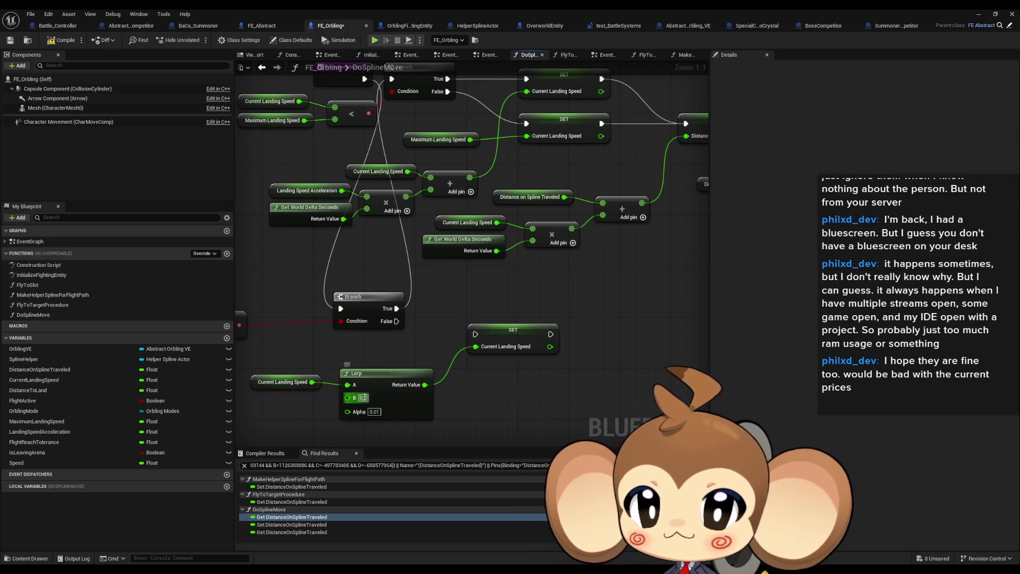
text(100)
key(Return)
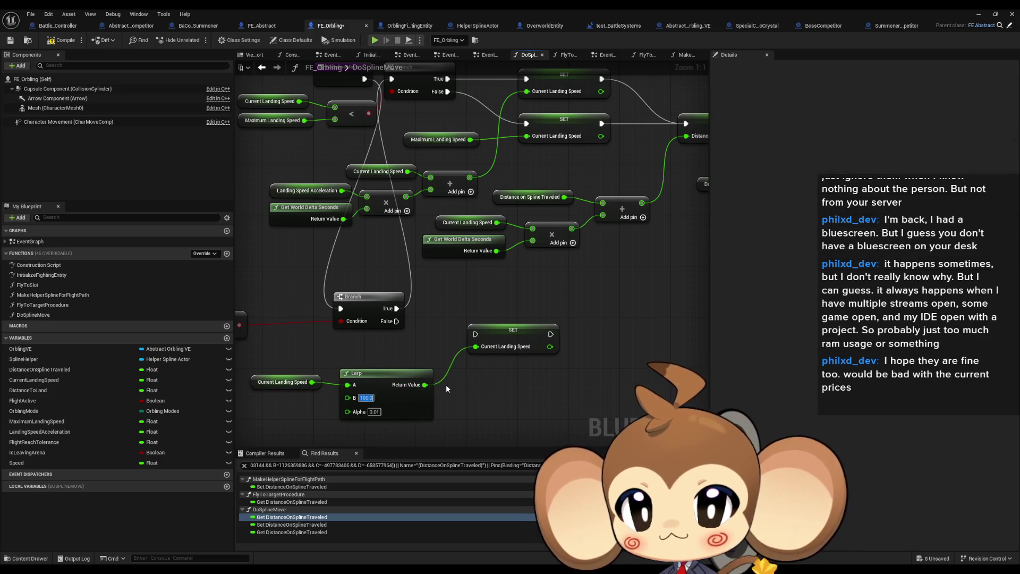
Wire the Branch's False output through the new SET into the next SET node
drag(475, 333, 397, 322)
scroll(477, 330, down, 2)
scroll(437, 356, up, 1)
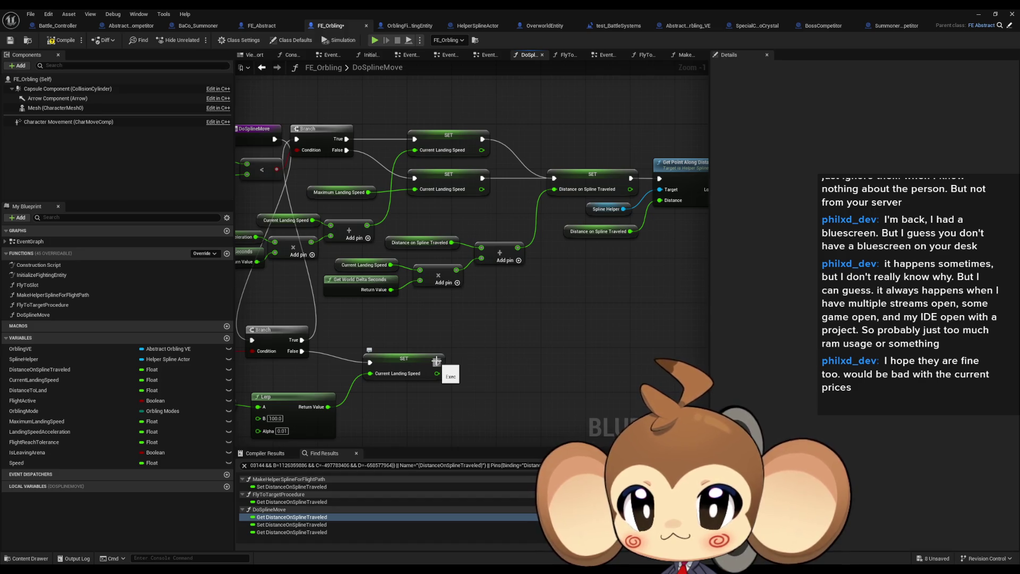
mouse_move(436, 362)
mouse_down()
mouse_move(538, 186)
mouse_move(554, 183)
mouse_up()
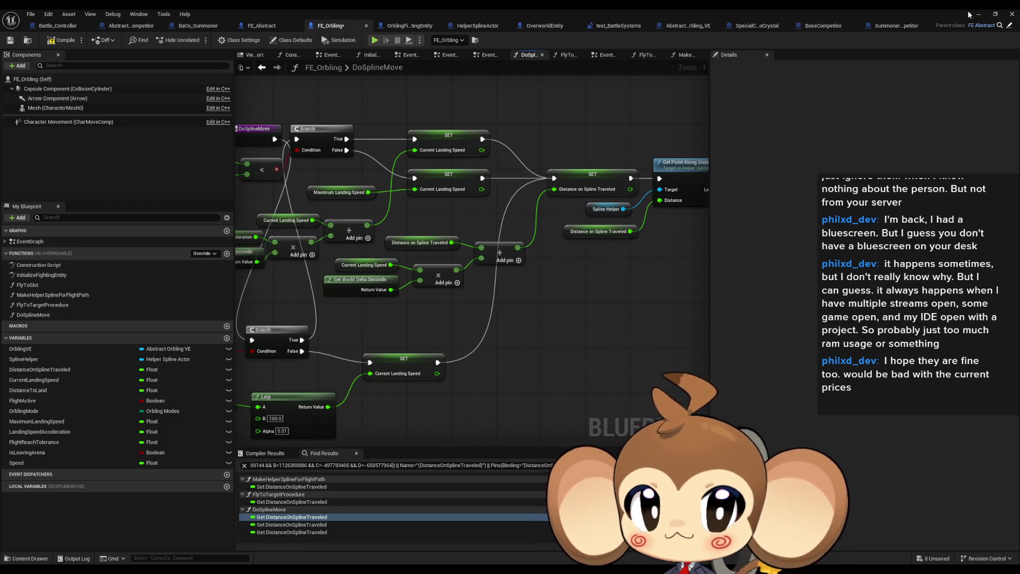
click(978, 15)
Run three play tests of the orblings' spline flight
click(197, 40)
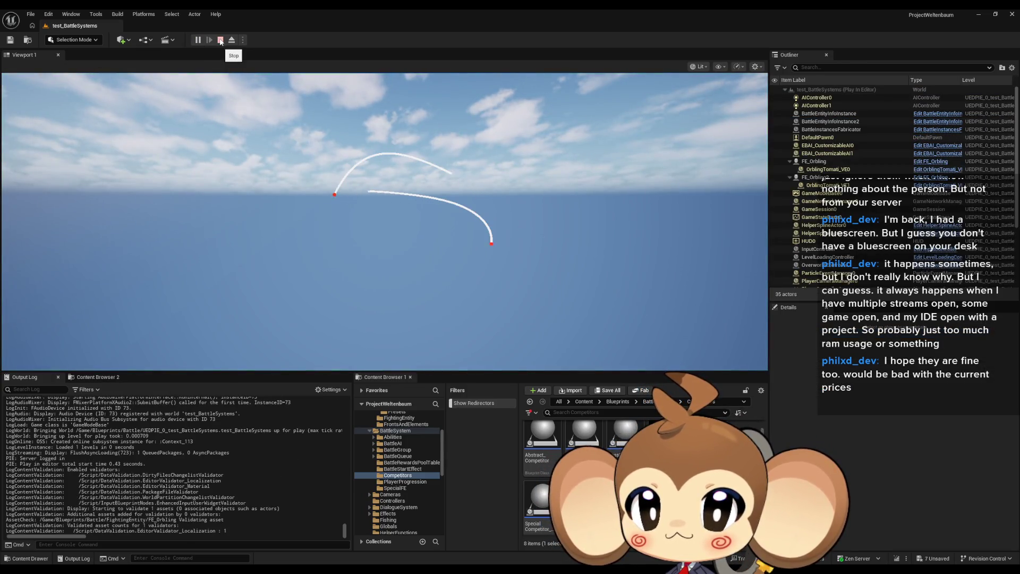
click(221, 40)
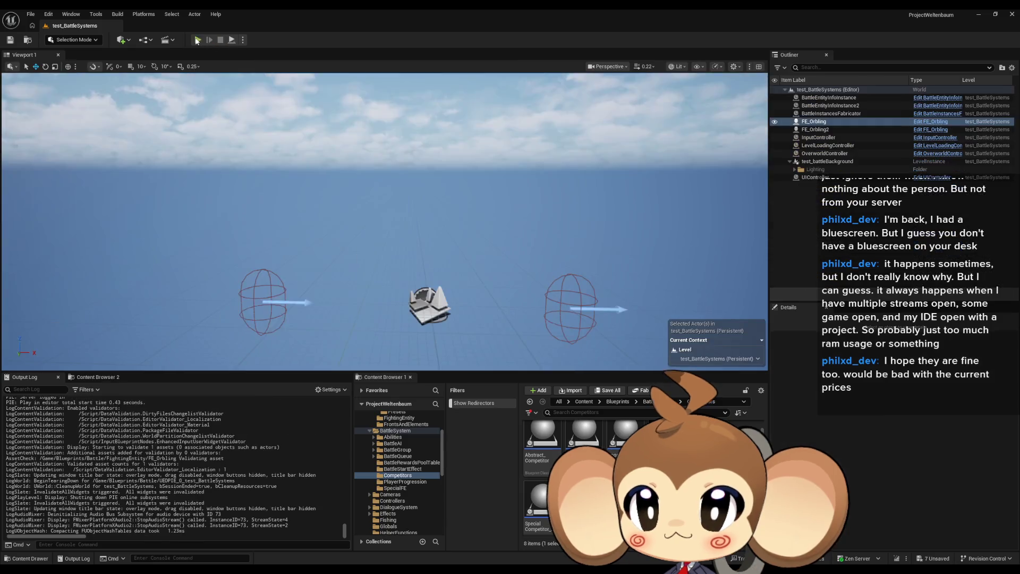
click(198, 40)
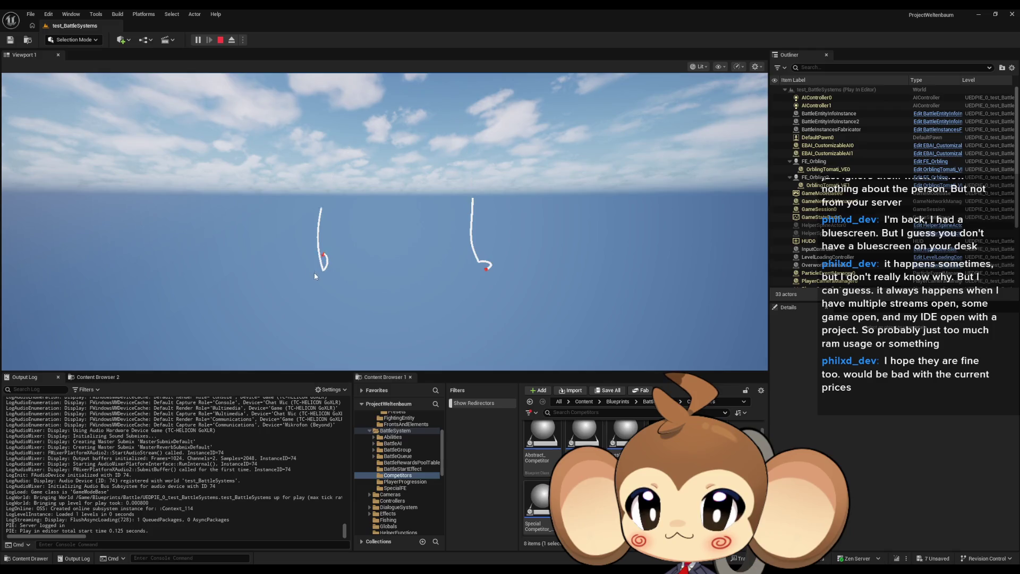
click(220, 40)
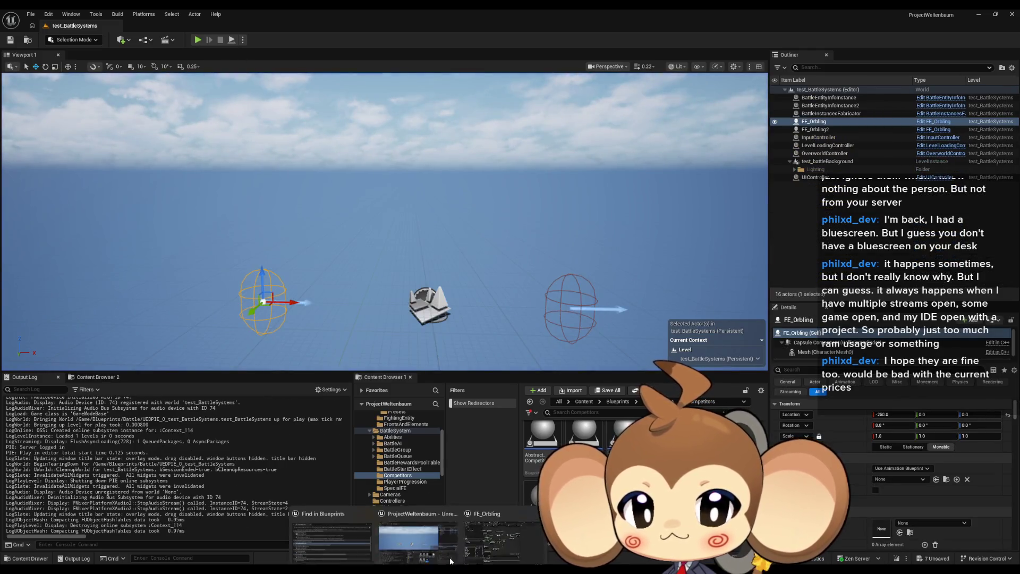
click(486, 542)
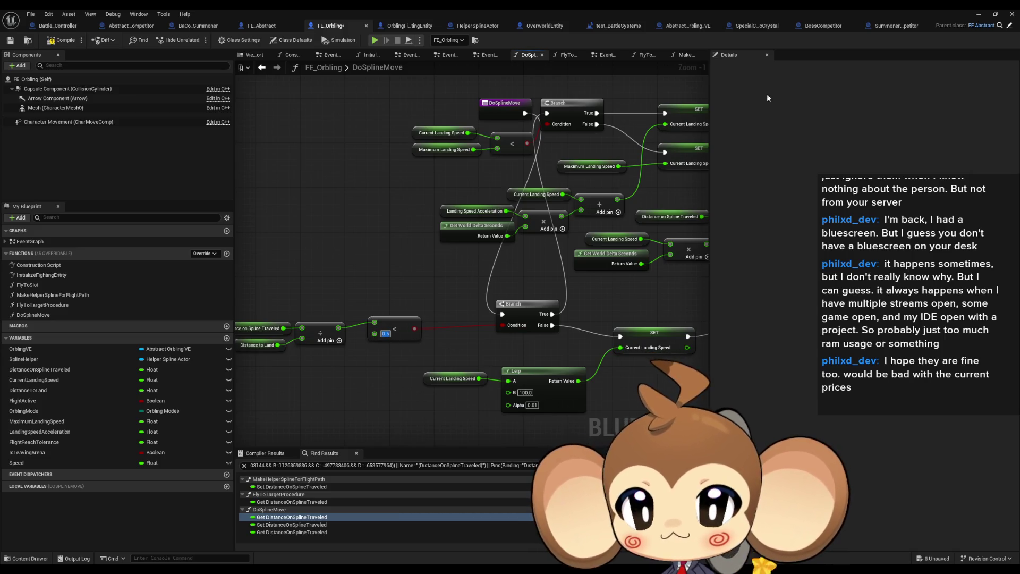
double_click(518, 13)
click(197, 40)
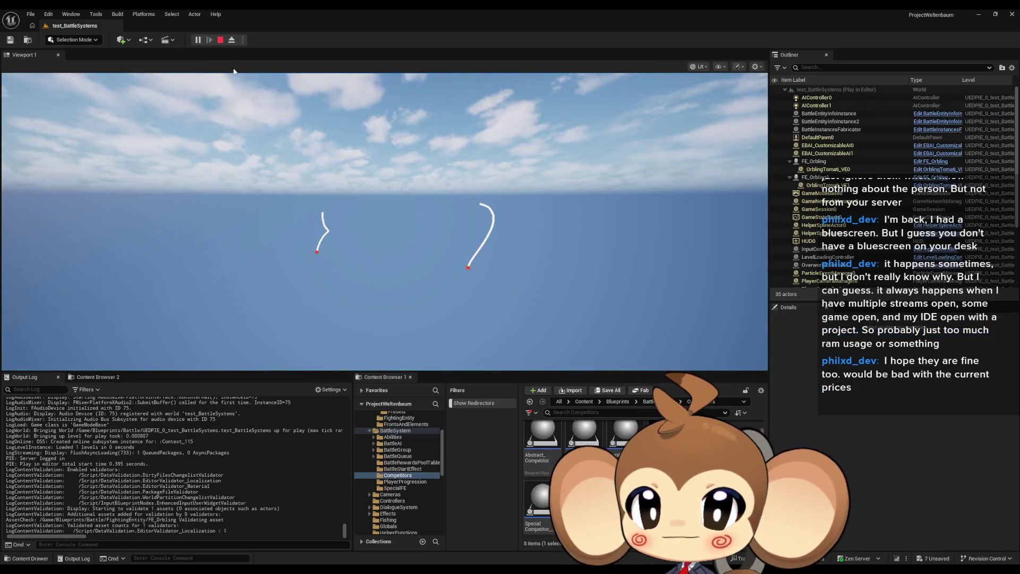
click(221, 41)
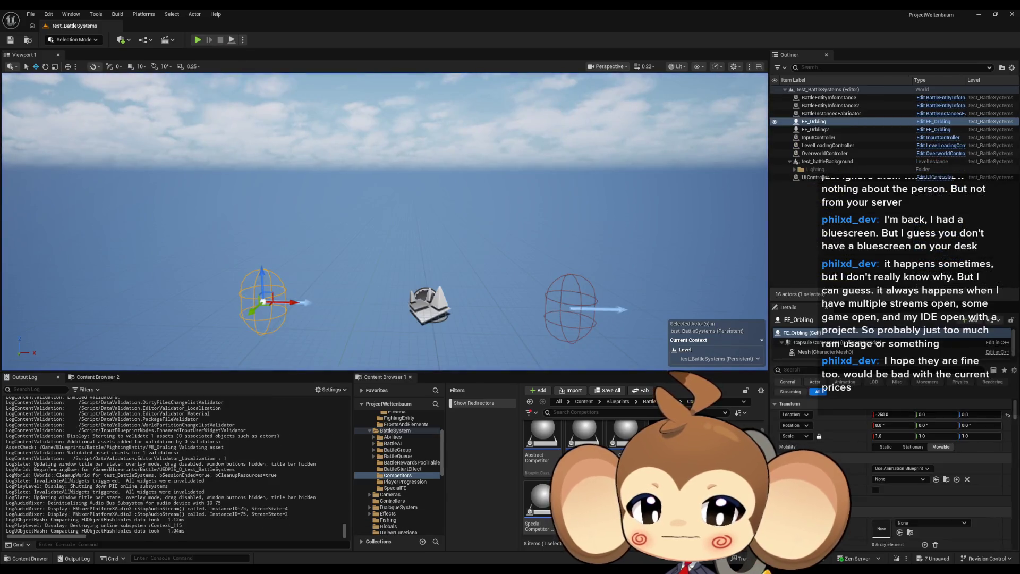
Set the Lerp Alpha to 0.1 and run a play test
mouse_move(417, 568)
click(493, 542)
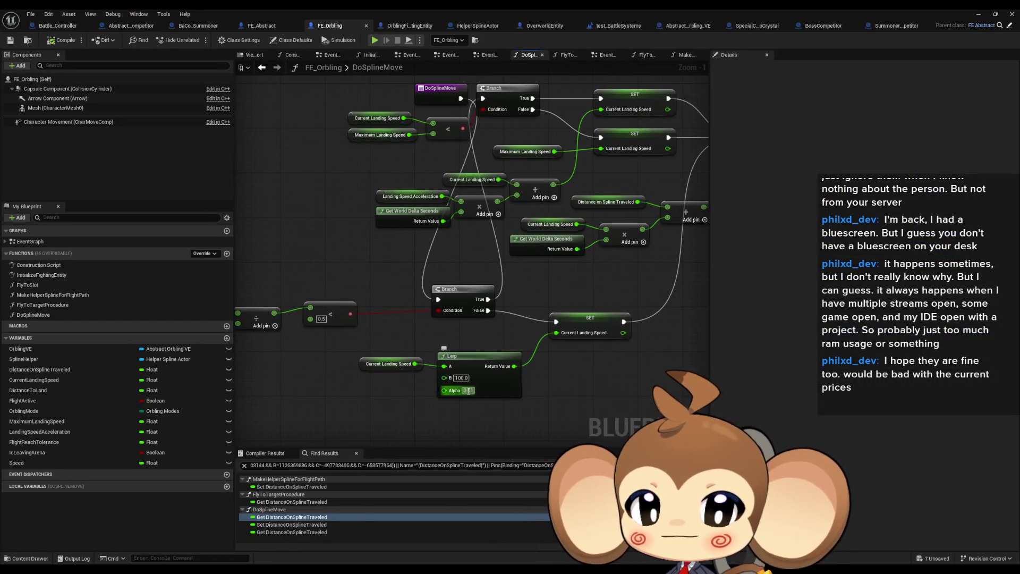
click(467, 390)
text(0.1)
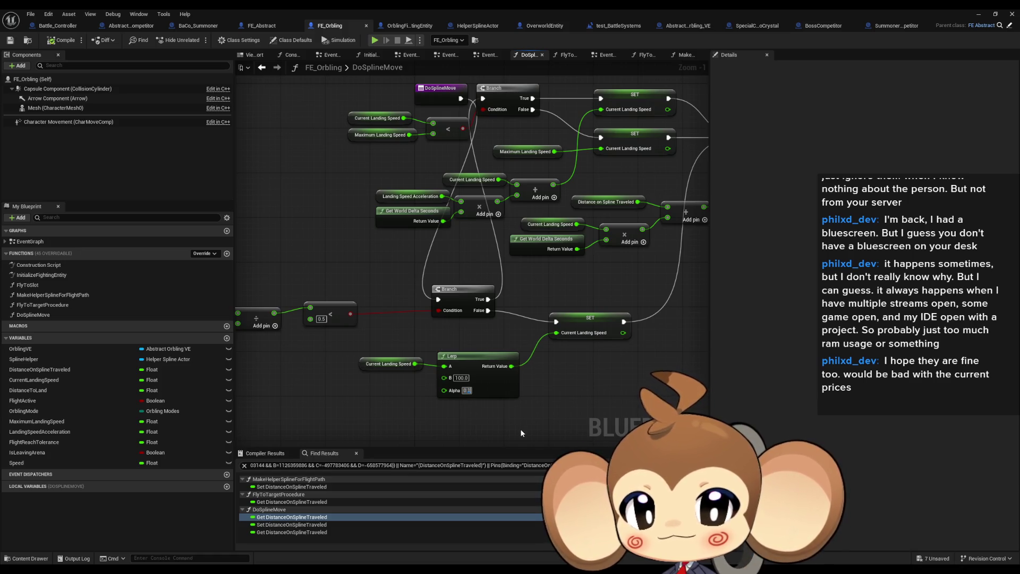
key(Return)
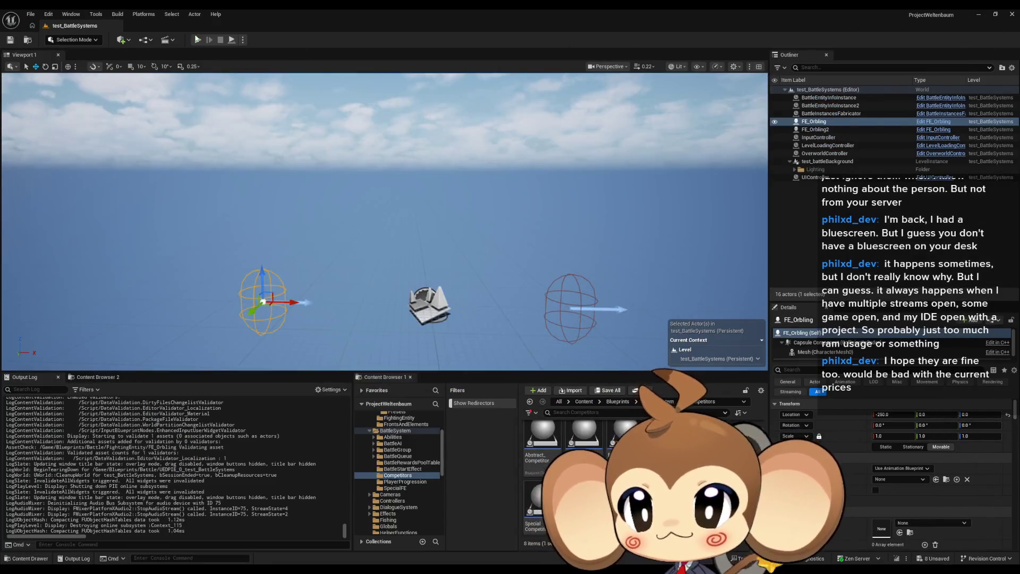
key(alt+p)
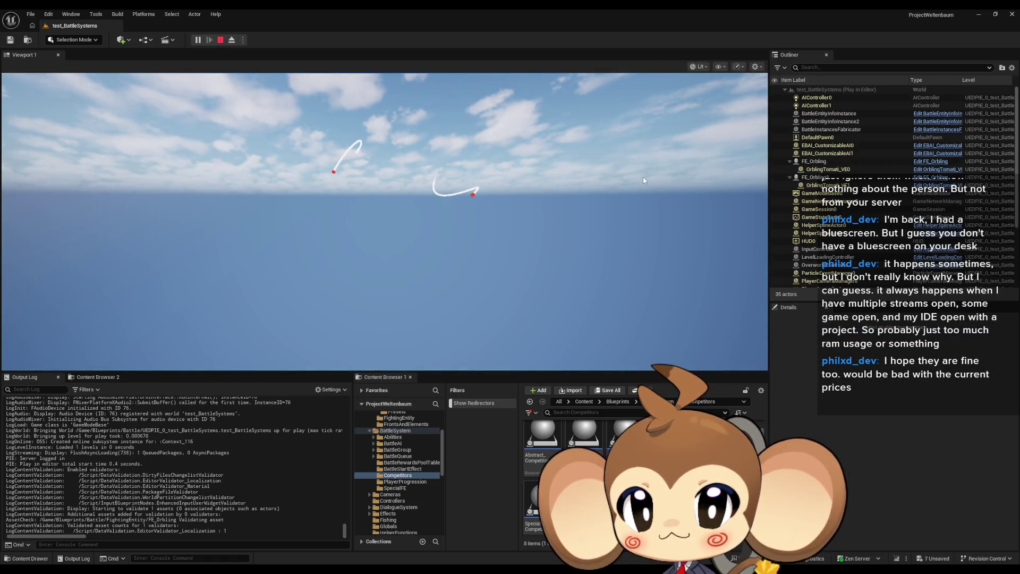
click(221, 41)
Restore the Lerp Alpha to 0.01 and run another play test
mouse_move(417, 571)
click(512, 546)
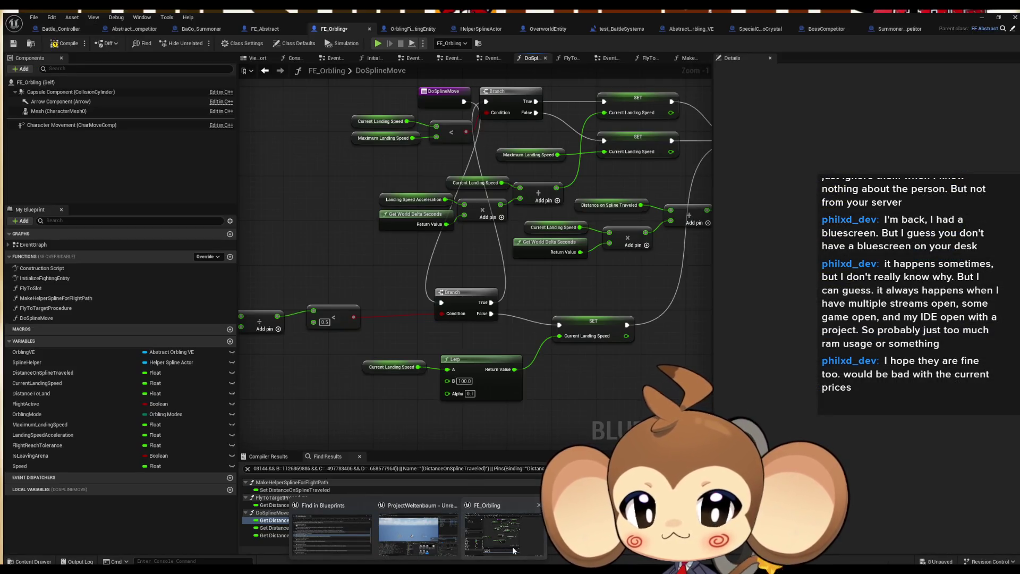
click(513, 546)
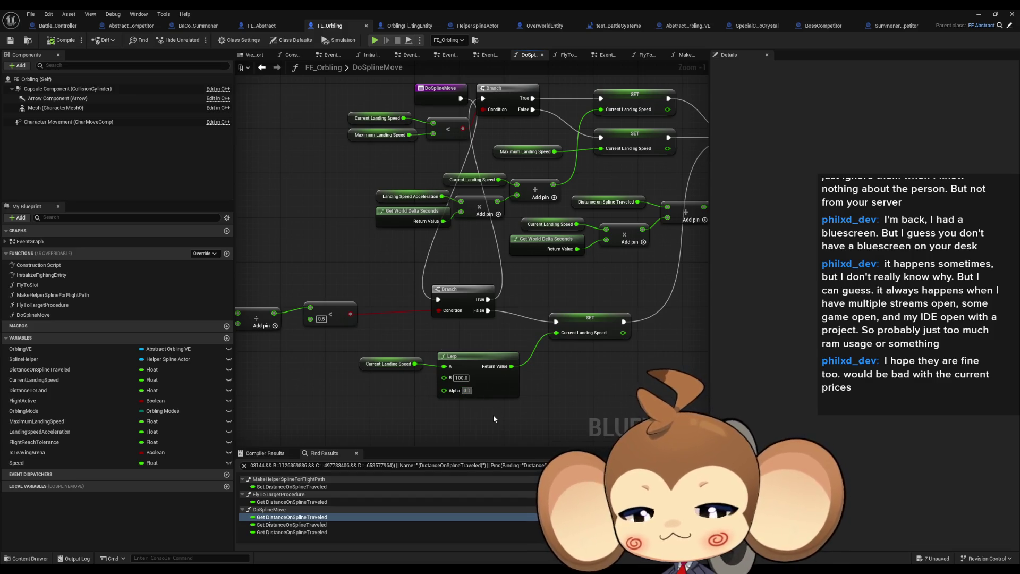
text(0.01)
key(Return)
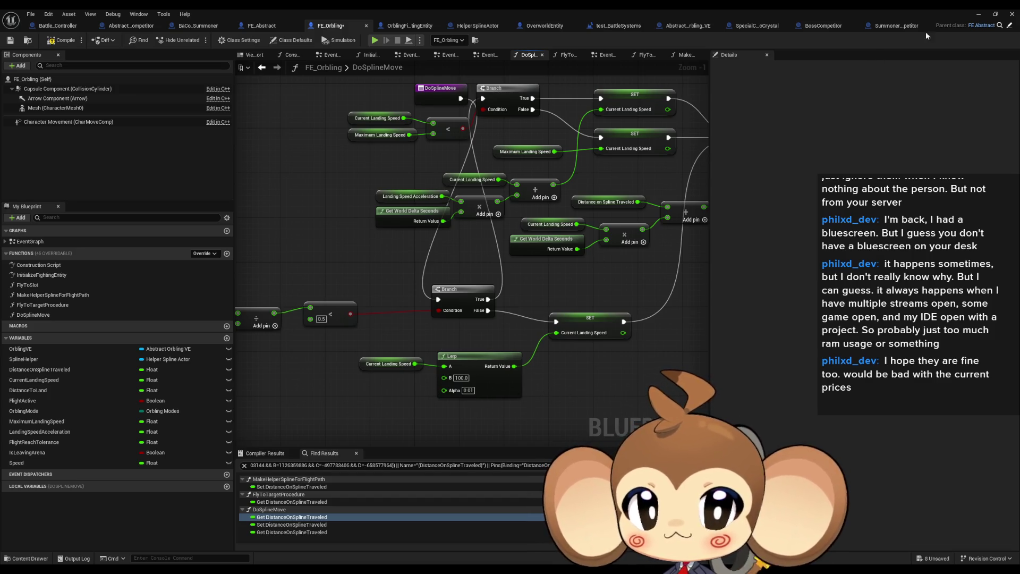
click(978, 14)
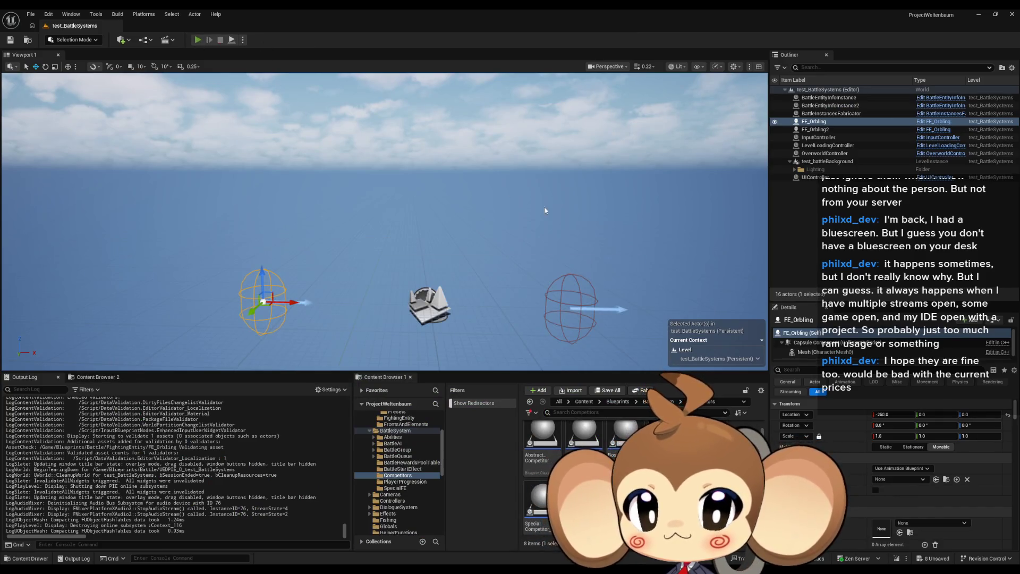
key(alt+p)
key(Escape)
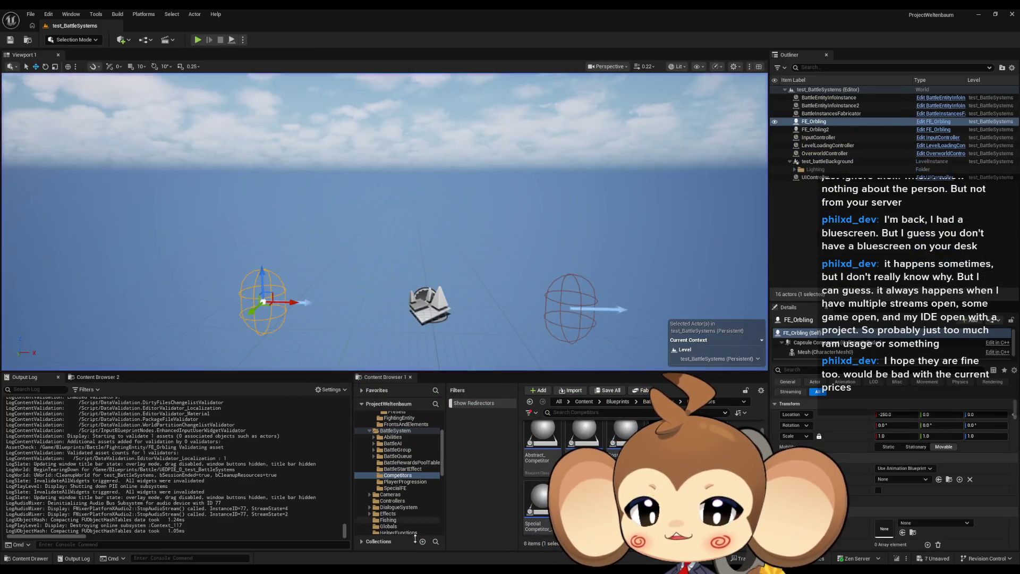
click(493, 548)
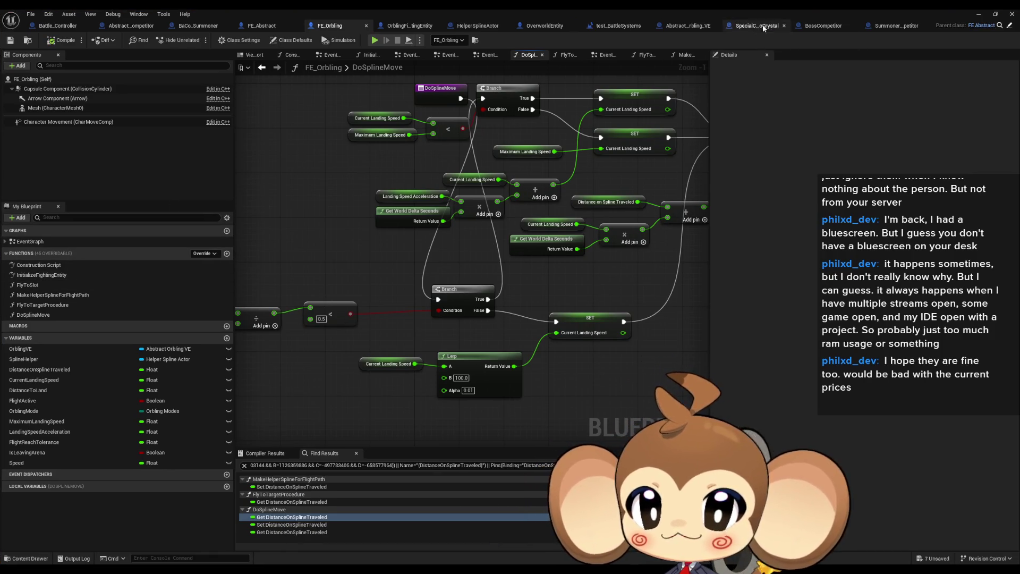
Review the Abstract_Orbling_VE graph, then run and stop a Play-In-Editor test
click(694, 28)
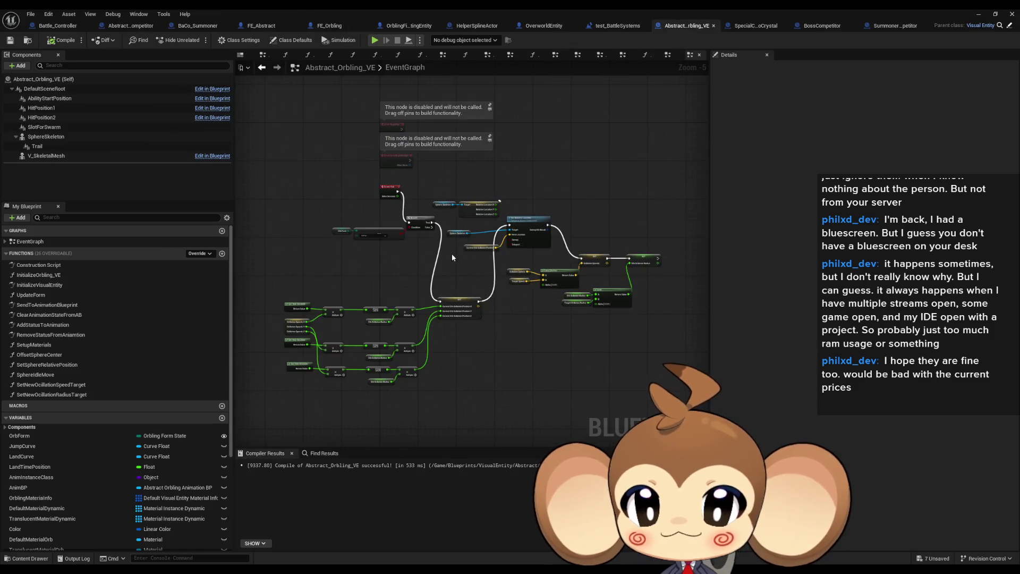
scroll(449, 252, up, 2)
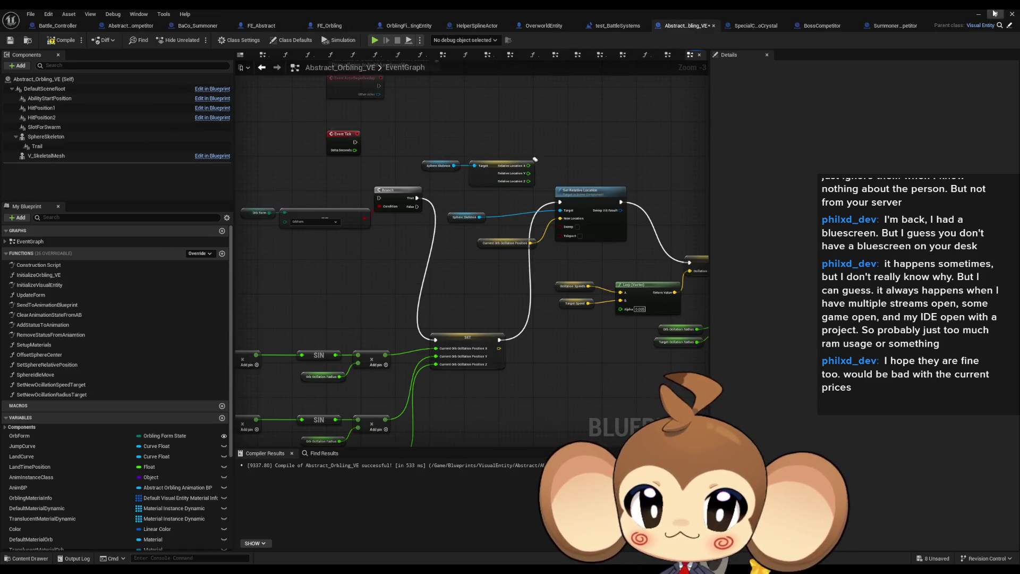
click(978, 13)
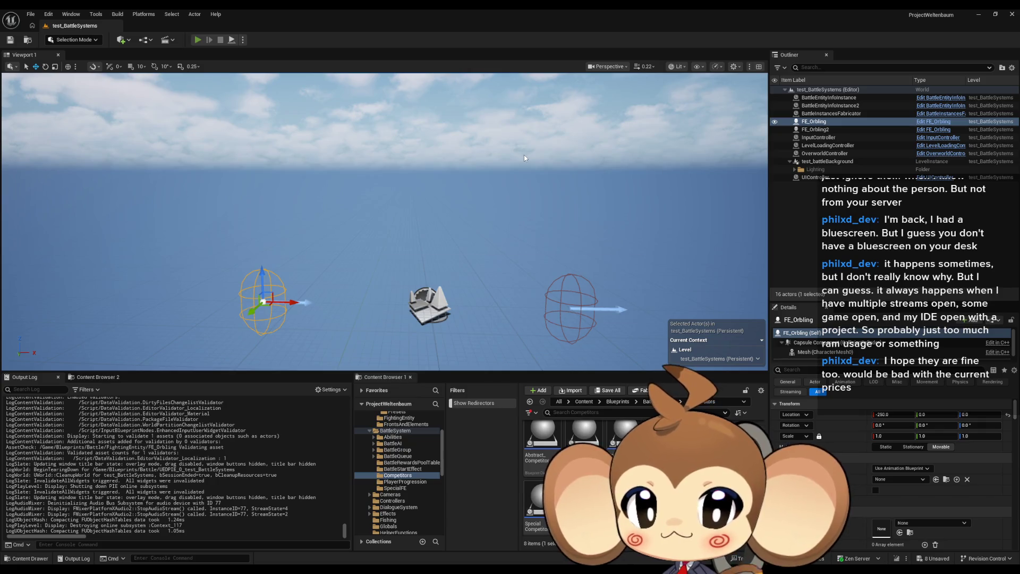
key(alt+p)
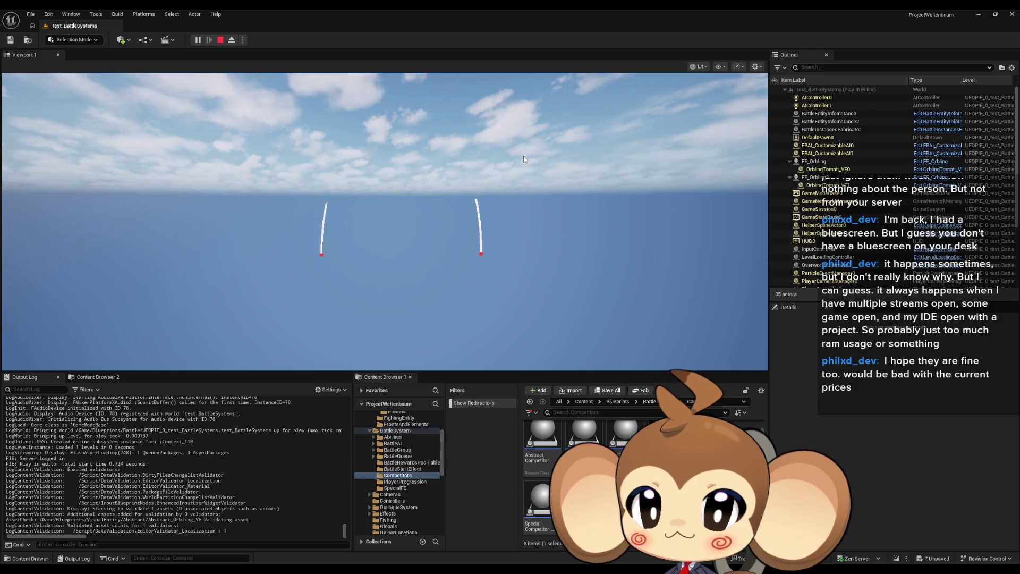
click(218, 42)
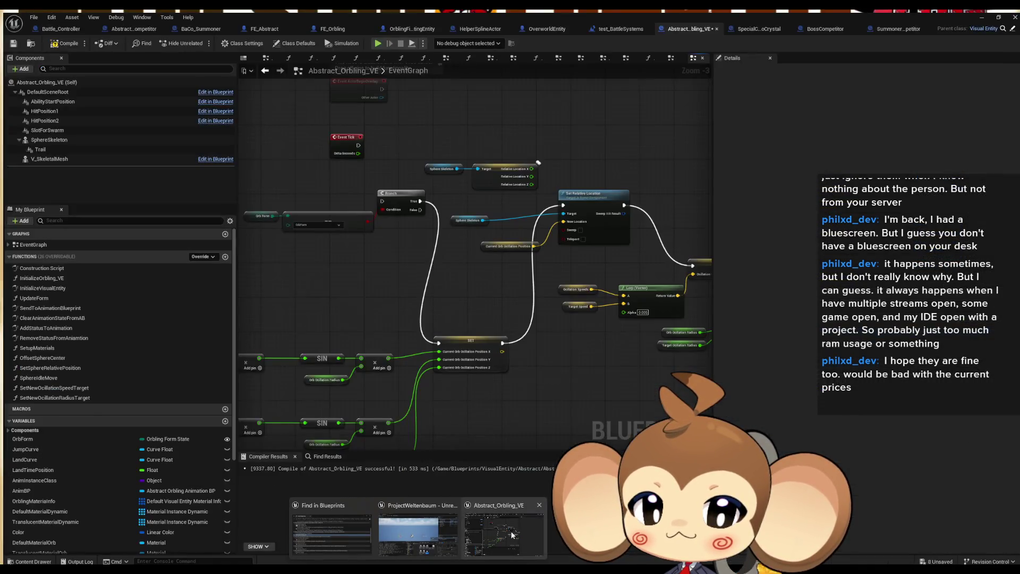
Move the Abstract_Orbling_VE tab beside FE_Orbling and return to the DoSplineMove graph
click(511, 534)
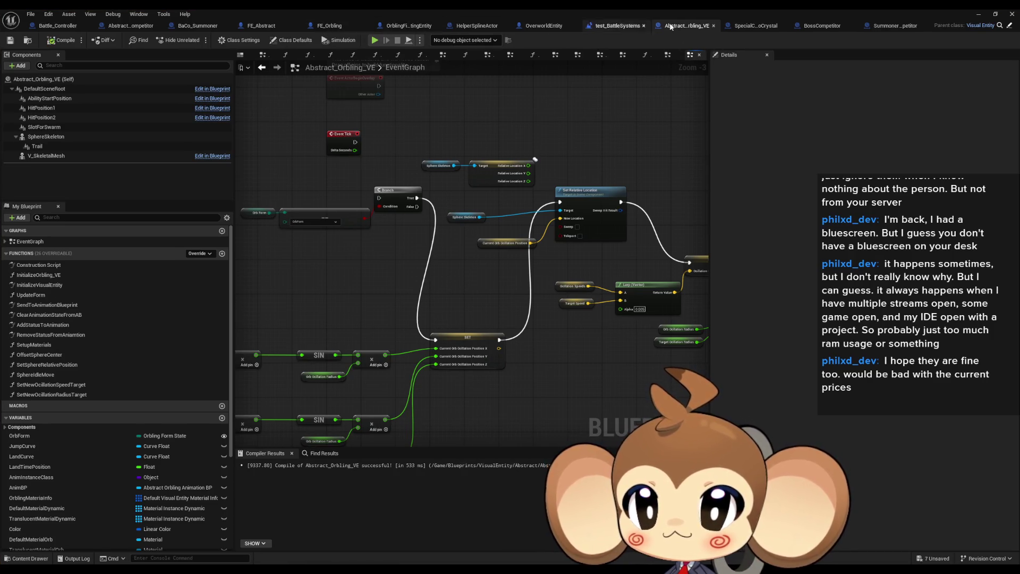
drag(697, 29, 406, 26)
click(330, 25)
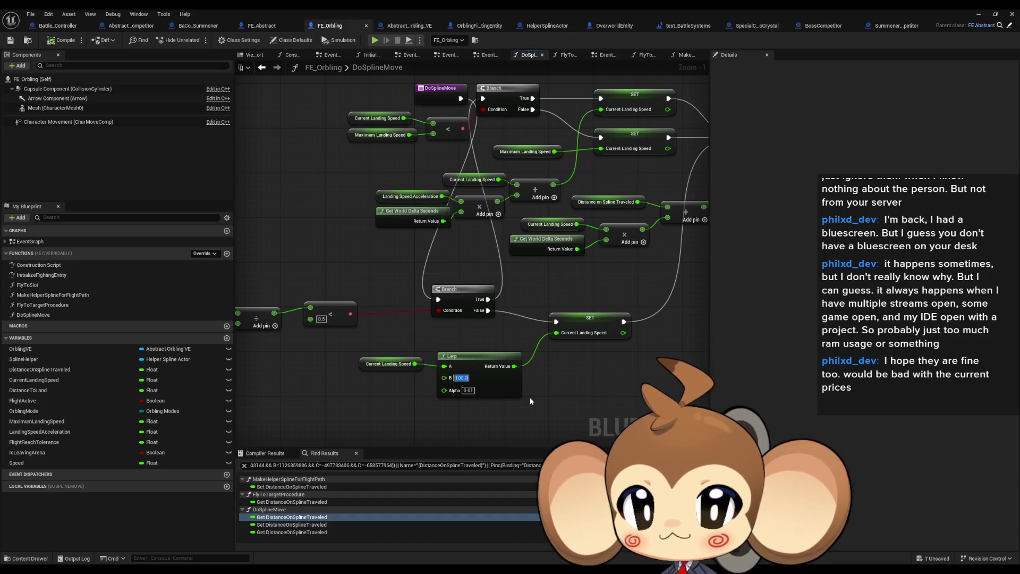
Set Lerp B to 50 and the < threshold to 0.8, then run a quick test play
text(50)
key(Return)
click(322, 319)
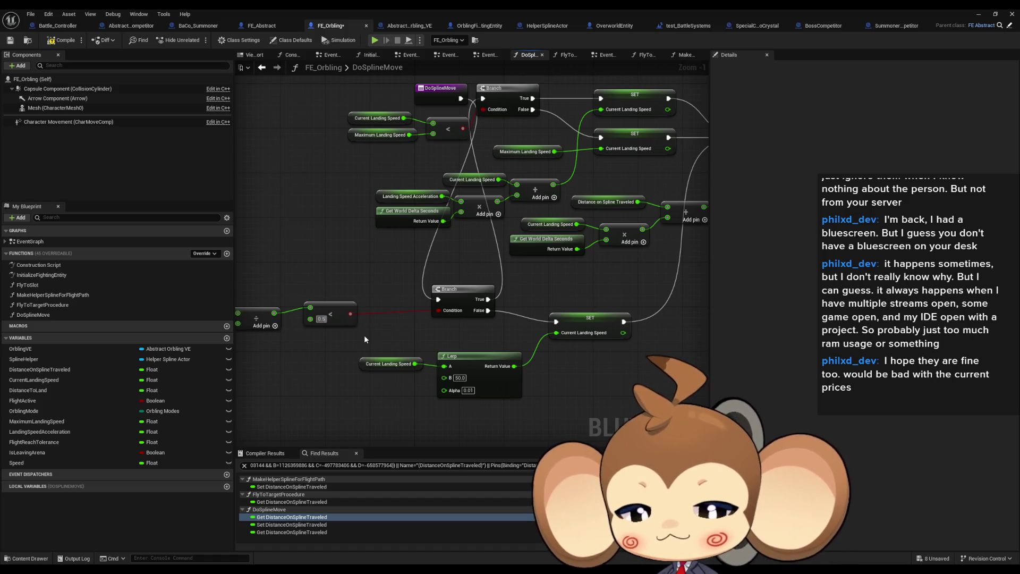
text(0.8)
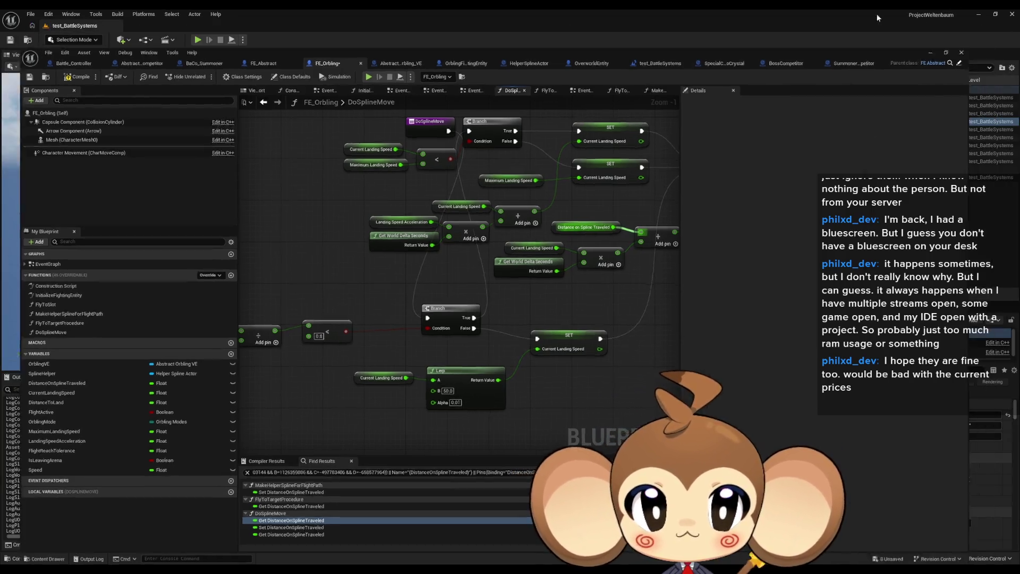
click(688, 26)
click(199, 40)
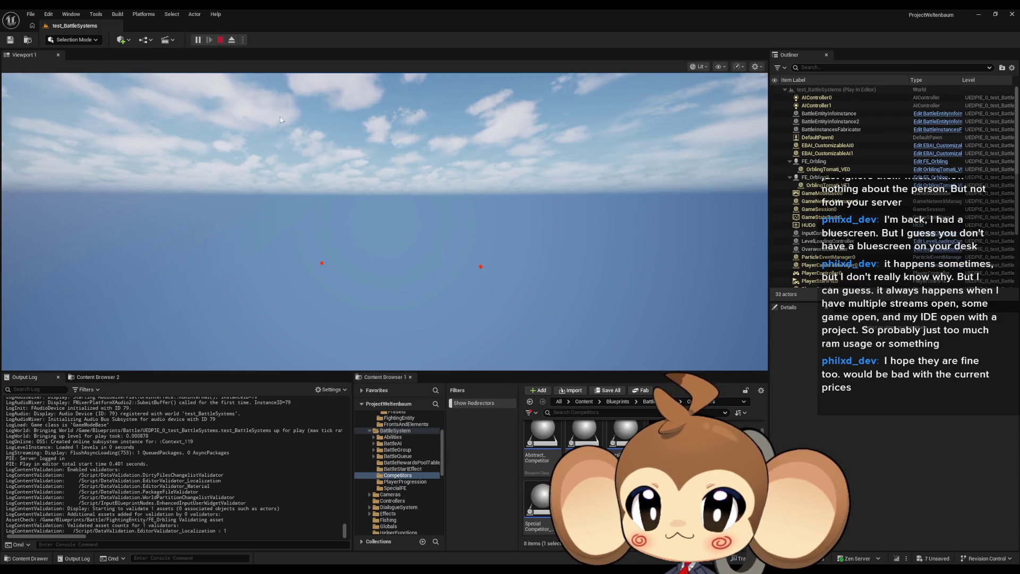
key(Escape)
Set the Lerp Alpha to 0.1 and start another Play-In-Editor test
click(489, 543)
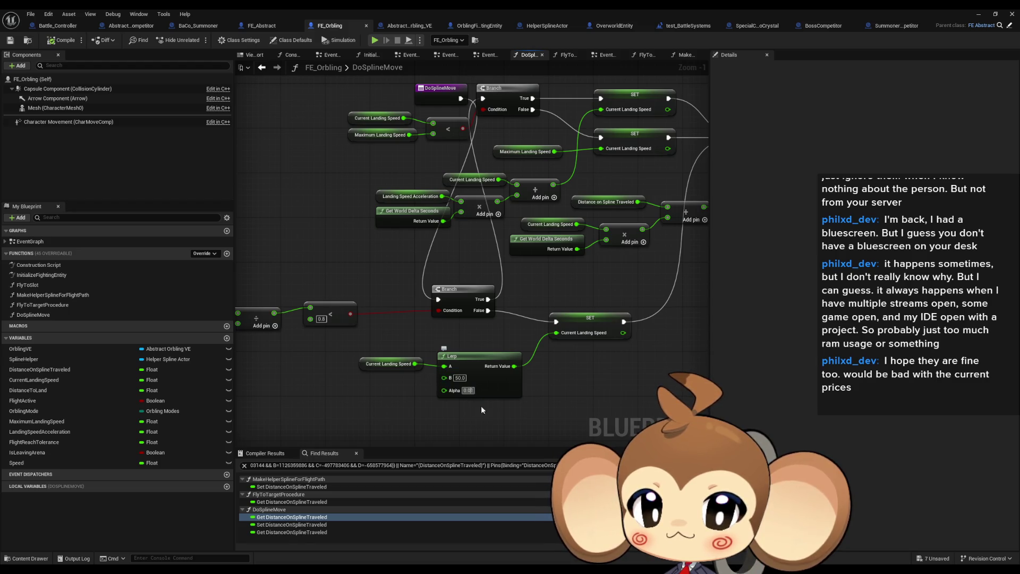
key(BackSpace)
text(1)
key(Return)
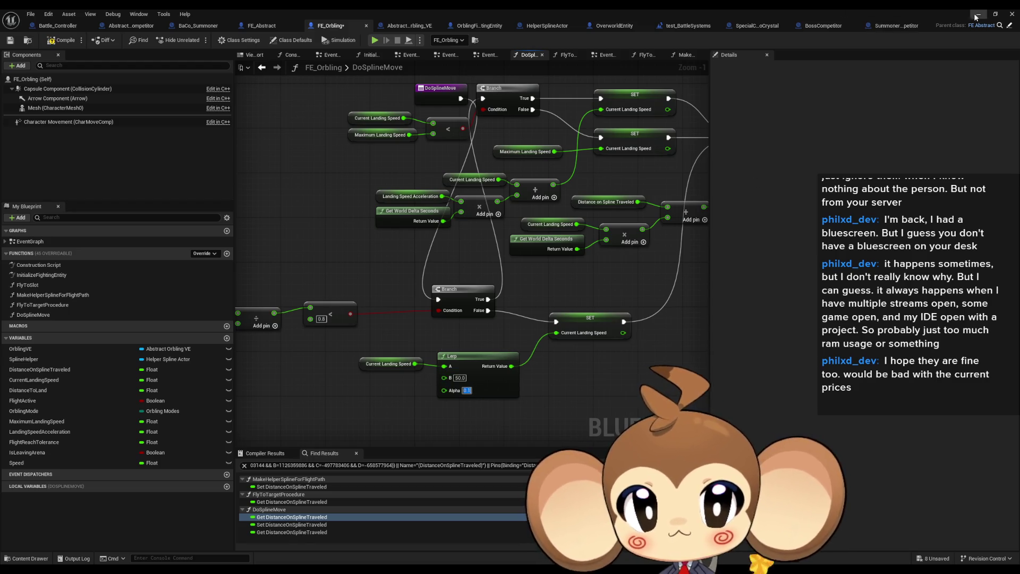
click(977, 15)
key(alt+p)
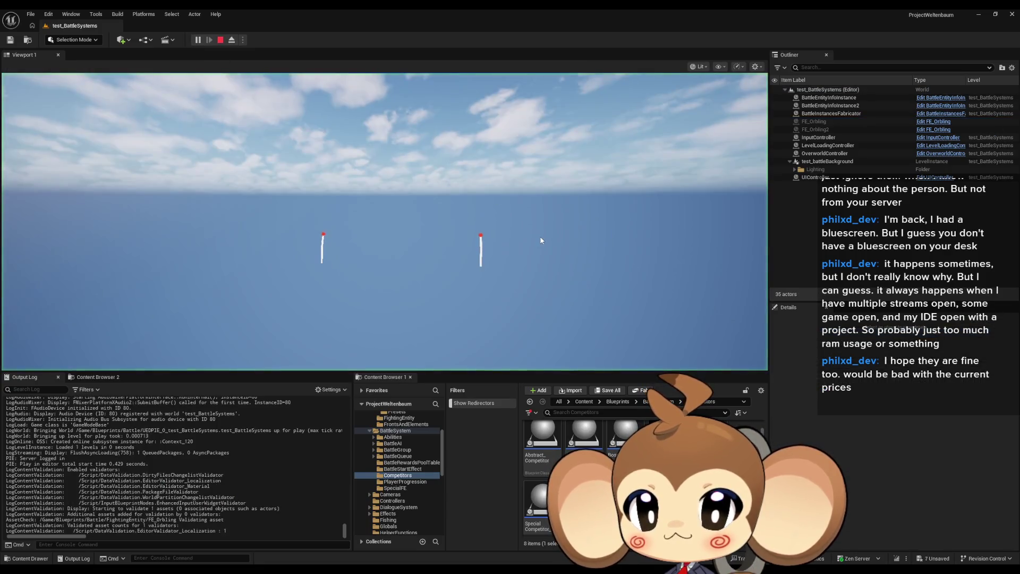
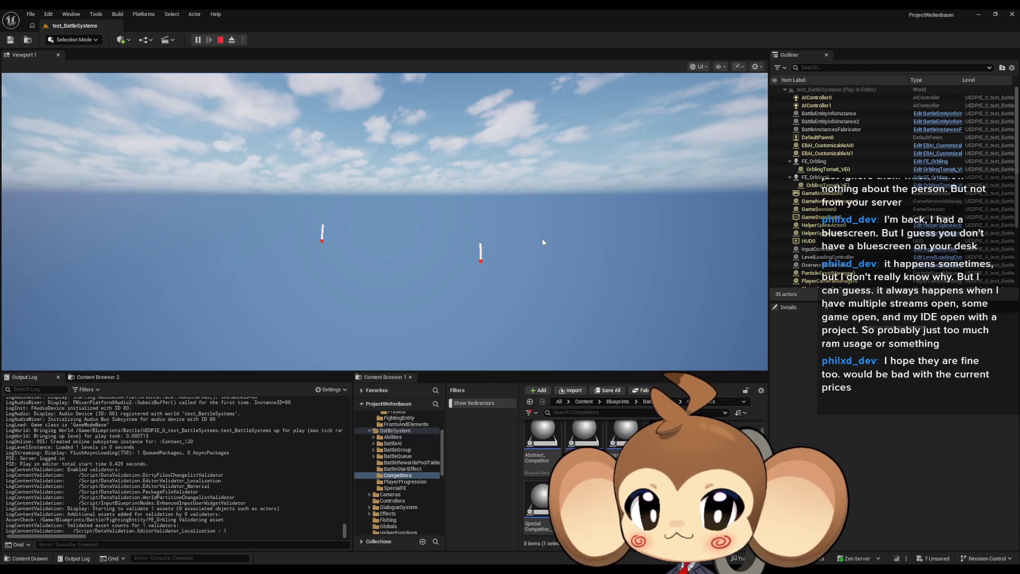
Stop the running session and set the DoSplineMove Lerp Alpha to 0.05
click(220, 40)
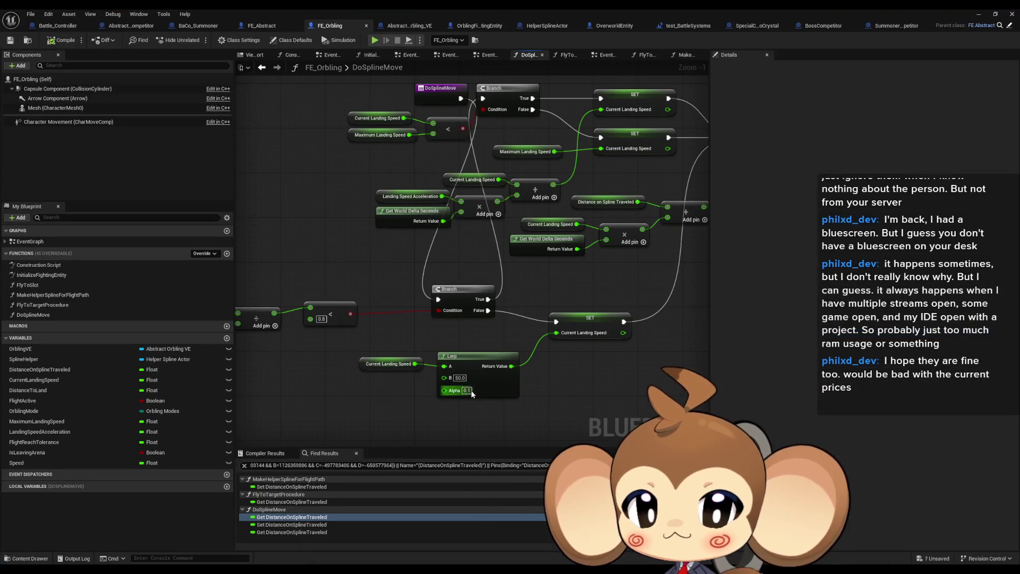
click(471, 391)
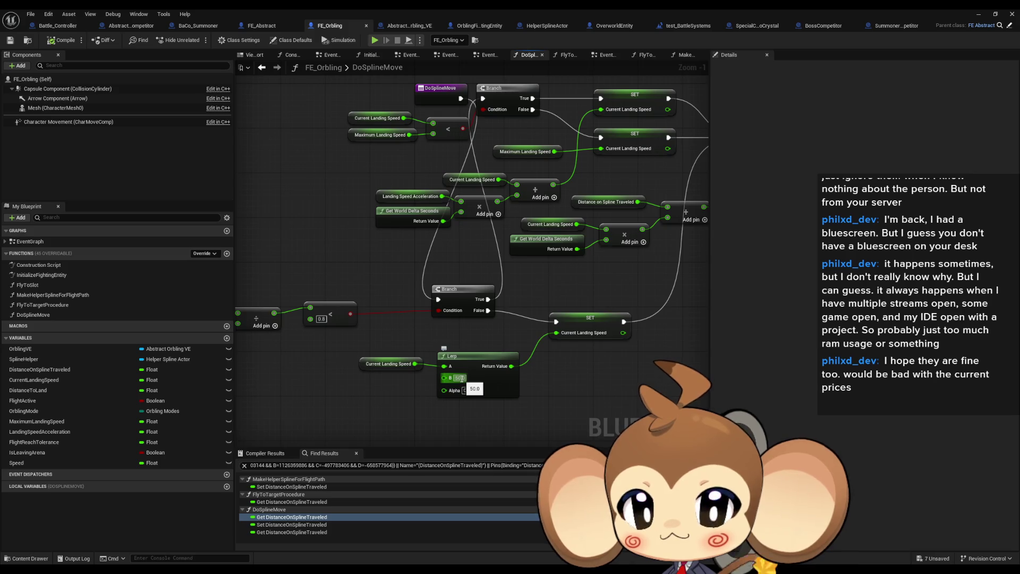
click(467, 391)
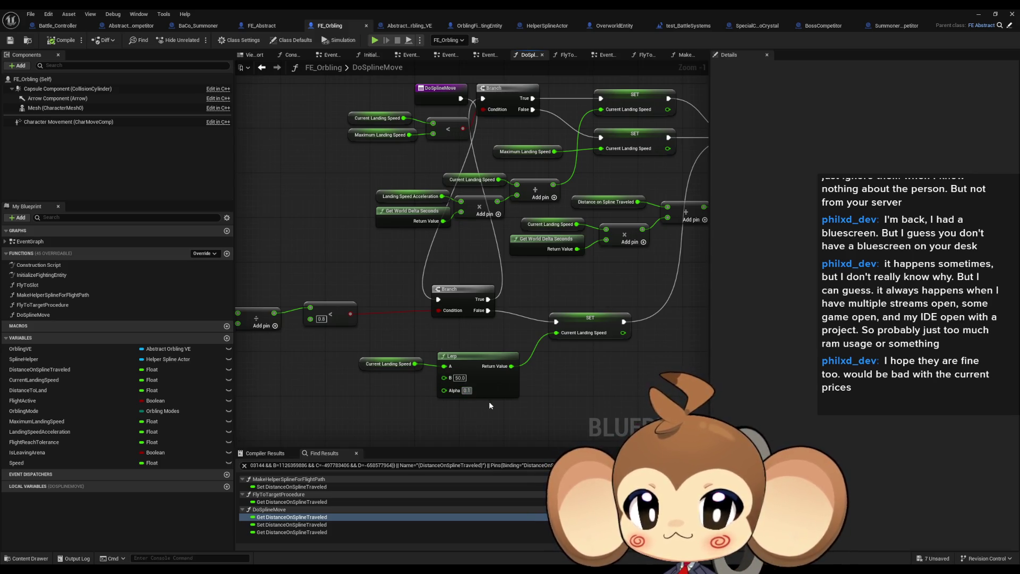
text(0.05)
key(Return)
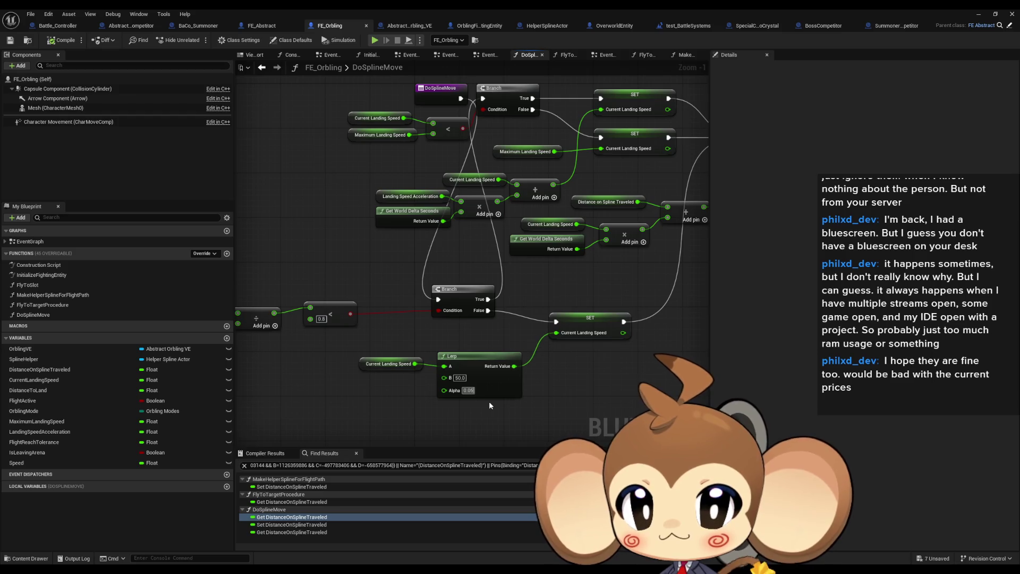
Play-test the level with Alpha 0.05 to watch the orbling arcs
key(alt+p)
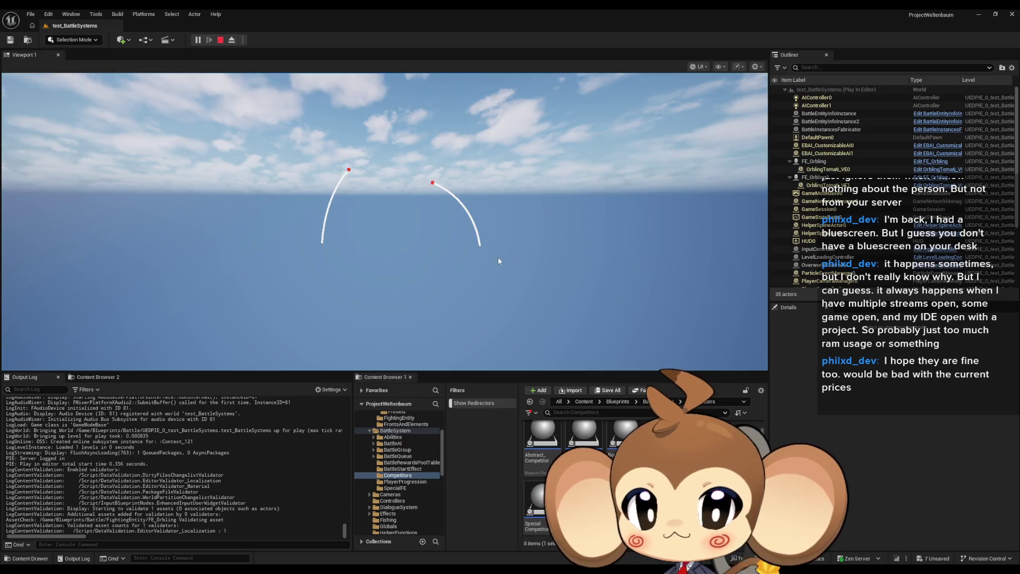
key(Escape)
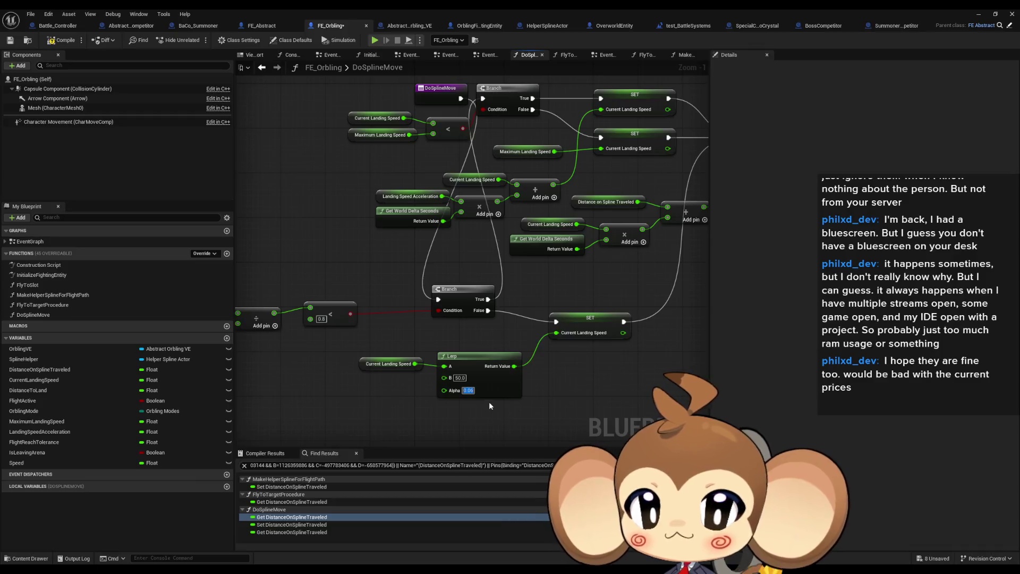
click(977, 13)
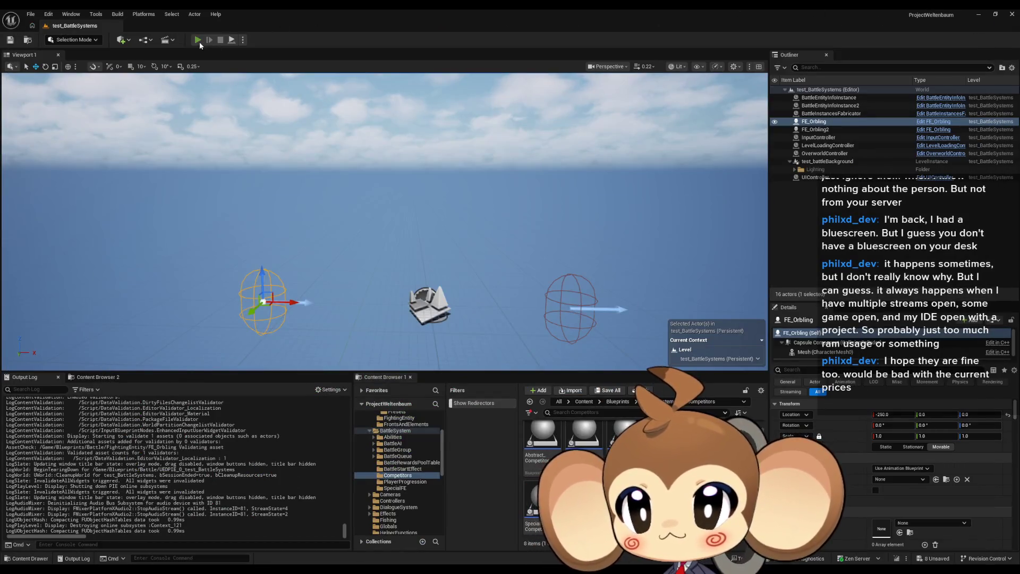
click(208, 35)
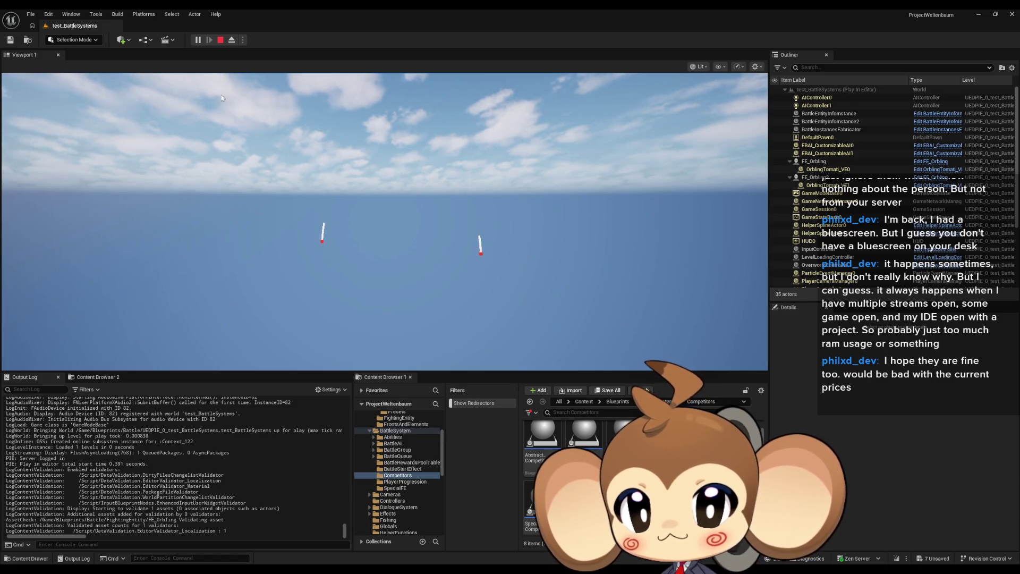
click(220, 40)
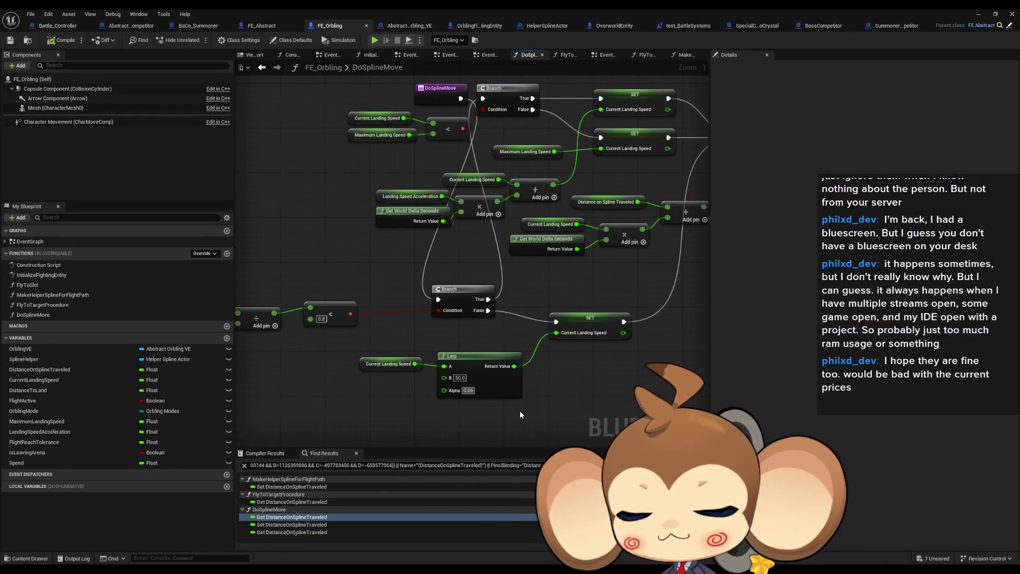
Adjust the Lerp Alpha again and compare the arcs in two more play tests
text(0)
key(Return)
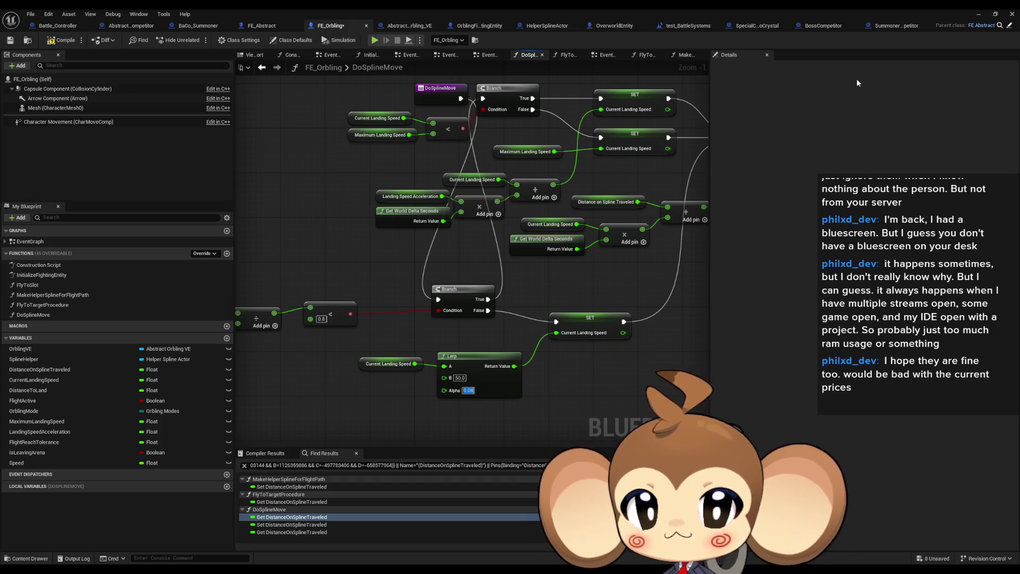
click(979, 16)
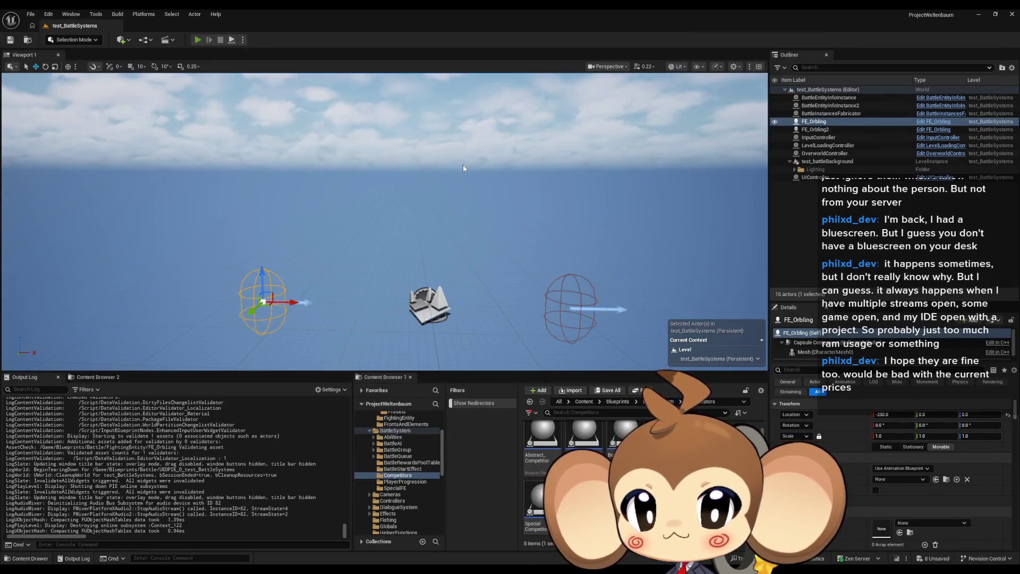
key(alt+p)
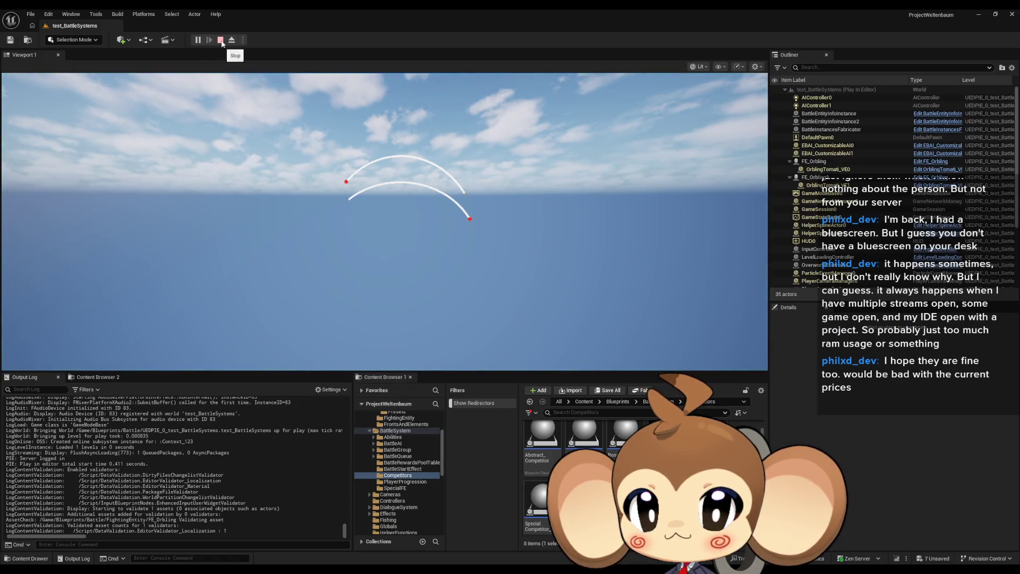
click(221, 41)
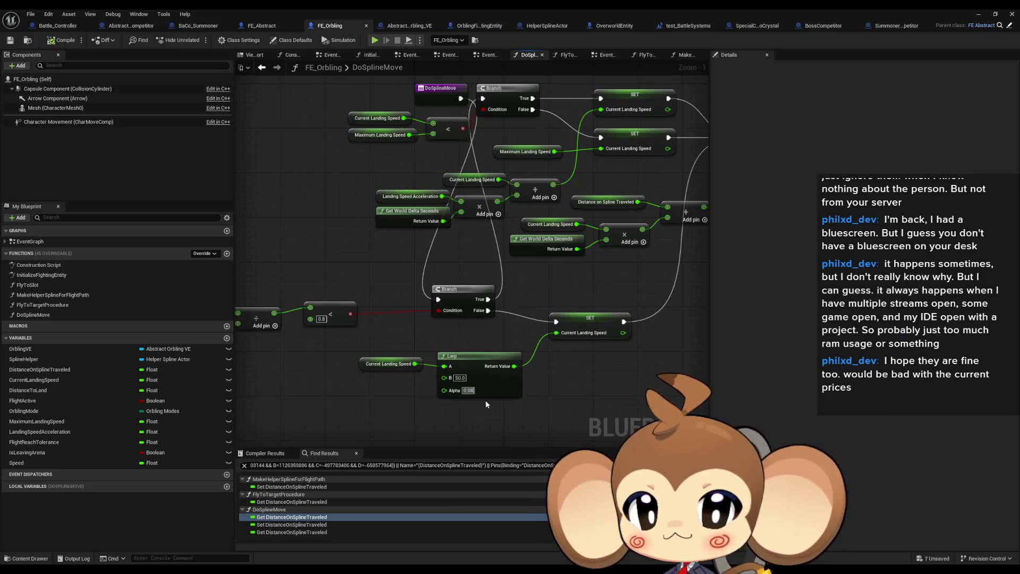
click(980, 14)
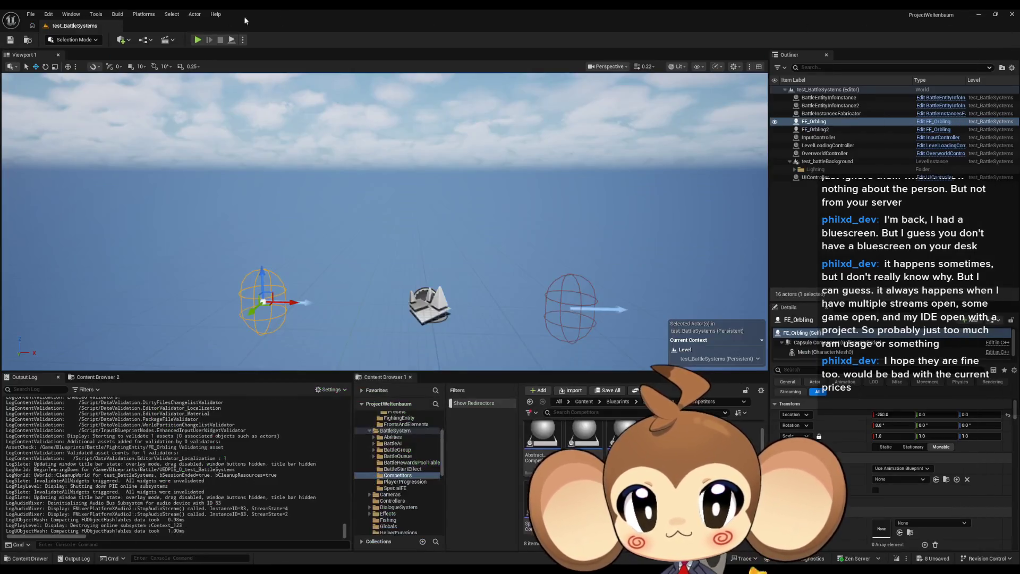
click(200, 39)
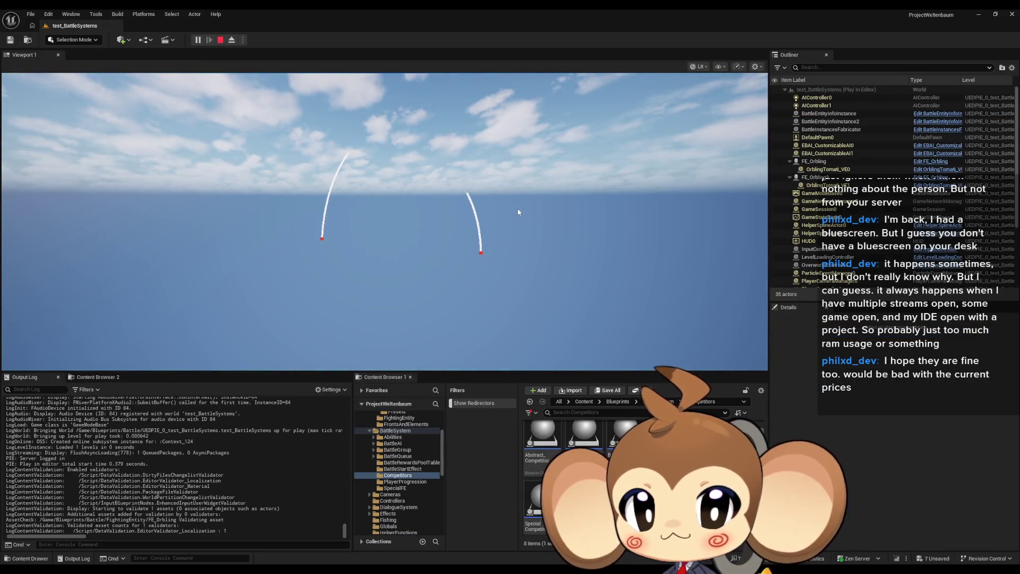
click(220, 39)
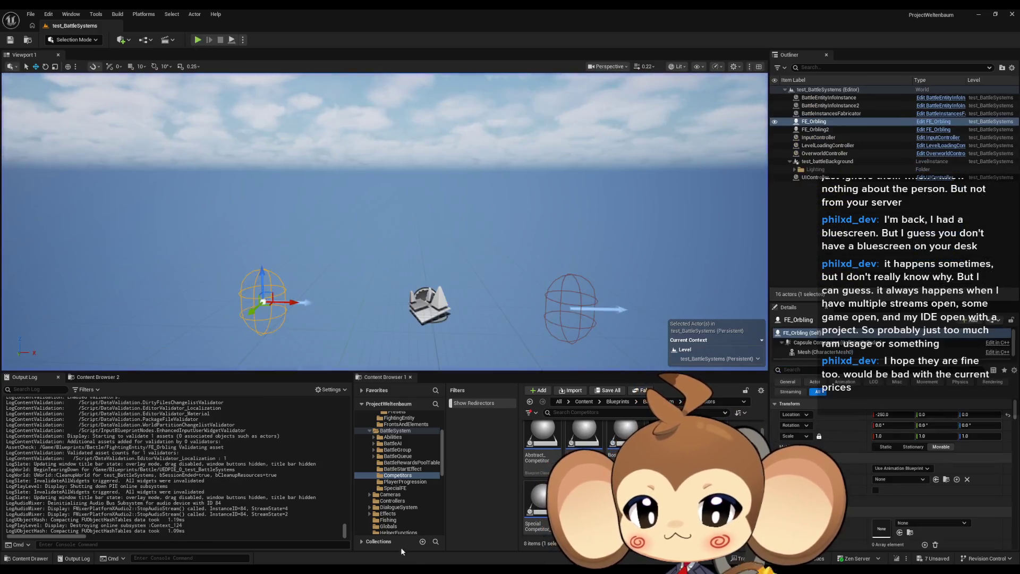
Set the Lerp Alpha to 0.01 and play-test the level
click(497, 527)
click(469, 390)
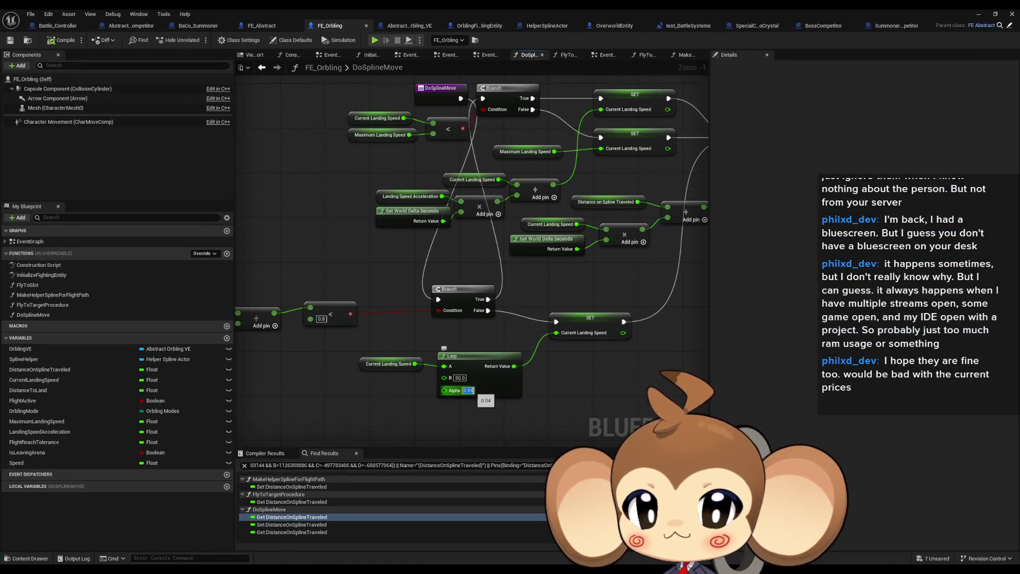
text(0.01)
key(Return)
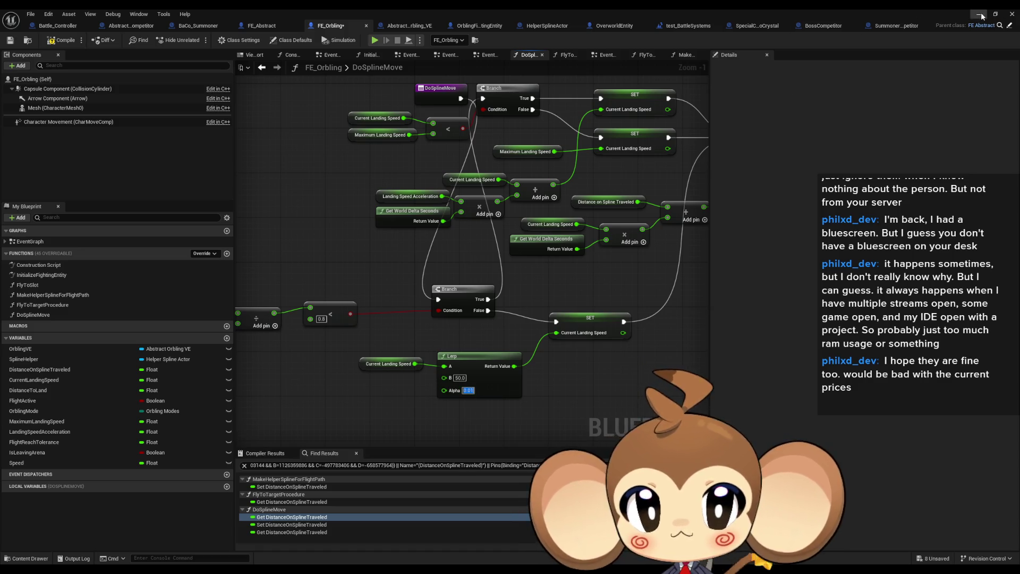
click(978, 15)
key(alt+p)
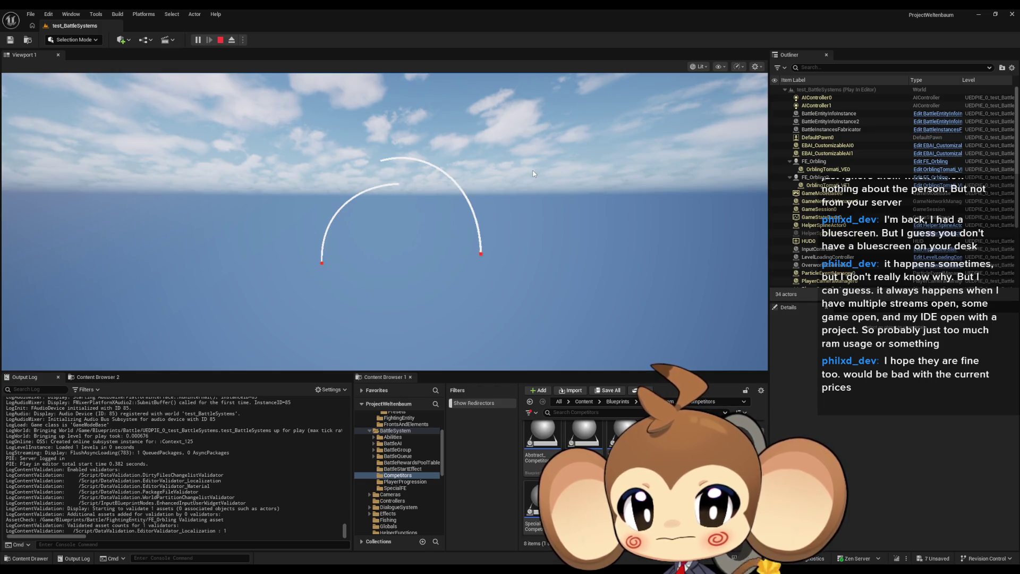
key(Escape)
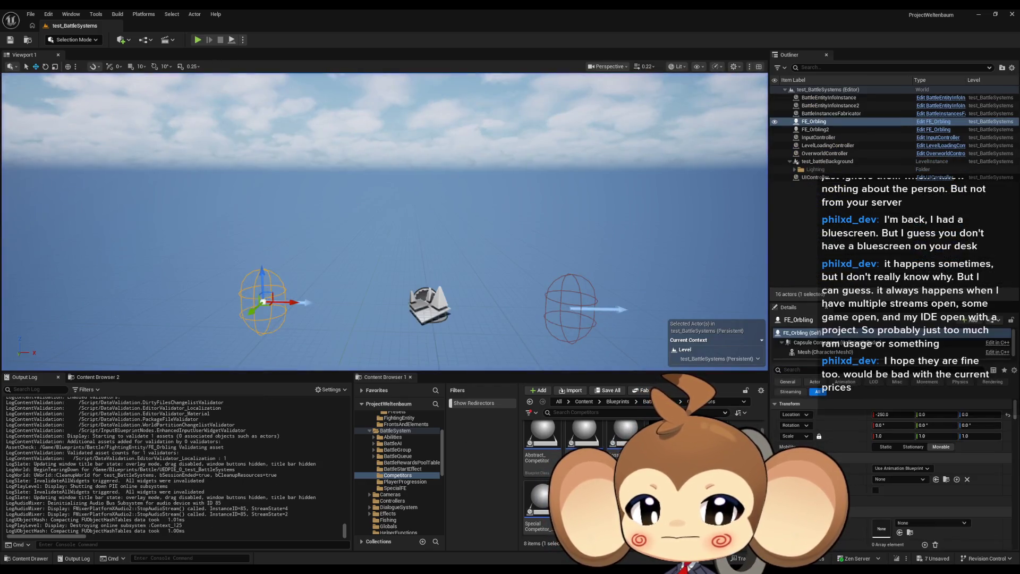
Set the Lerp Alpha to 0.025 and run another play test
click(417, 531)
click(467, 390)
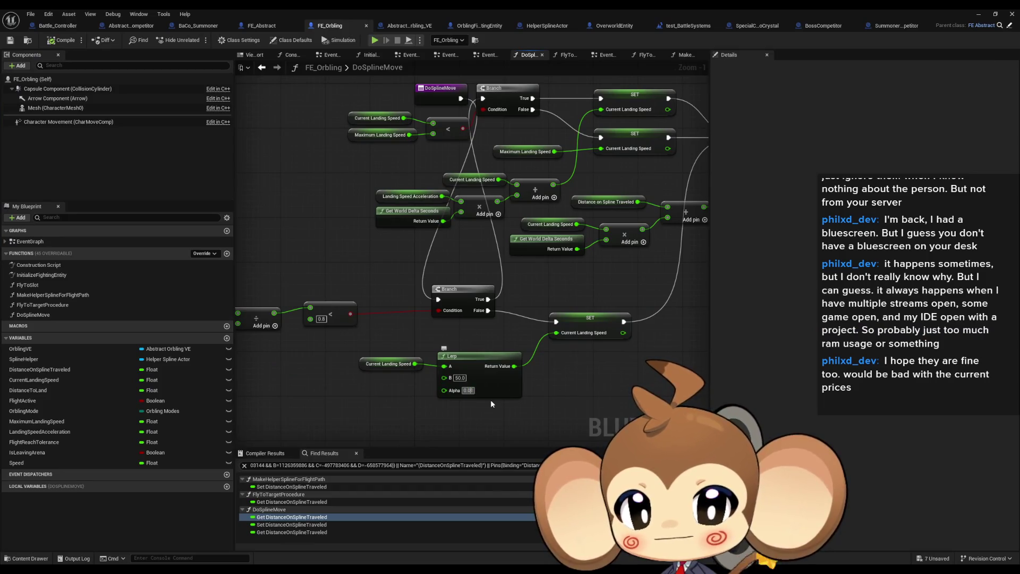
text(0.025)
key(Return)
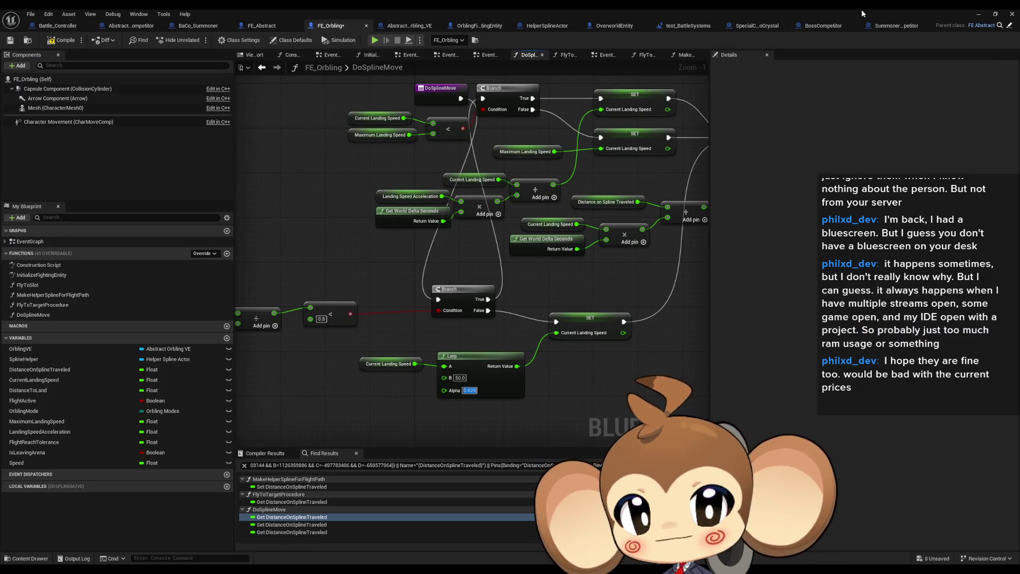
key(alt+Tab)
click(196, 40)
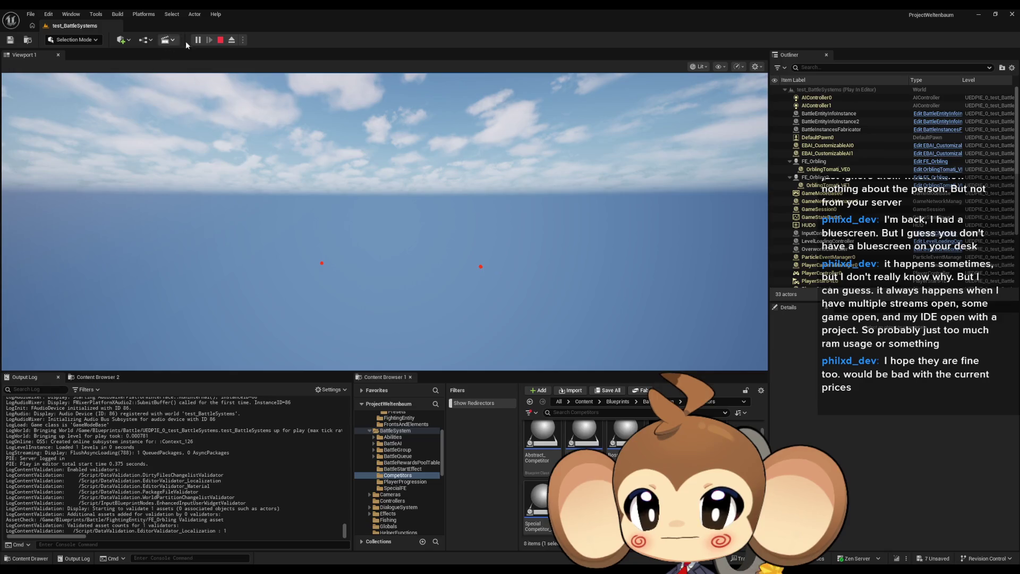
key(Escape)
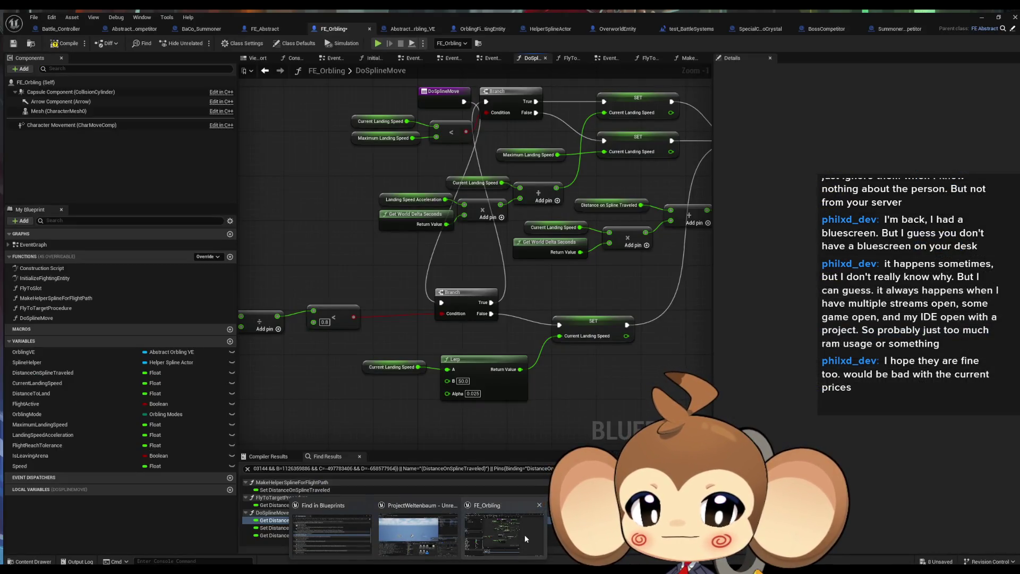
Change the Lerp Alpha to 0.02
click(524, 534)
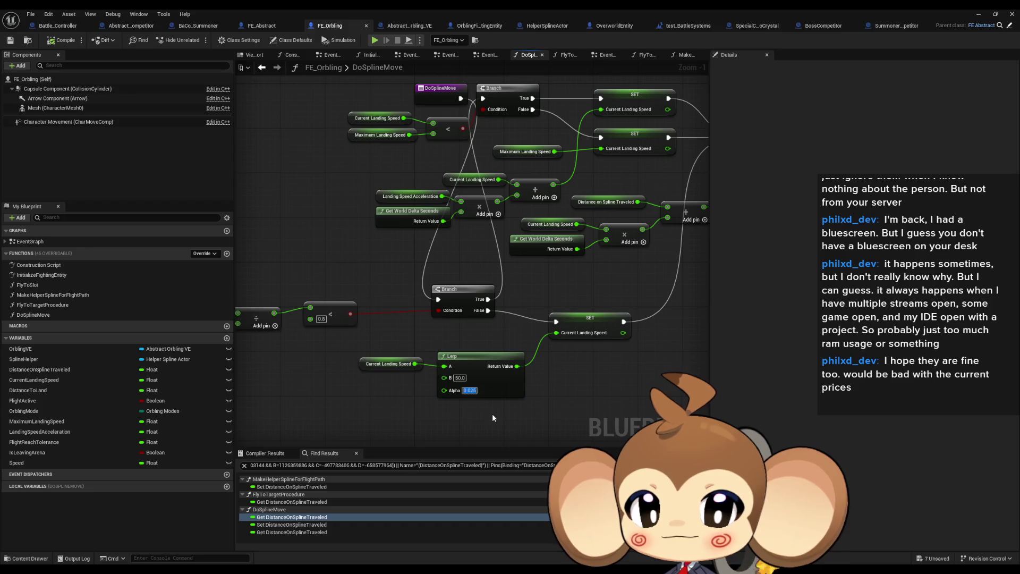
text(0.02)
key(Return)
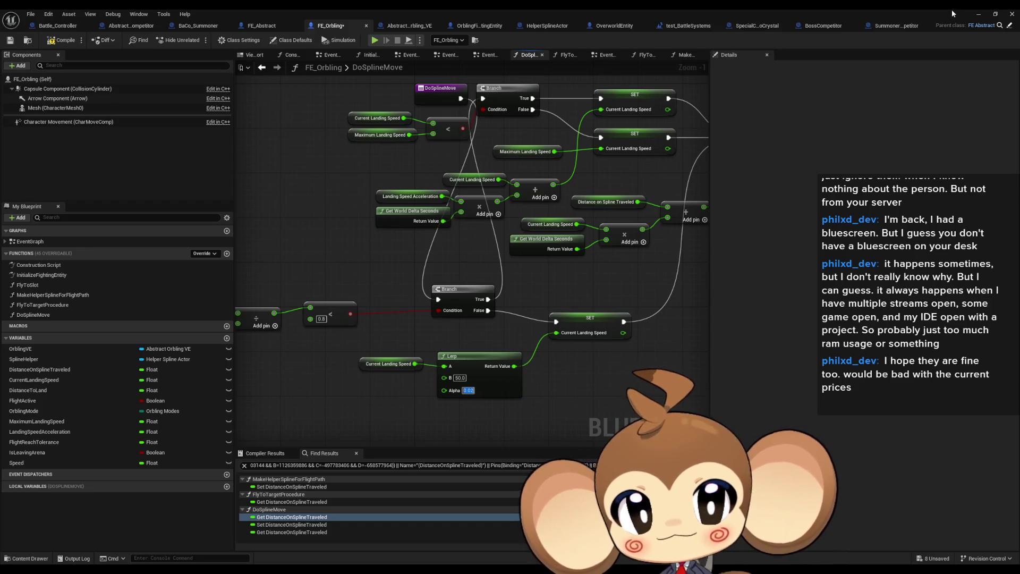
click(978, 14)
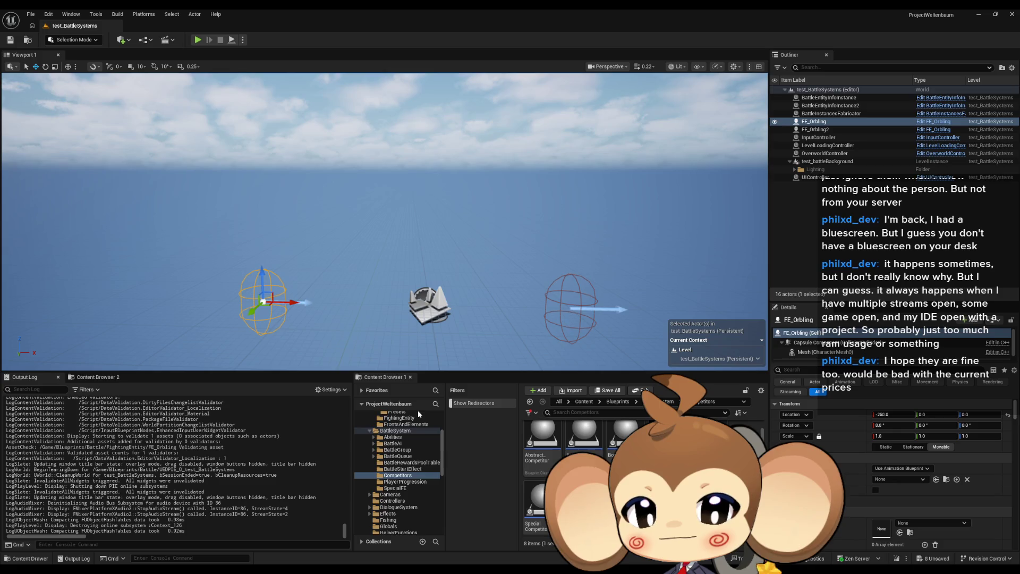
Set the Lerp Alpha to 0.03 and play-test the landing motion
mouse_move(476, 557)
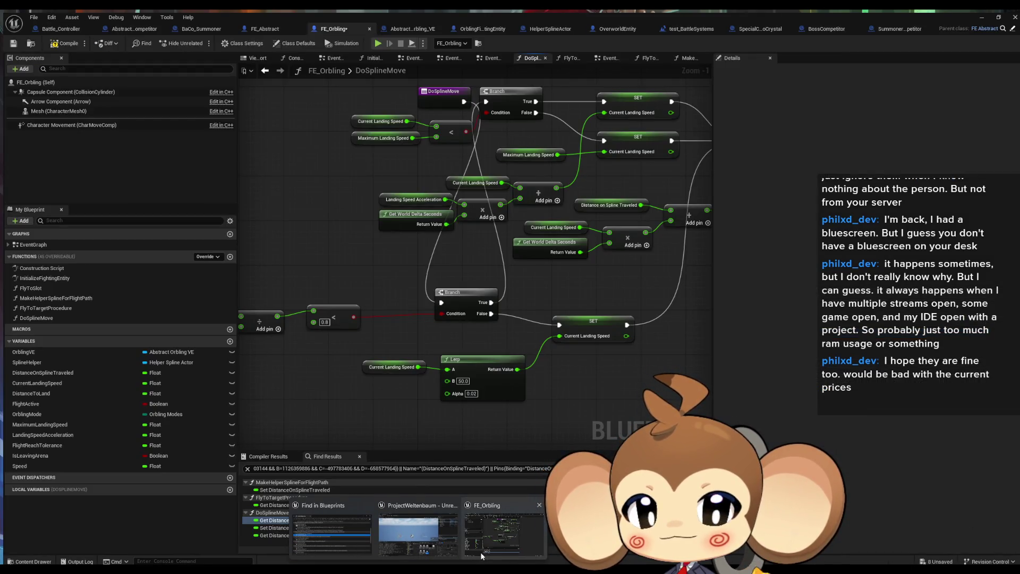
click(482, 555)
text(0.03)
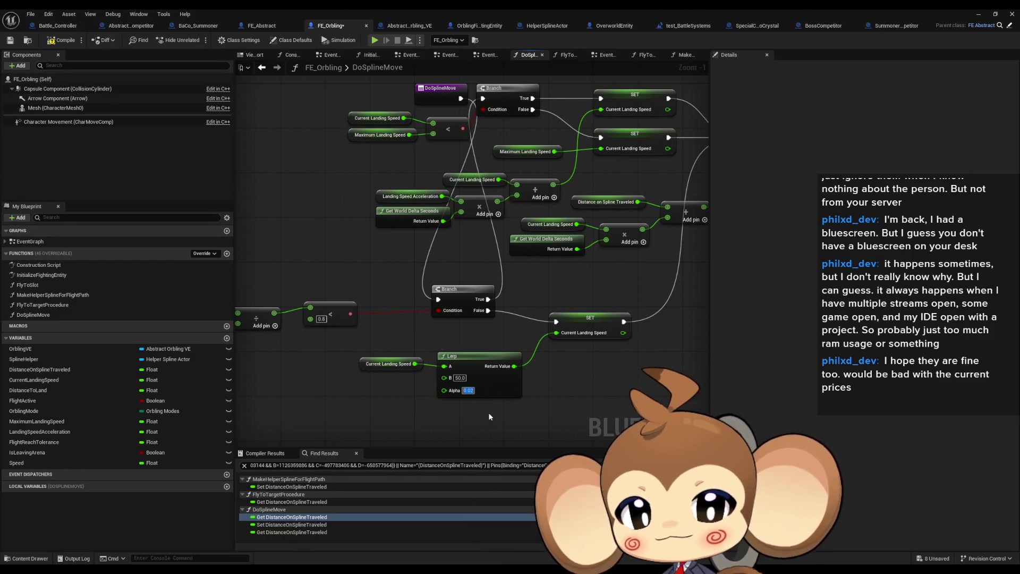
click(1009, 12)
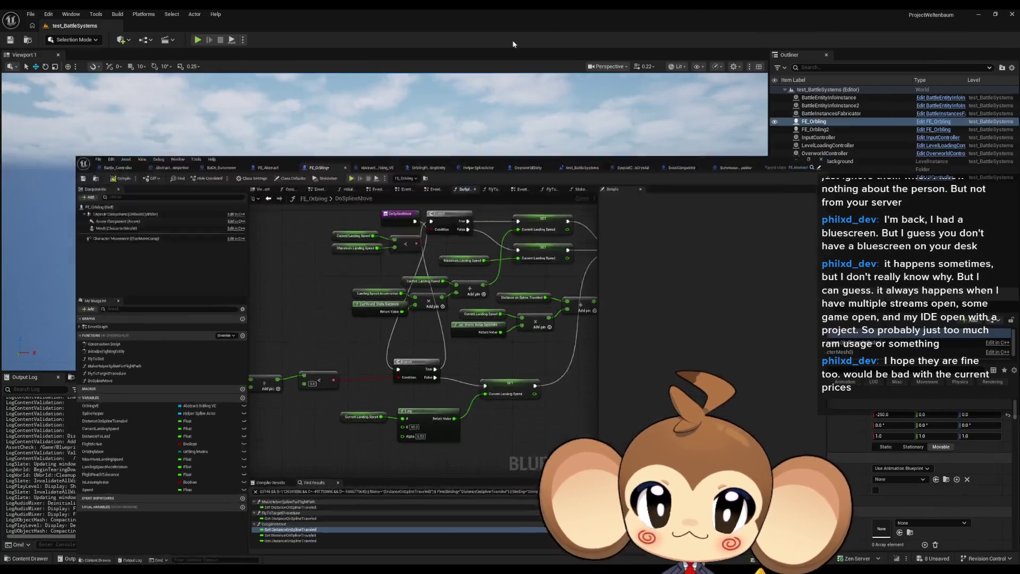
click(200, 40)
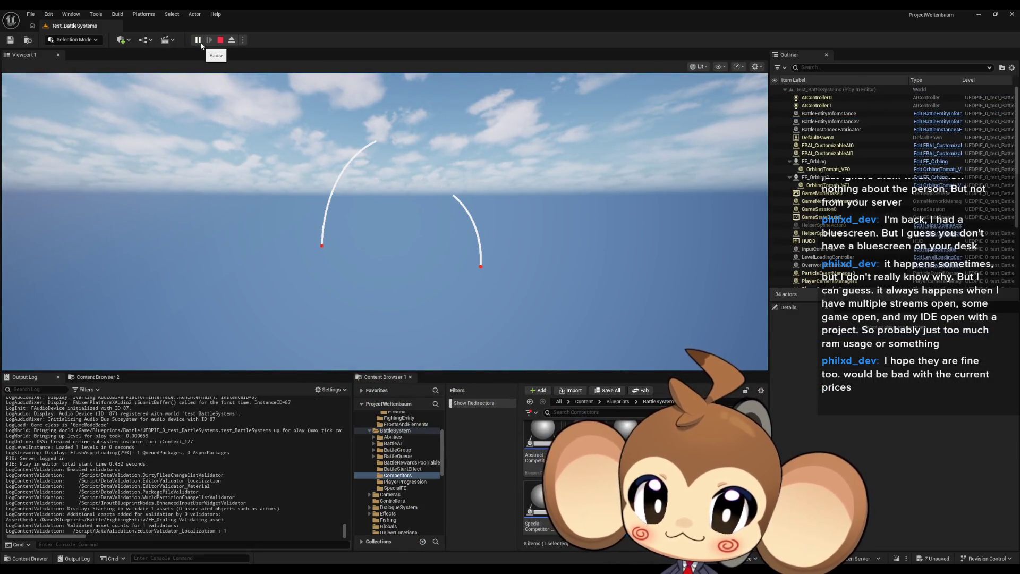
click(221, 40)
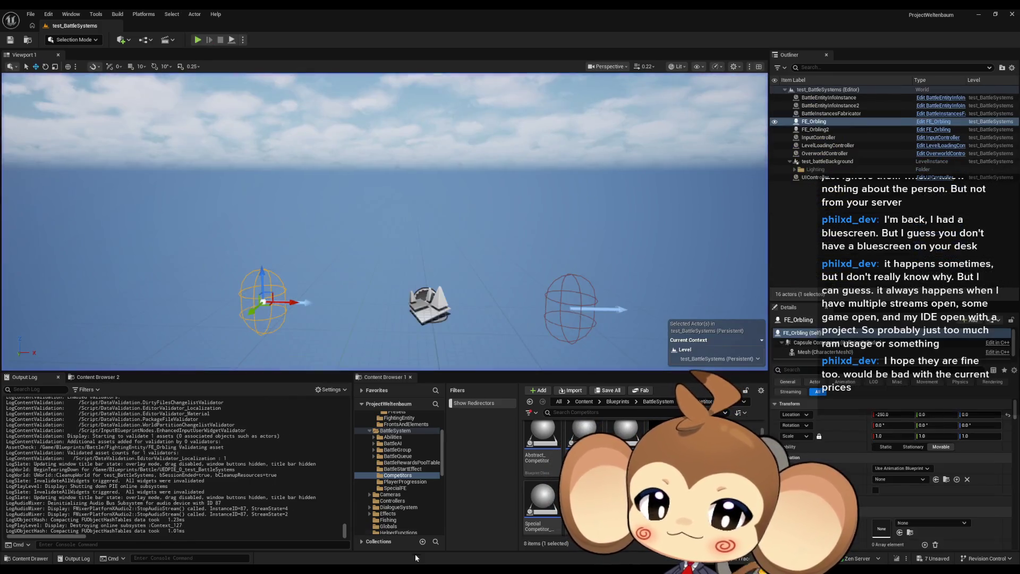
Return to the blueprint editor and open the Abstract_Orbling_VE event graph
click(503, 541)
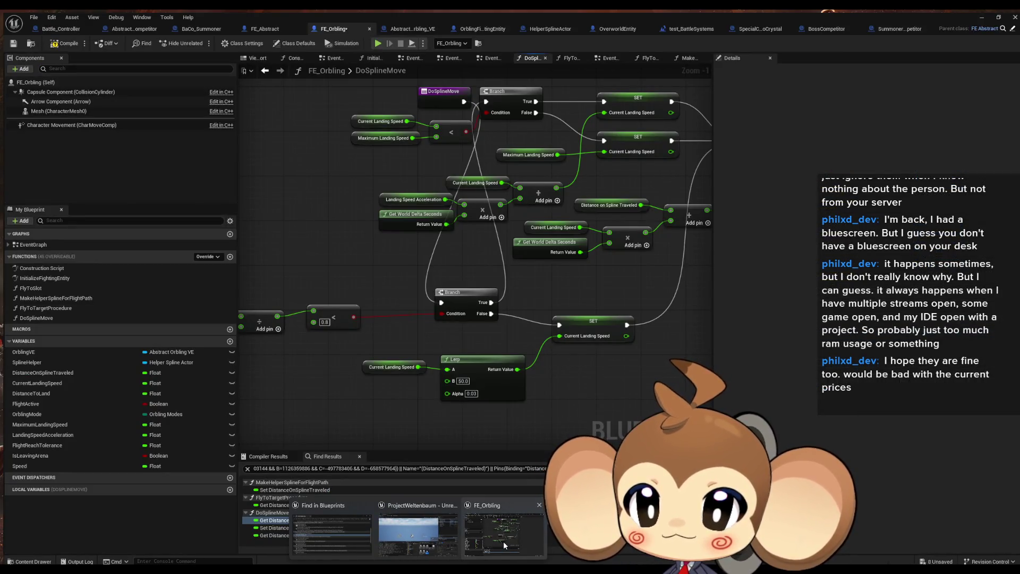
click(496, 536)
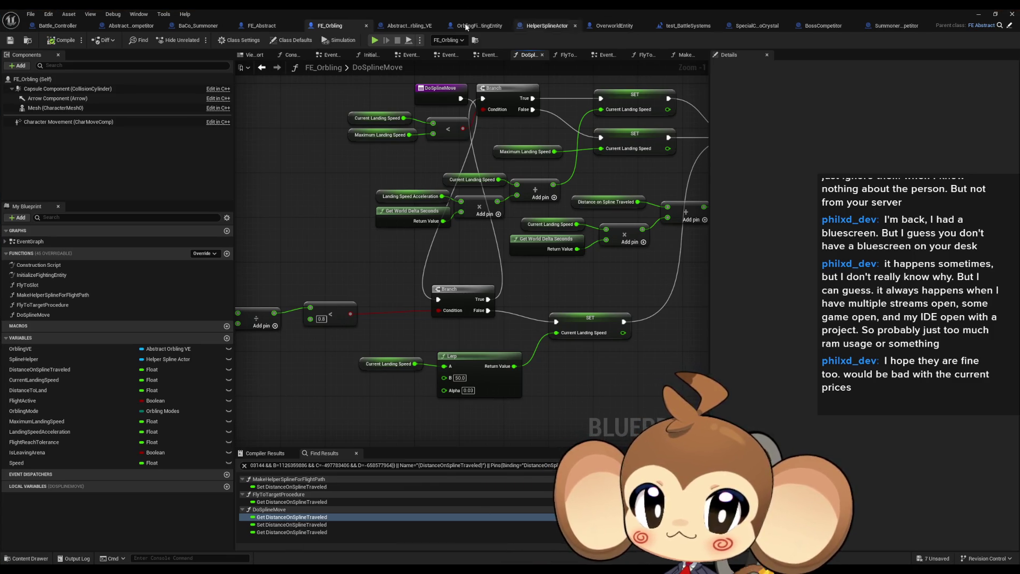
click(384, 23)
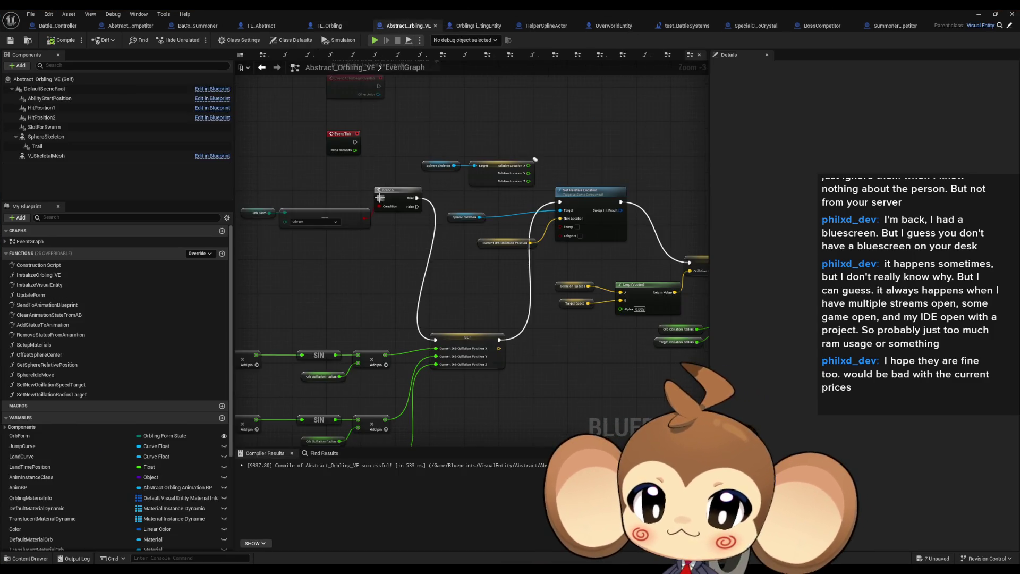
Wire Event Tick into Abstract_Orbling_VE's Branch node and play-test the result
drag(379, 197, 355, 142)
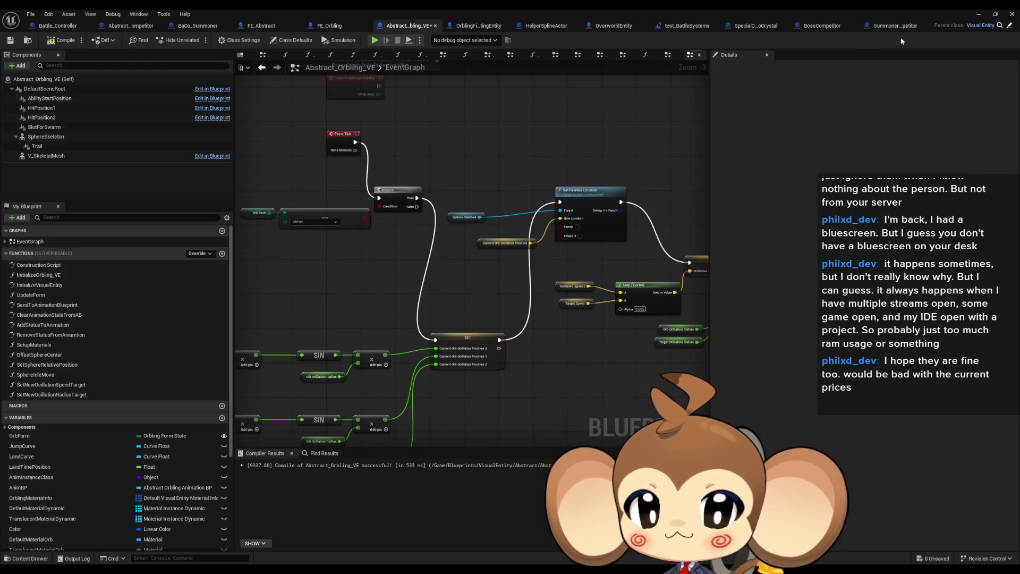
click(978, 13)
click(199, 41)
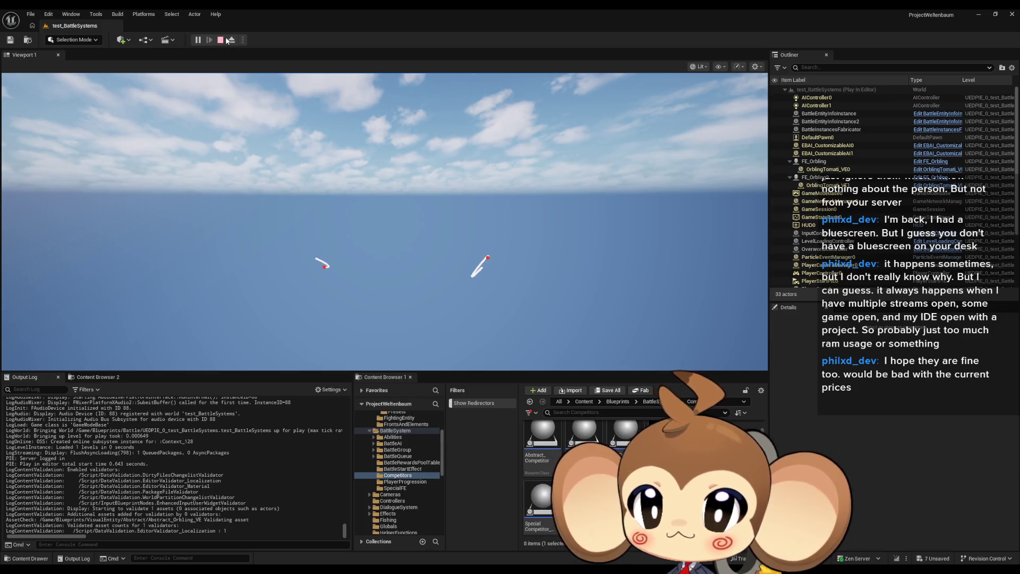
key(Escape)
Set FE_Orbling's DoSplineMove Lerp Alpha to 0.035
mouse_move(479, 561)
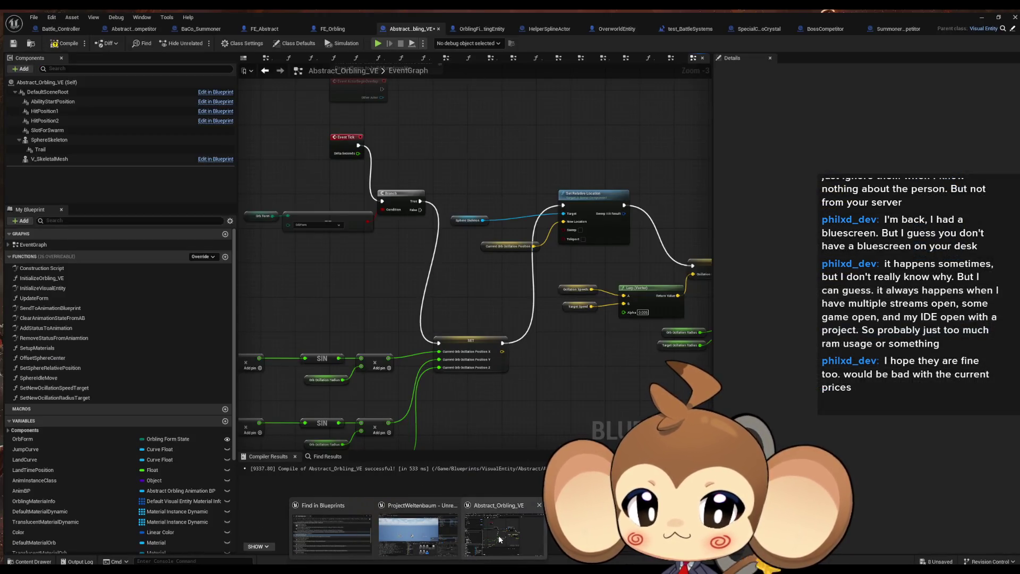
click(495, 544)
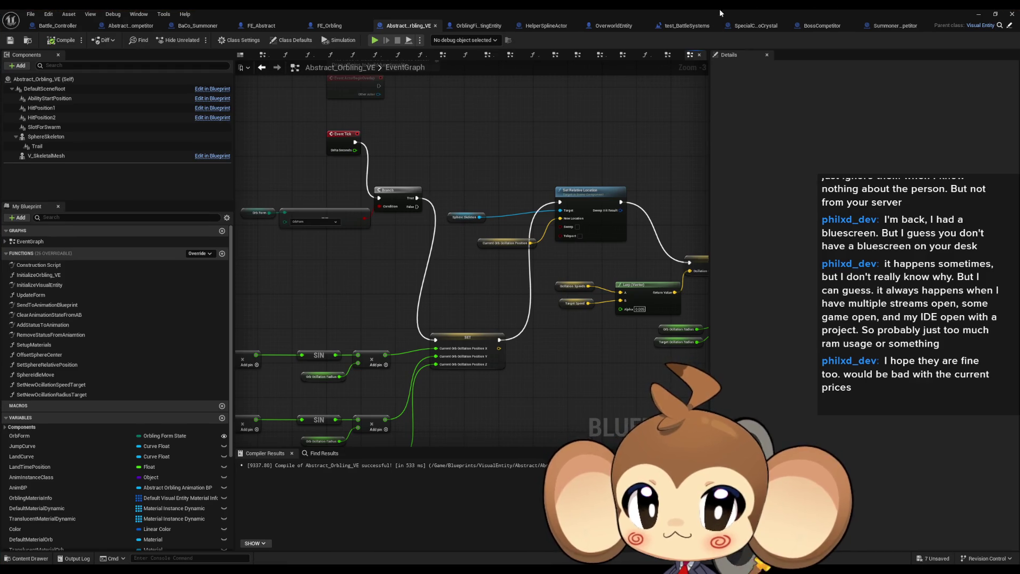
click(321, 27)
click(470, 391)
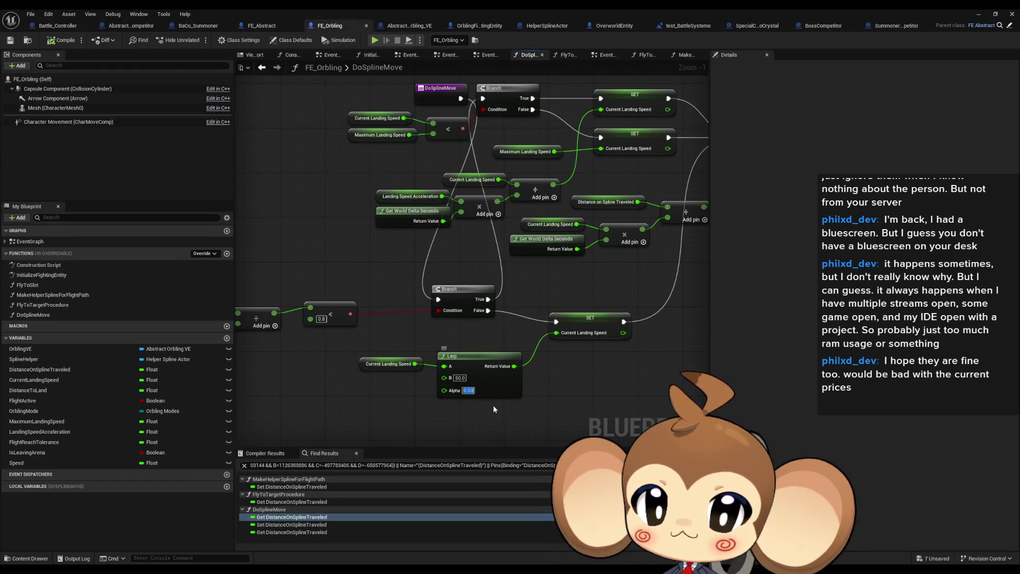
text(0.035)
key(Return)
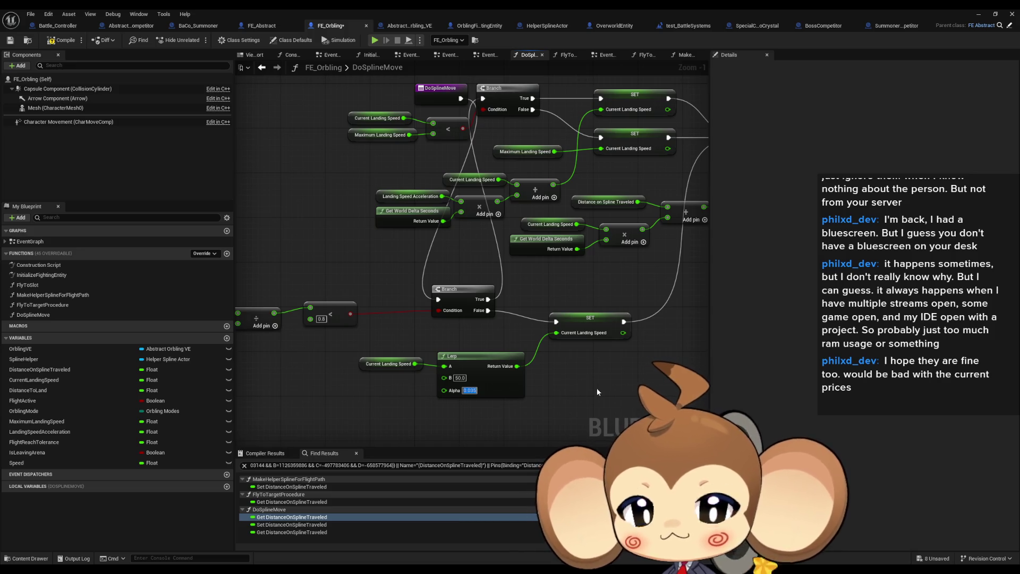
click(279, 113)
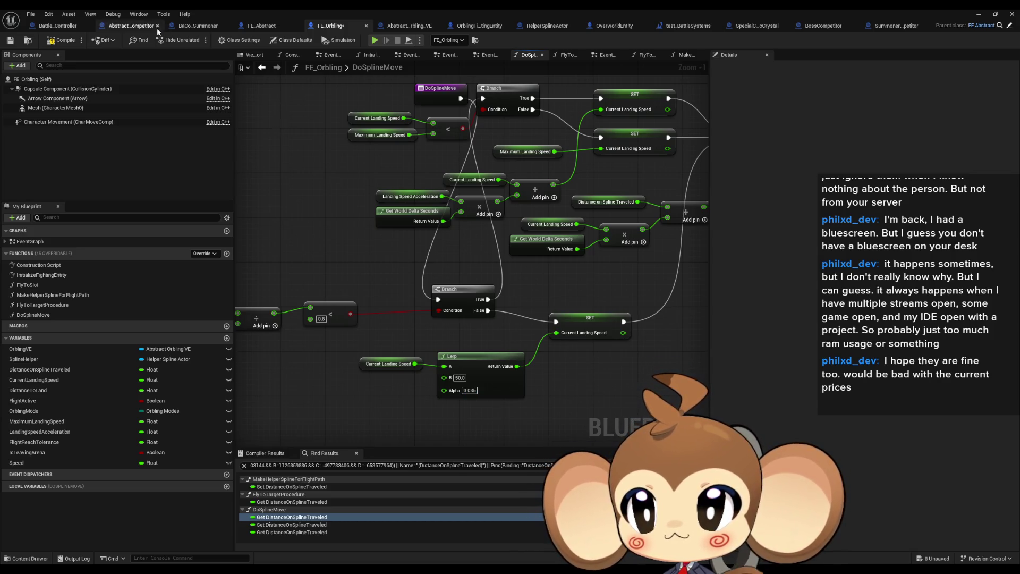
click(666, 27)
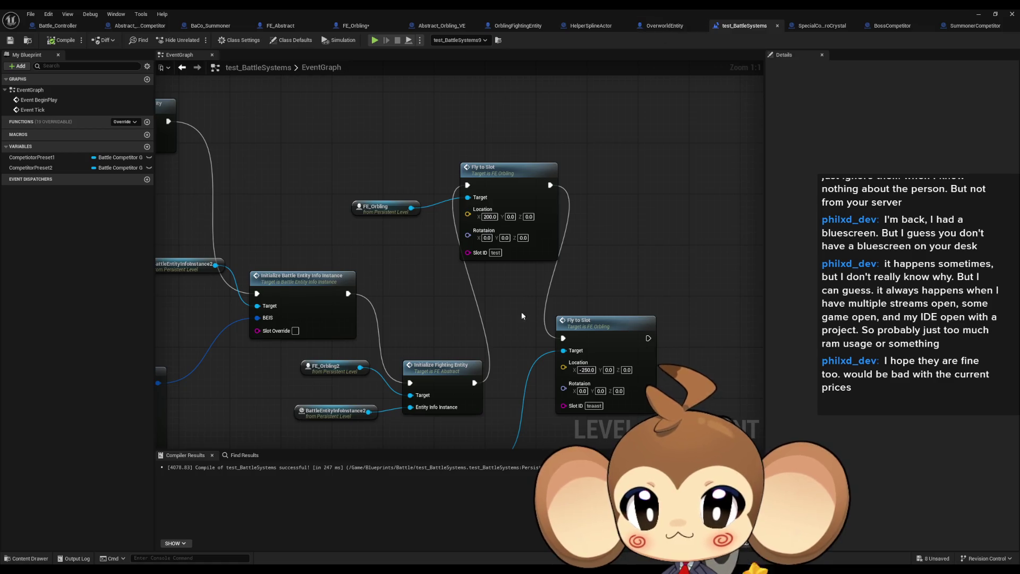
Add a Delay node with Duration 2 after Initialize Fighting Entity
scroll(517, 316, down, 3)
scroll(518, 316, up, 2)
drag(488, 369, 439, 303)
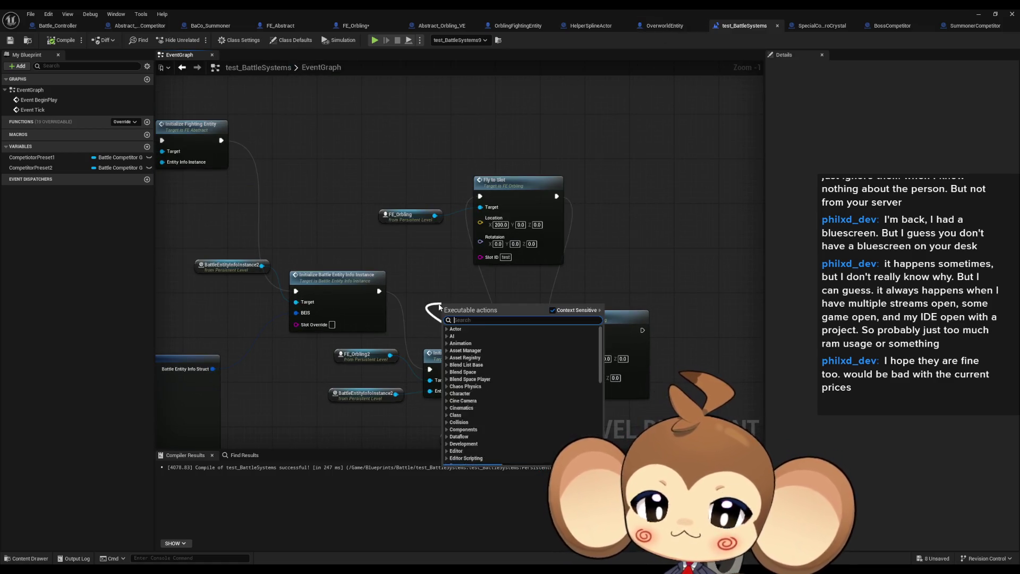
text(delay)
key(Return)
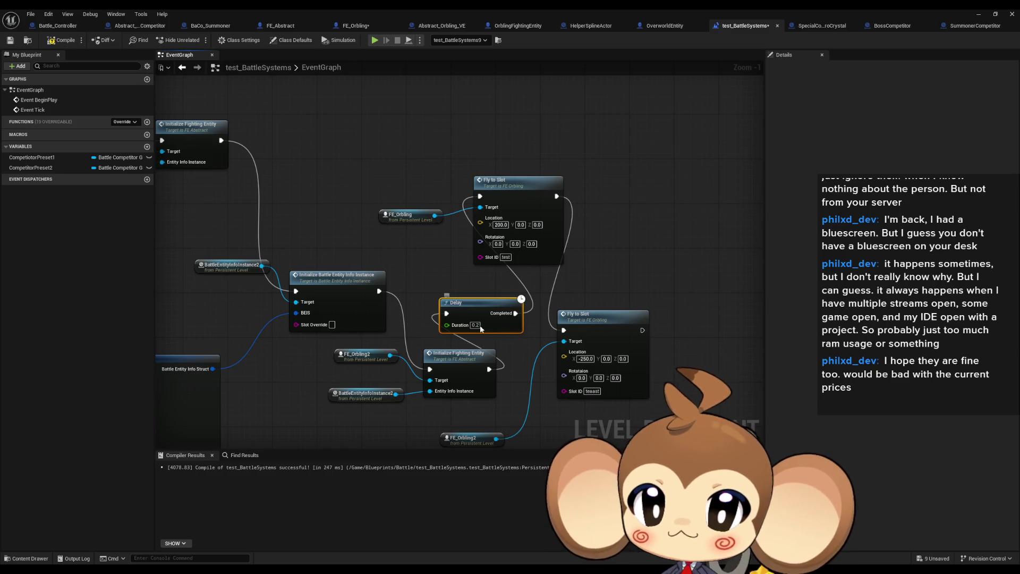
click(475, 325)
text(2)
key(Return)
Play-test the level to check the 2-second delay
click(976, 16)
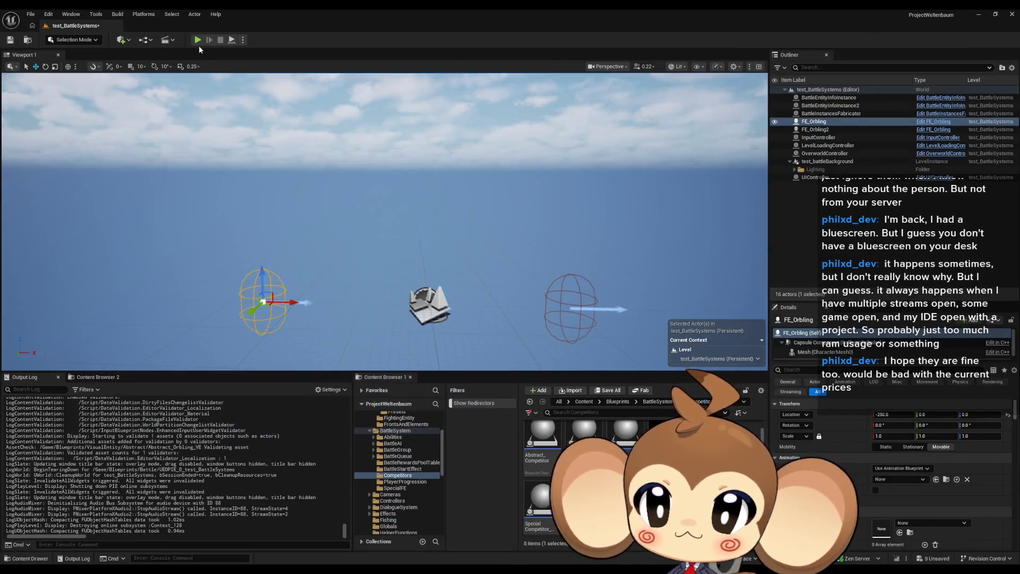
key(alt+p)
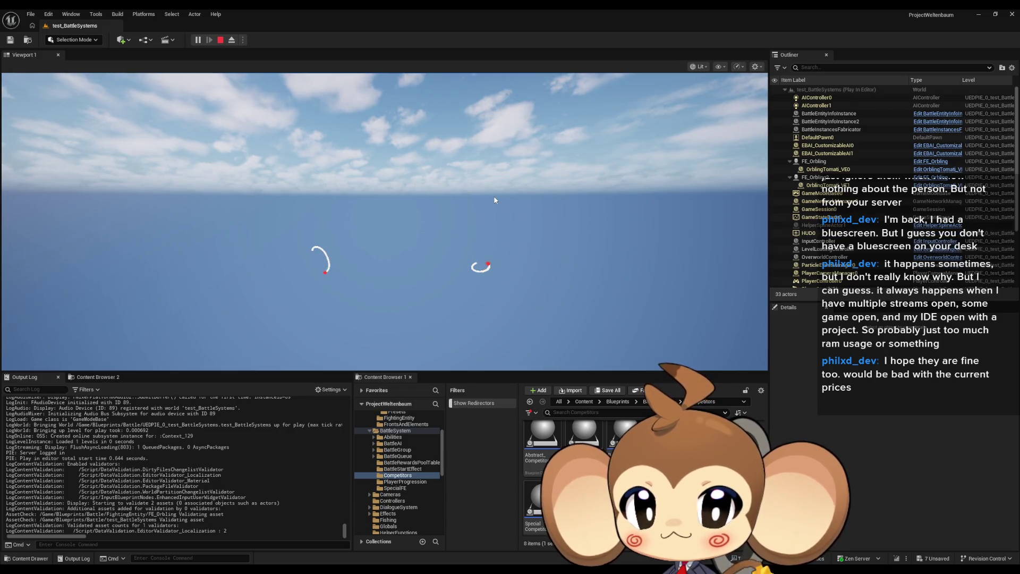
click(220, 43)
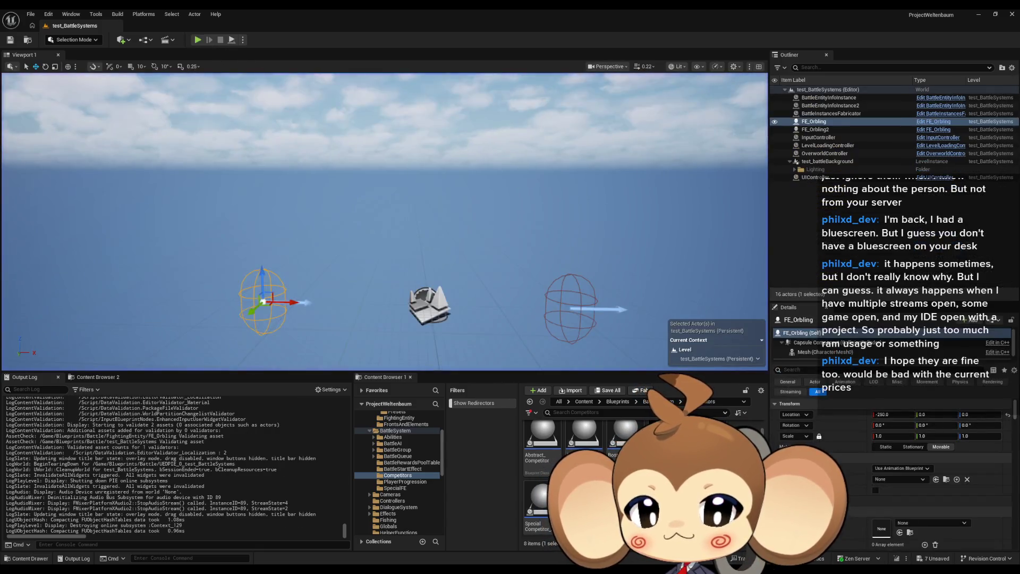
Rearrange the two Fly to Slot nodes beside their FE_Orbling references
click(464, 545)
mouse_move(631, 328)
mouse_down()
mouse_move(506, 278)
mouse_move(686, 278)
mouse_up()
mouse_move(361, 389)
mouse_down()
mouse_move(538, 367)
mouse_move(595, 316)
mouse_up()
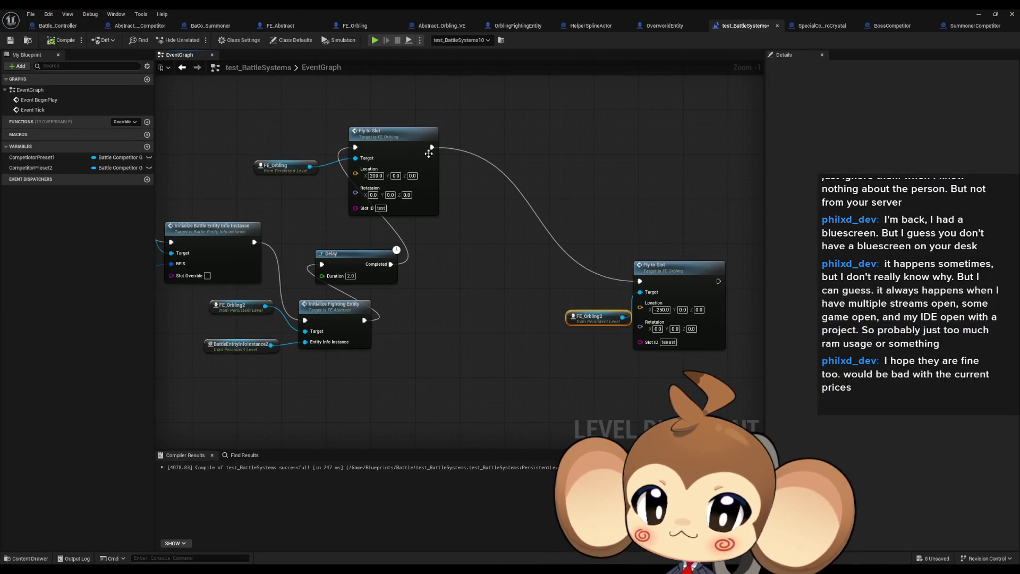
drag(393, 133, 550, 222)
mouse_move(287, 167)
mouse_down()
mouse_move(360, 183)
mouse_move(475, 283)
mouse_move(374, 240)
mouse_up()
Duplicate both Fly to Slot nodes and their references below the originals
drag(316, 218, 594, 322)
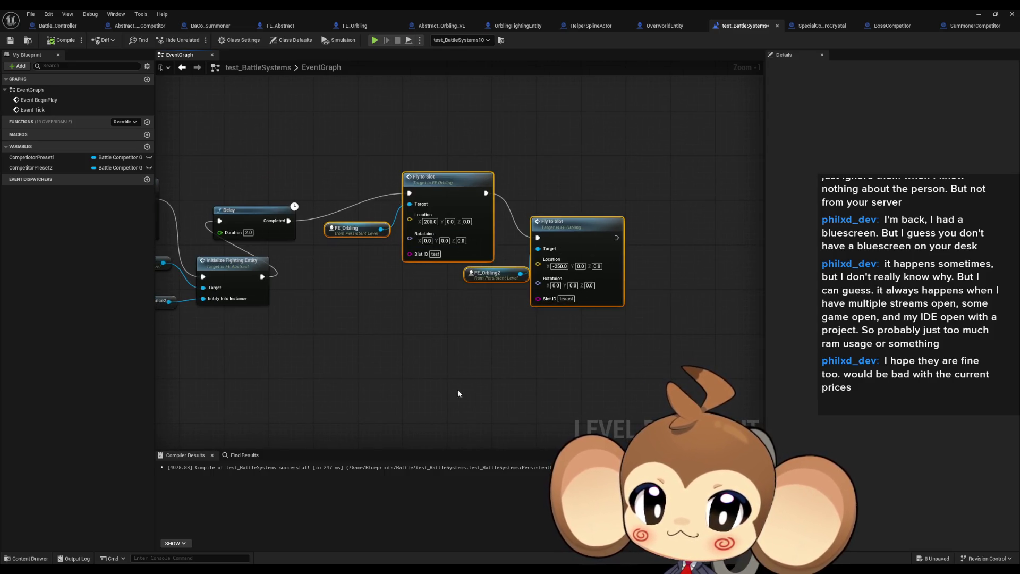
key(ctrl+c)
key(ctrl+v)
drag(458, 389, 436, 391)
Add a 5-second Delay after Fly to Slot and place a copy beside the lower nodes
drag(616, 238, 633, 237)
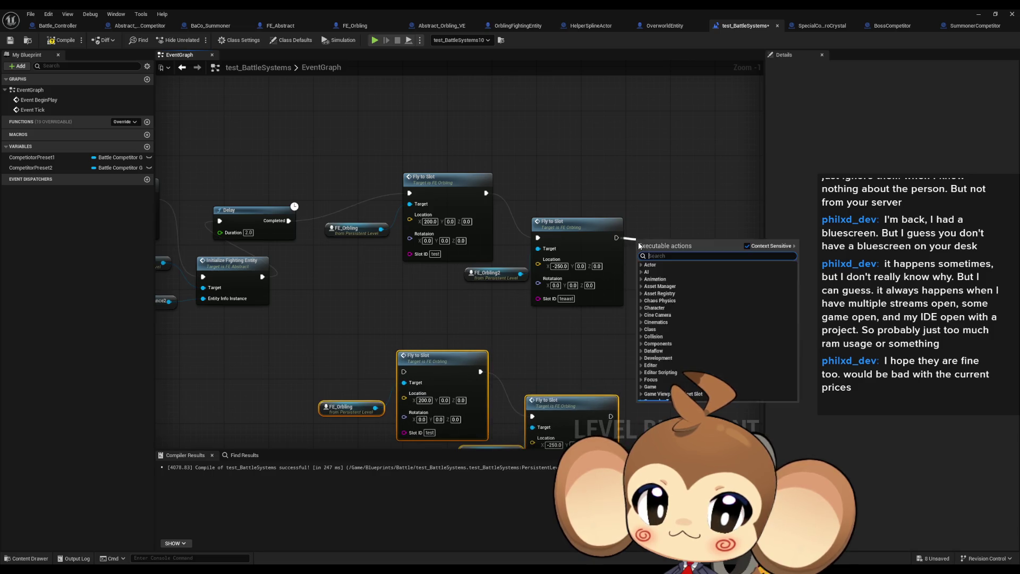
text(delay)
key(Return)
click(667, 260)
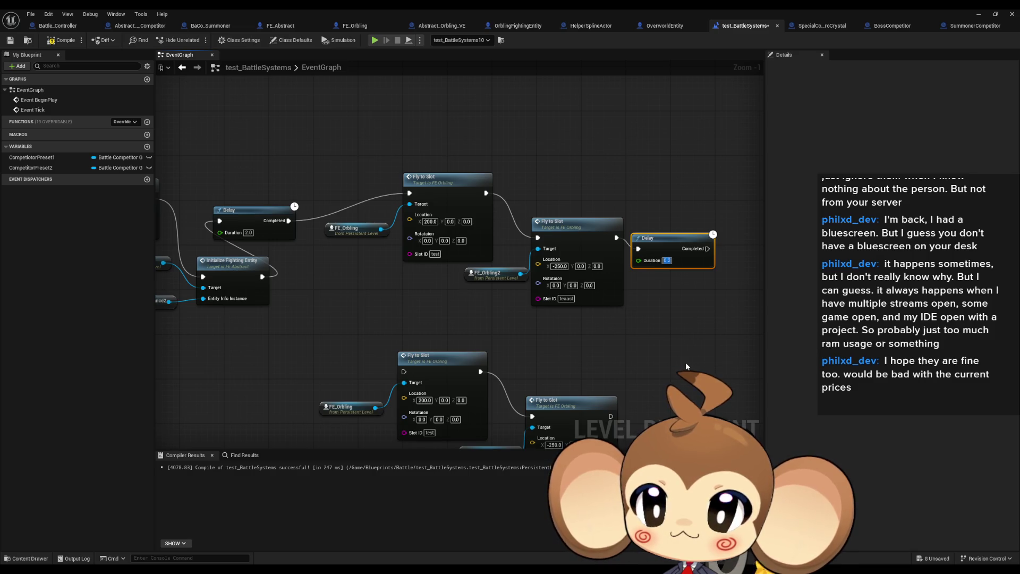
text(5)
key(Return)
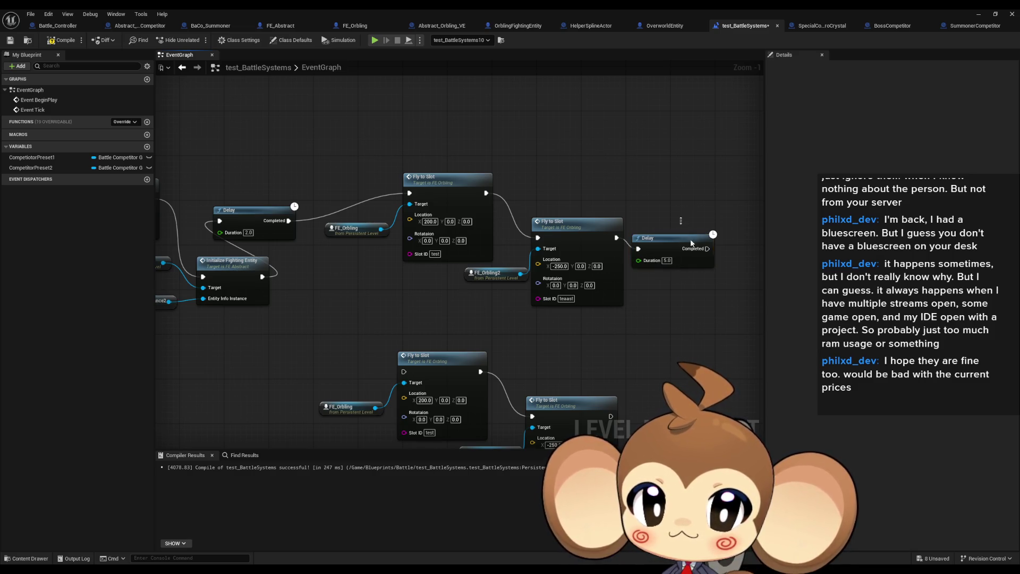
key(ctrl+c)
key(ctrl+v)
drag(693, 390, 699, 418)
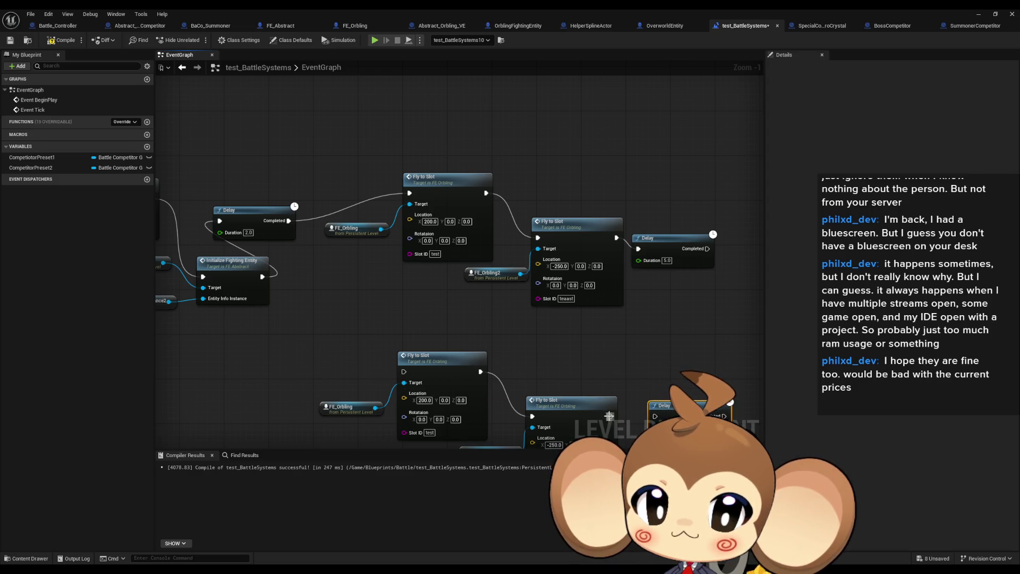
Chain each Delay's Completed into the opposite Fly to Slot so the sequence loops
drag(563, 402, 654, 416)
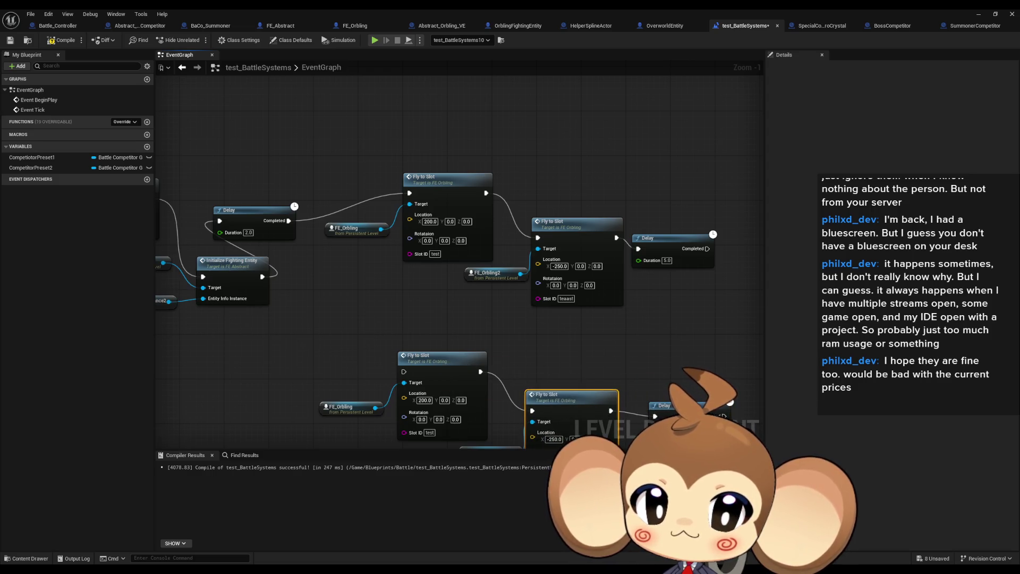
mouse_move(723, 416)
mouse_down()
mouse_move(410, 217)
mouse_move(409, 193)
mouse_up()
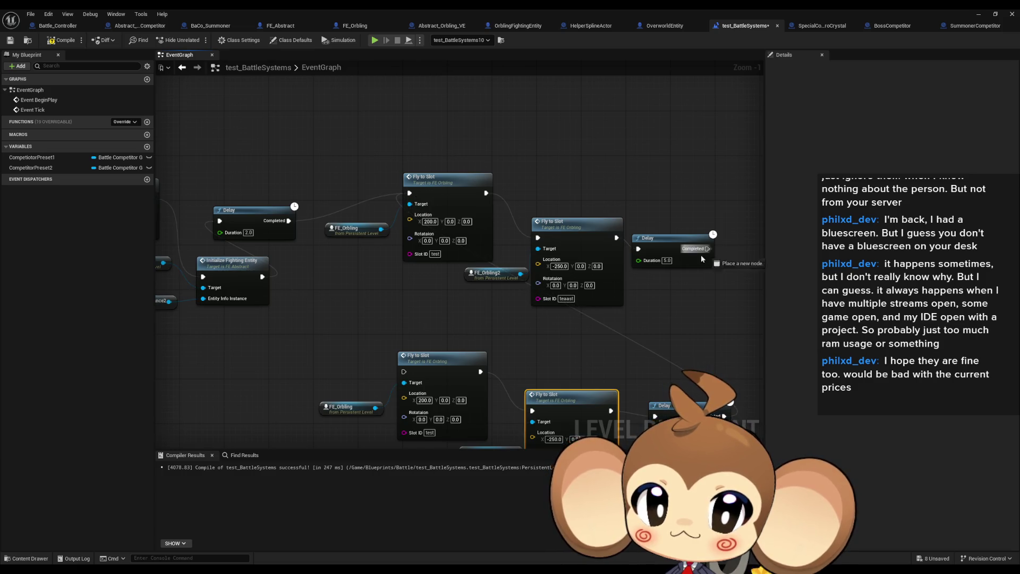
drag(707, 249, 403, 371)
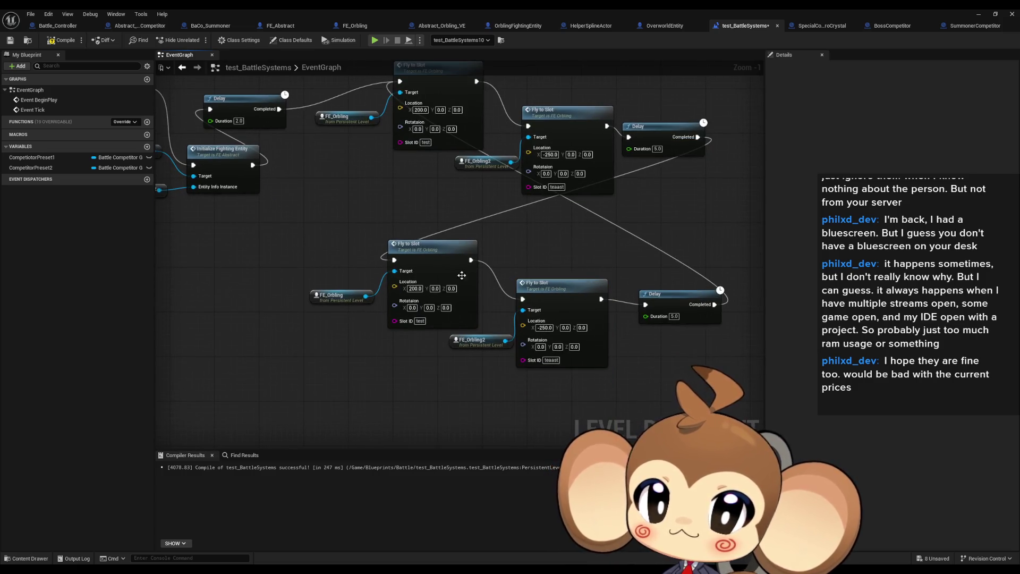
Set the lower Fly to Slot Location X values to 200 and -250, then play the level
click(416, 288)
key(ctrl+c)
click(544, 328)
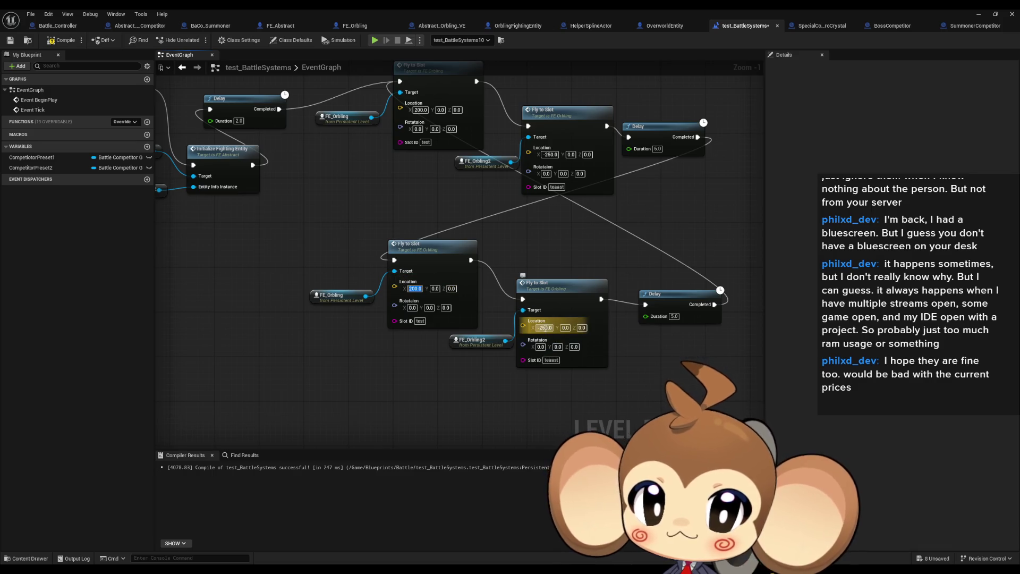
key(ctrl+v)
key(Return)
click(416, 289)
right_click(436, 294)
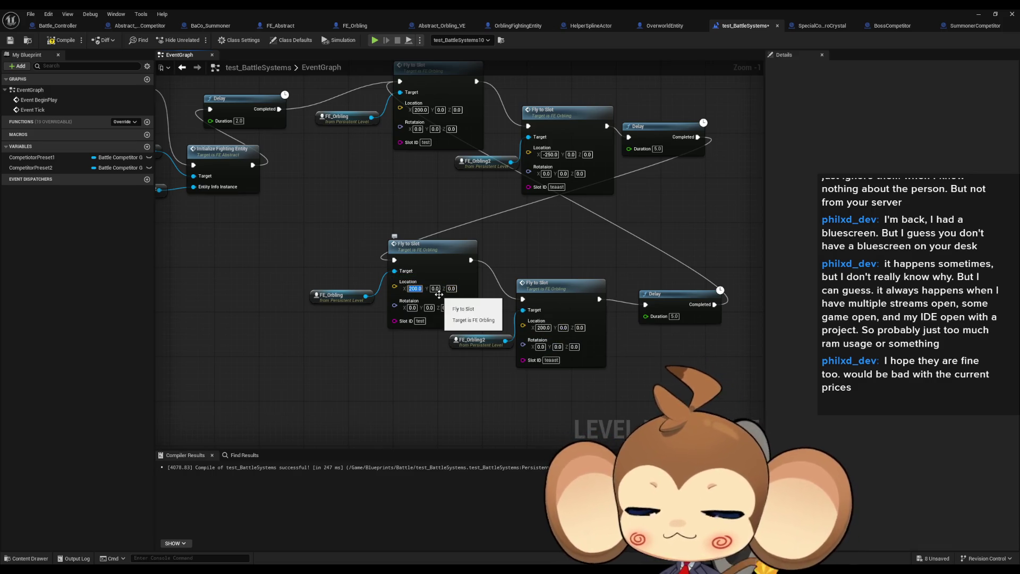
text(-250)
key(Return)
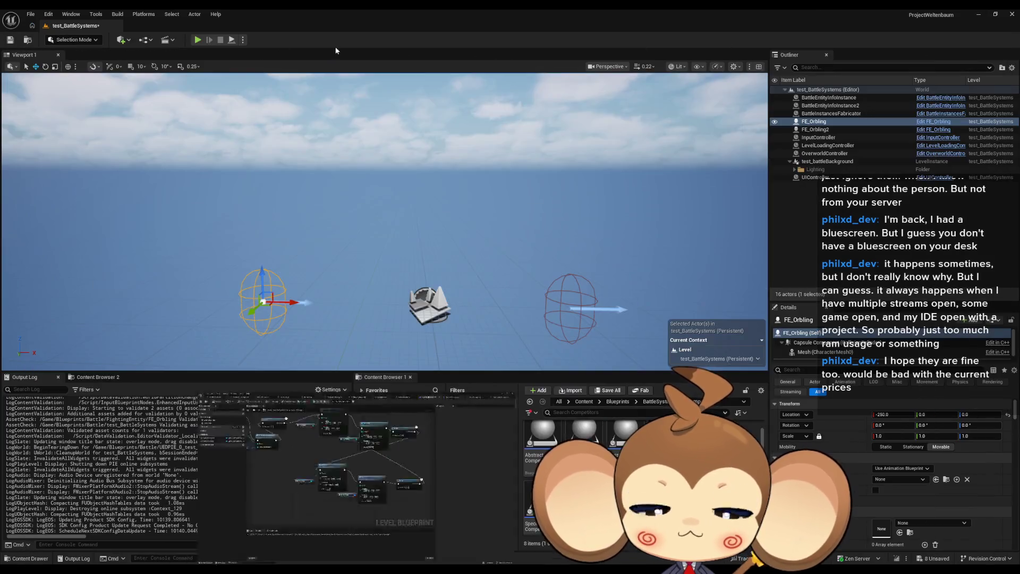
click(978, 14)
click(198, 41)
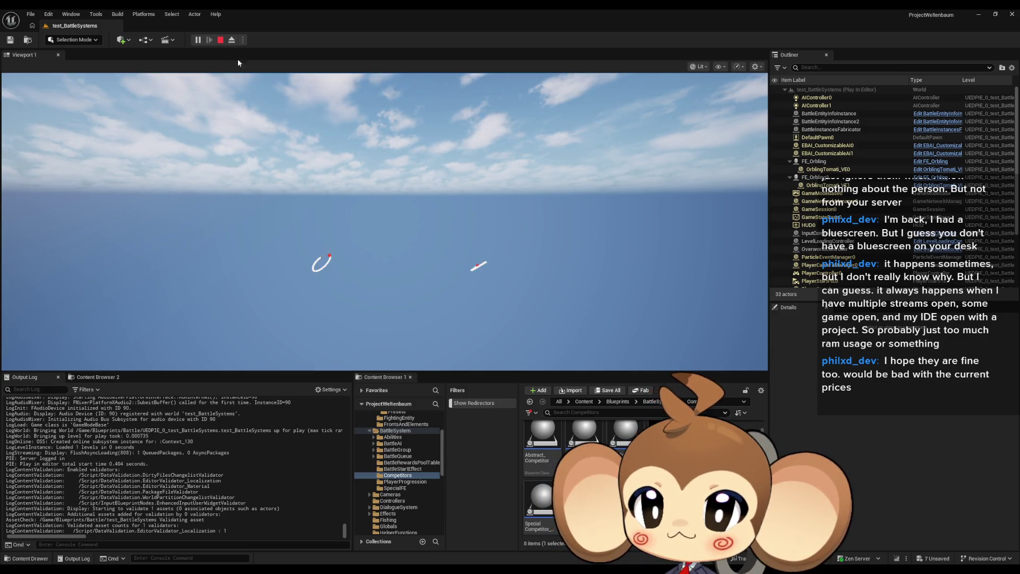
Stop the session and set both Delay durations to 7 seconds
click(220, 39)
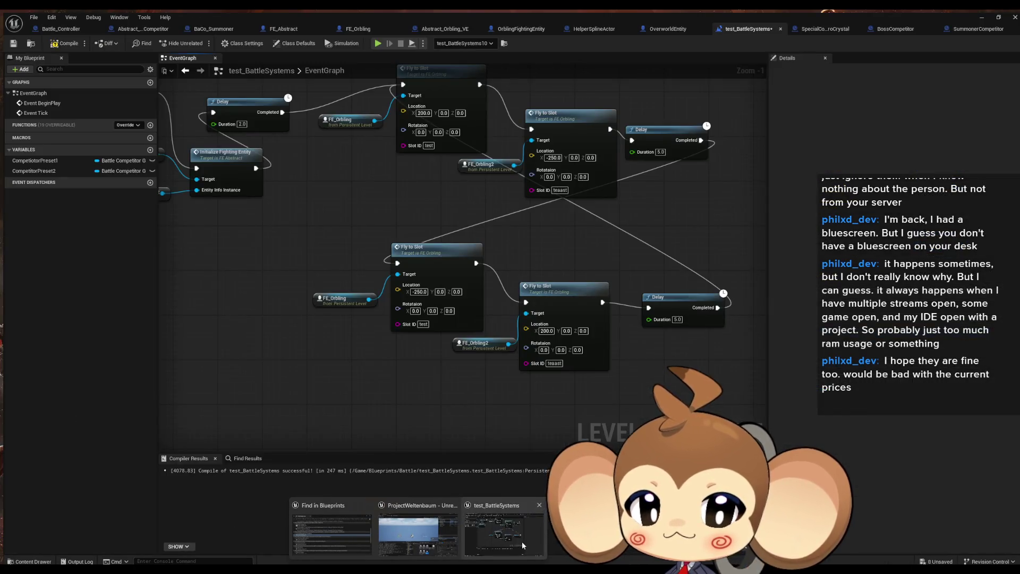
click(521, 541)
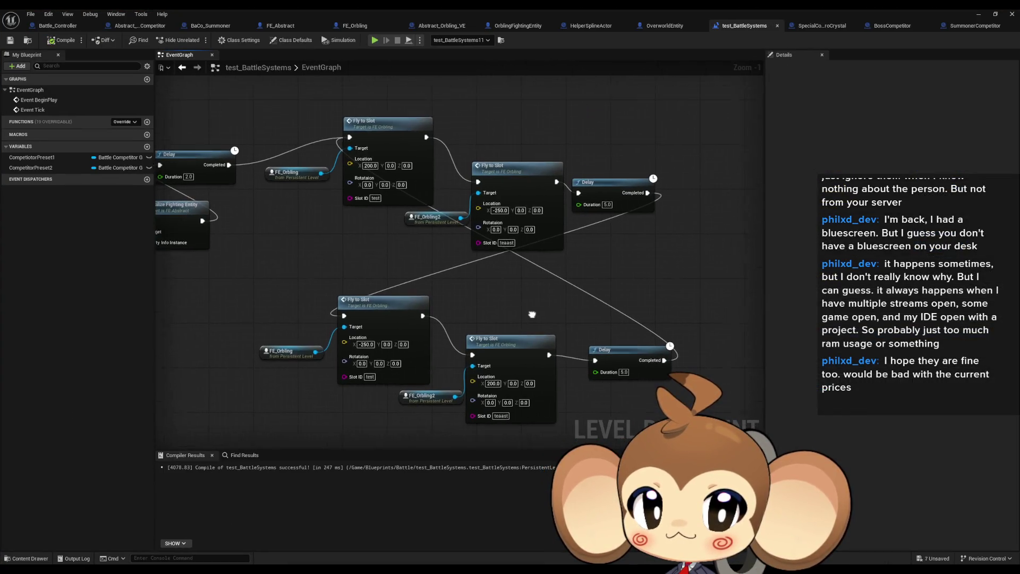
click(604, 207)
text(7)
key(Return)
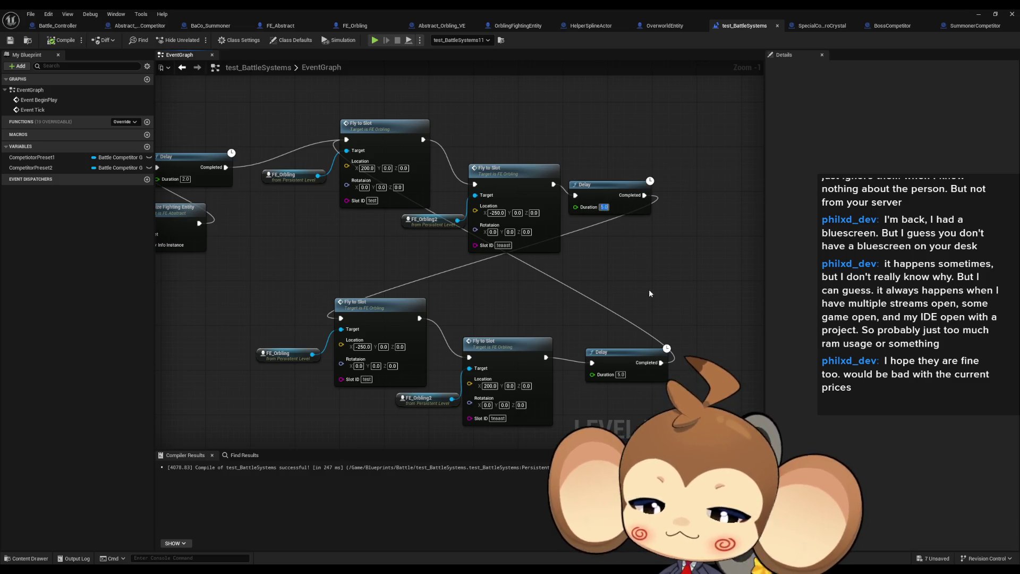
click(620, 374)
text(7)
key(Return)
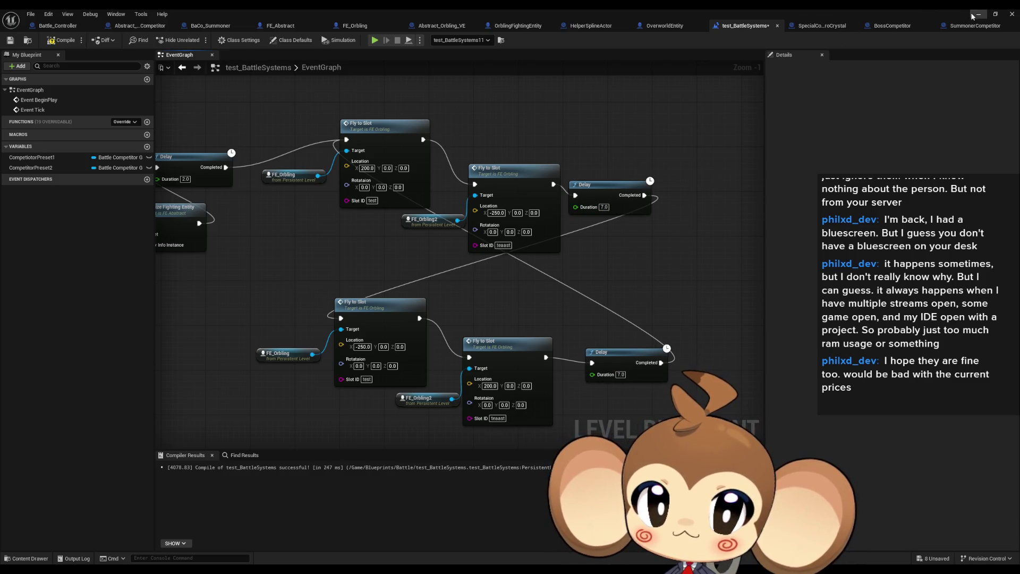
Play-test the 7-second timing, then return to the level editor
click(978, 14)
click(198, 39)
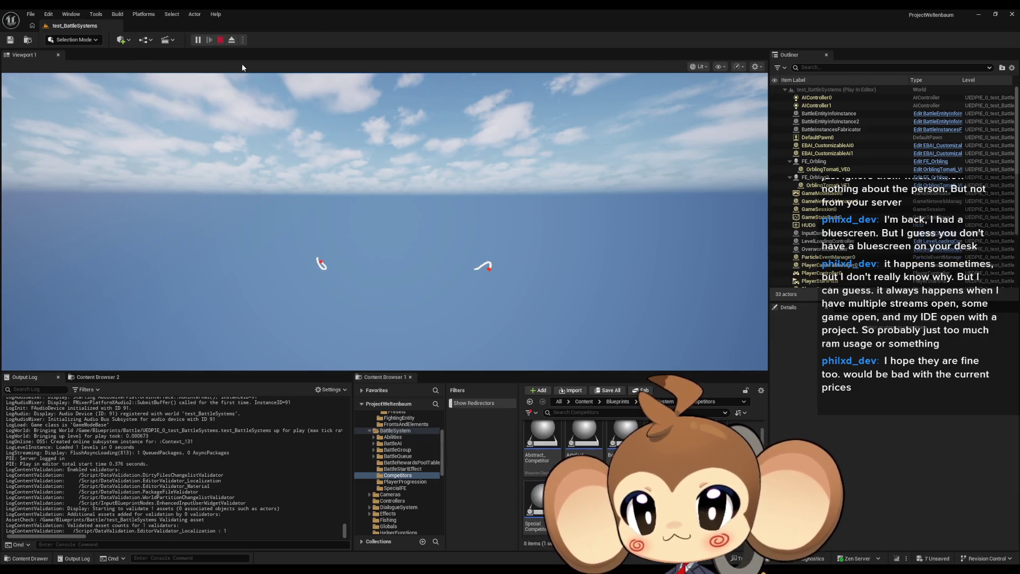
click(220, 40)
mouse_move(501, 566)
click(501, 546)
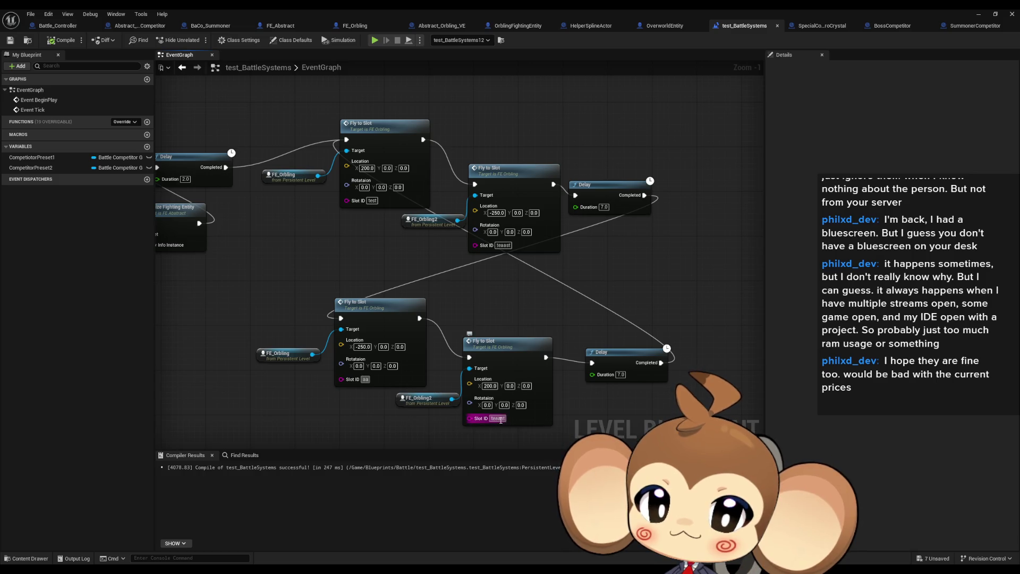
click(979, 14)
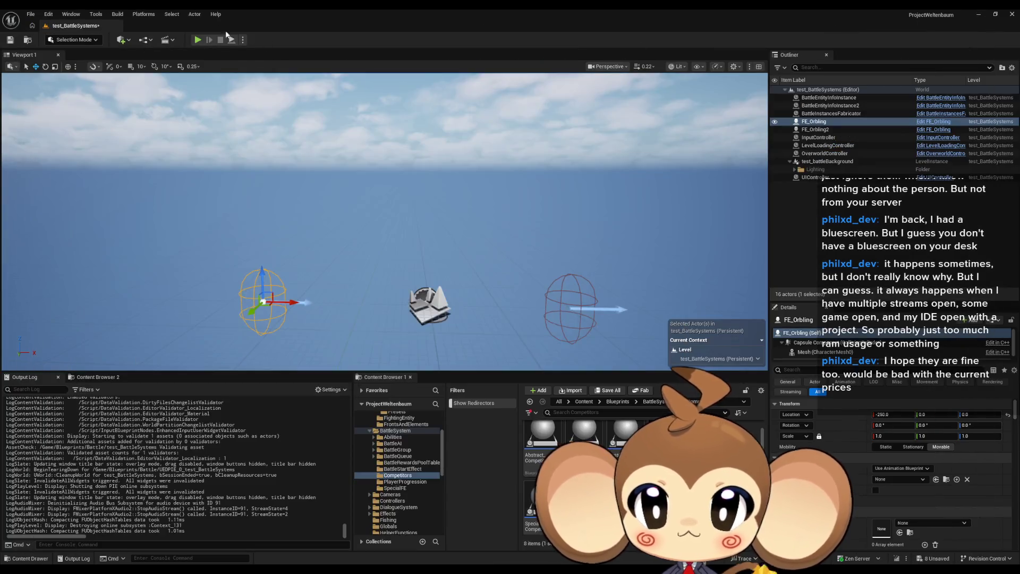
key(alt+p)
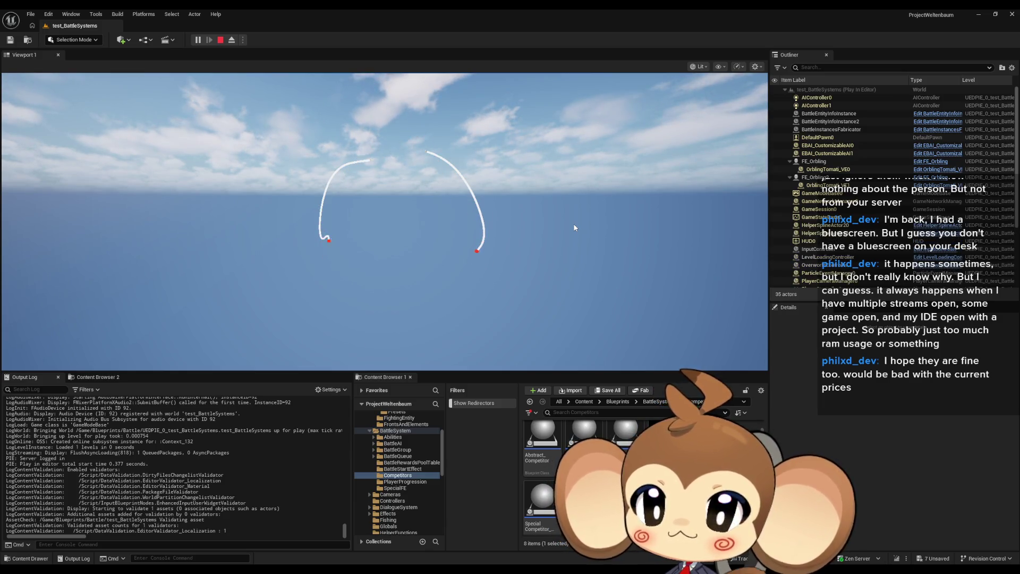
key(Escape)
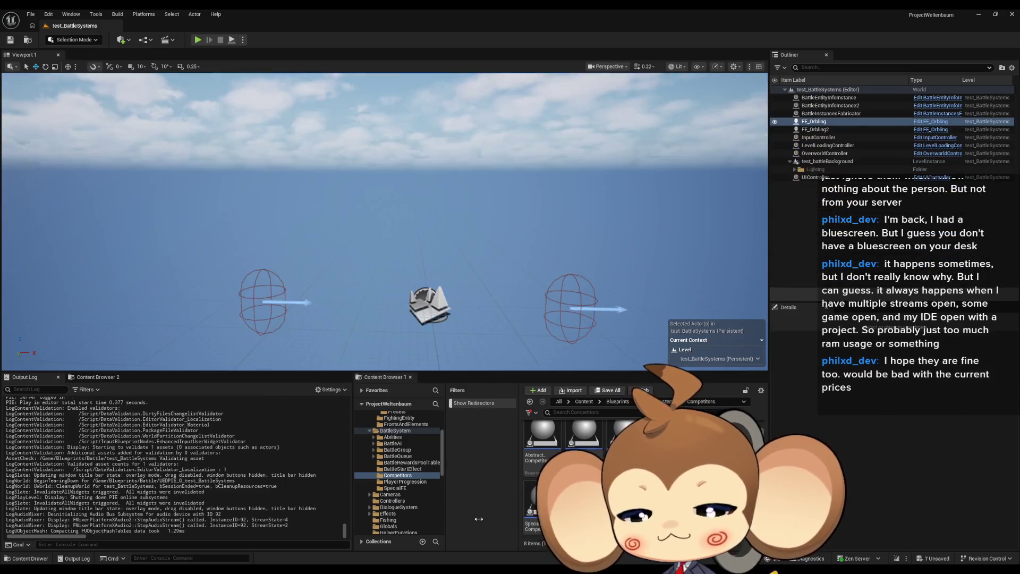
Open Abstract_Orbling_VE's SetNewOcillationSpeedTarget function graph
click(489, 551)
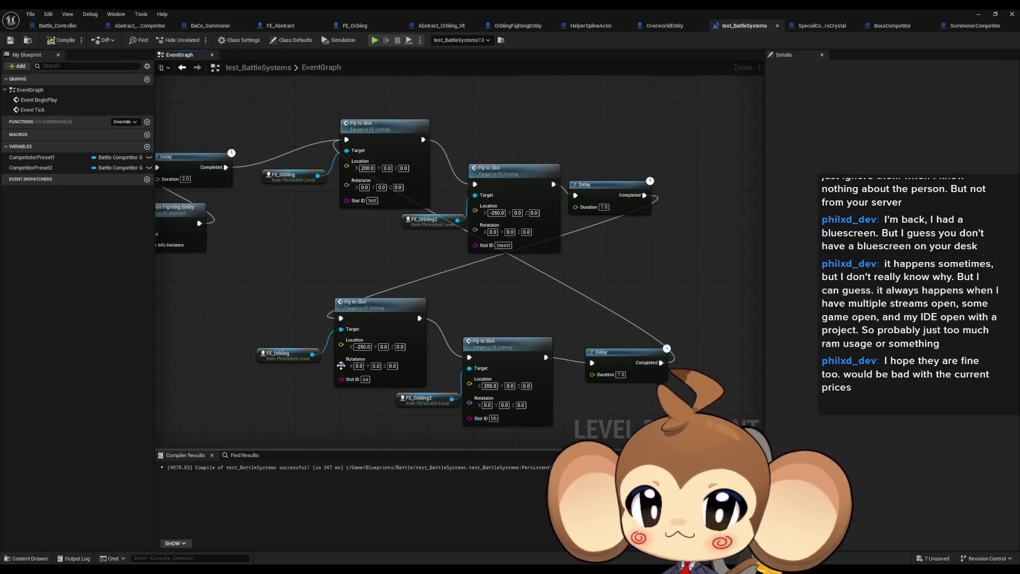
drag(340, 365, 412, 371)
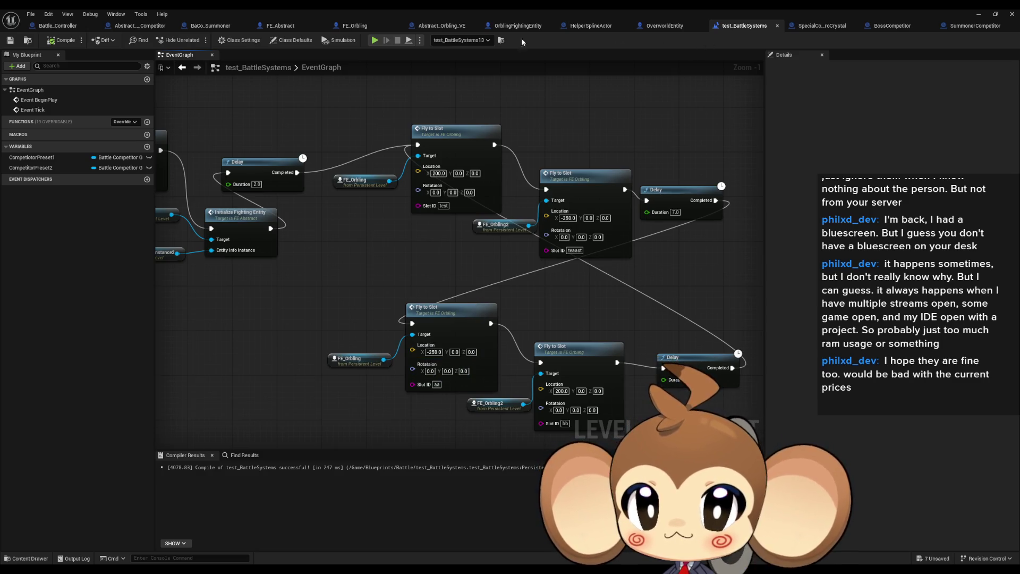
click(432, 26)
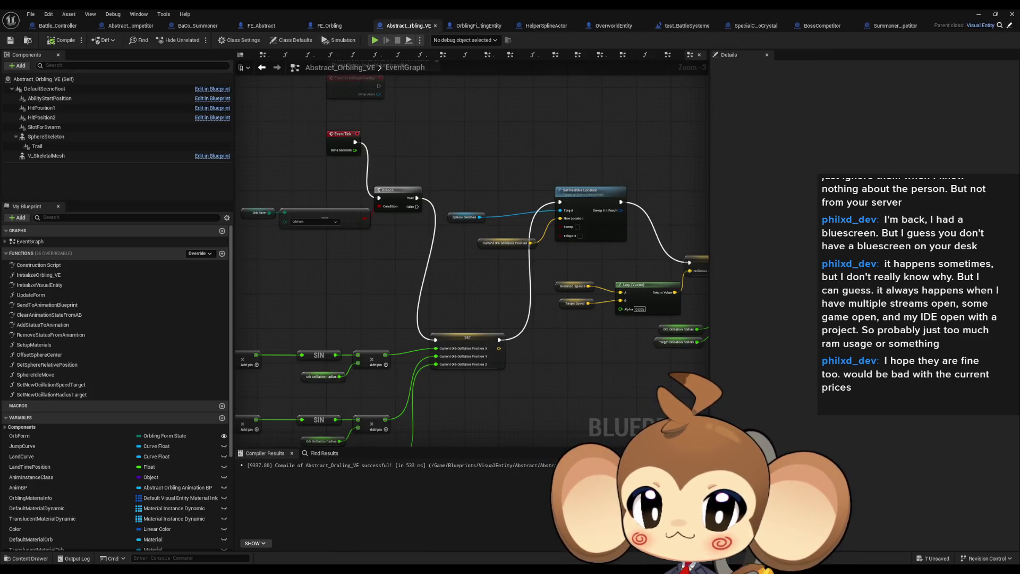
double_click(51, 384)
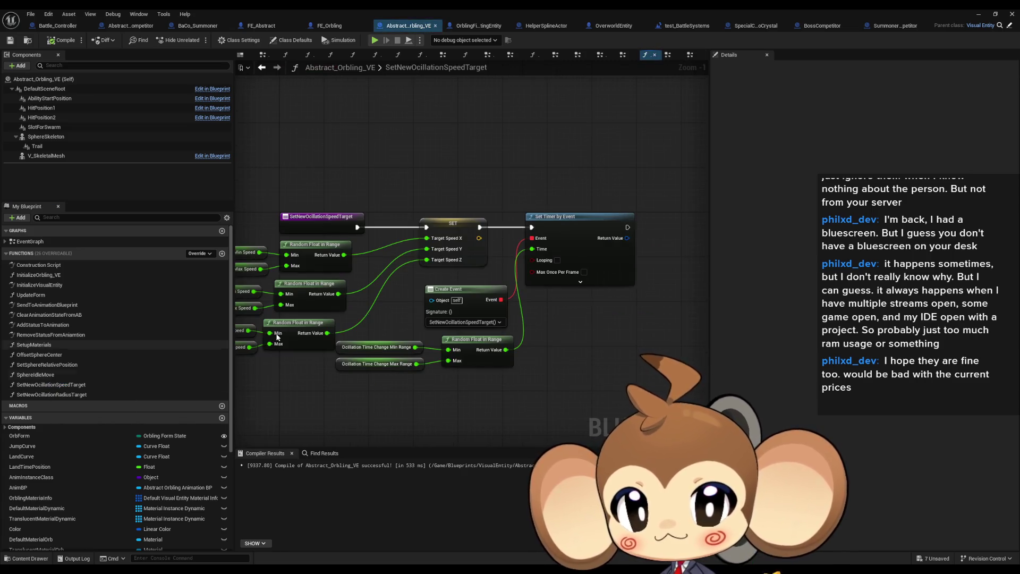
drag(277, 337, 391, 332)
Inspect the Ocillation Min and Max Speed variables feeding the random ranges
click(362, 251)
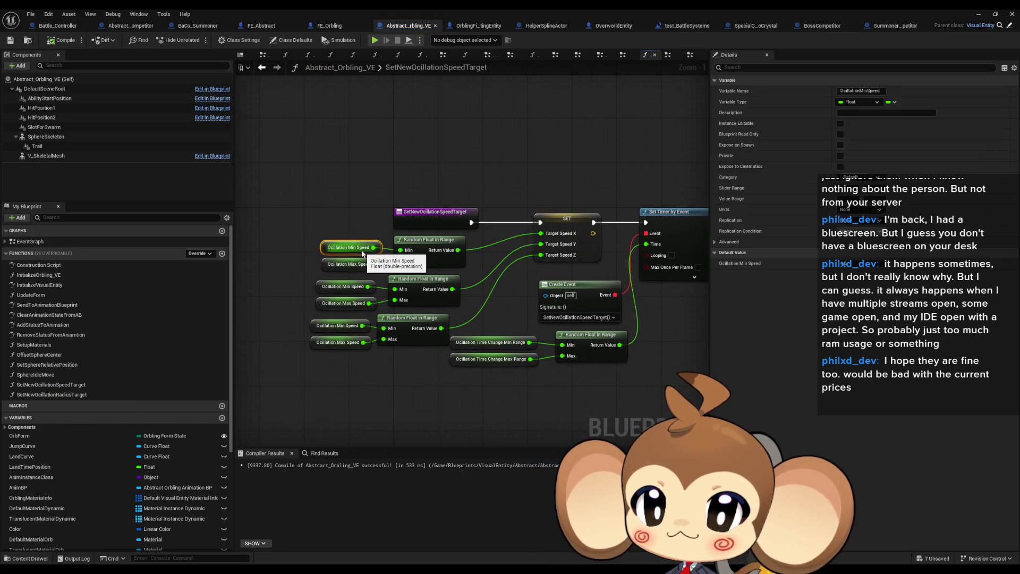
click(340, 264)
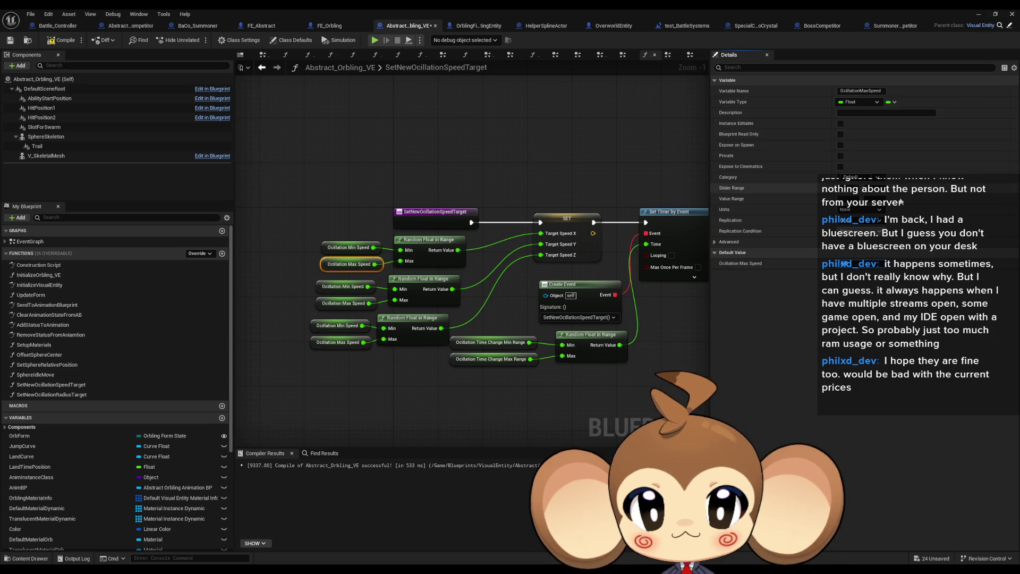
click(348, 247)
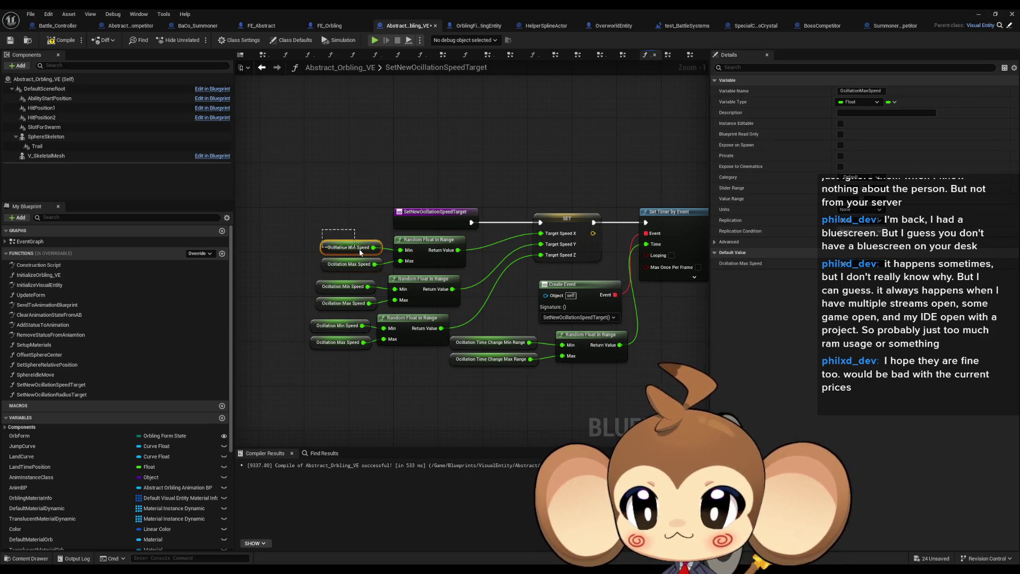
click(626, 355)
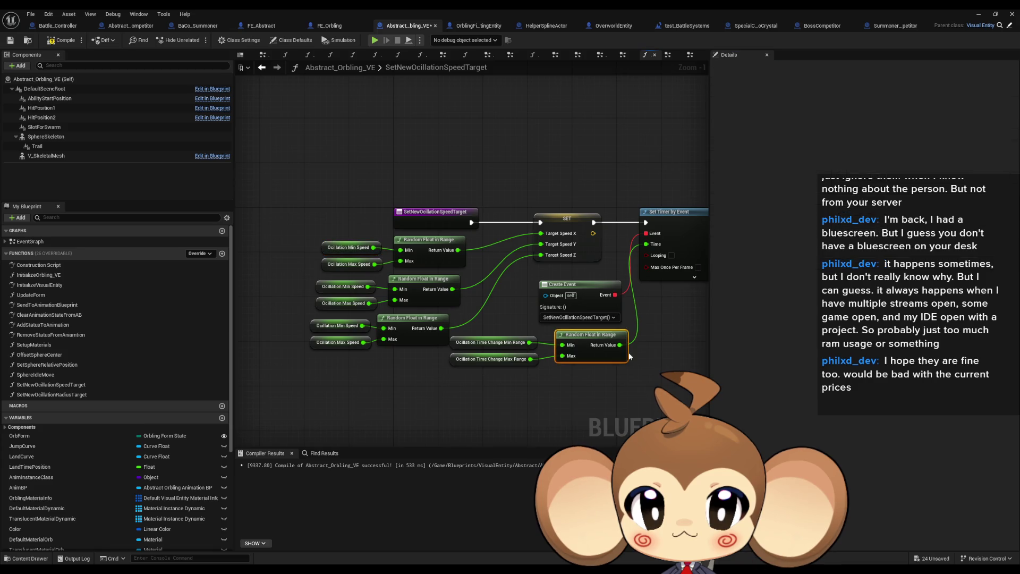
click(348, 247)
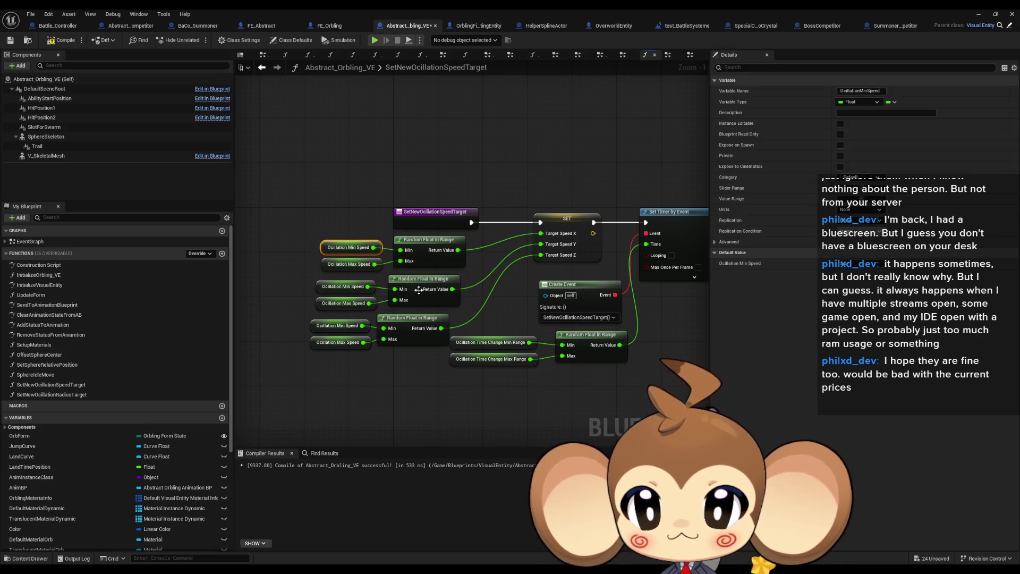
Unlink the middle Random Float in Range and fix it at 4.0–4.0
alt+click(395, 300)
alt+click(395, 290)
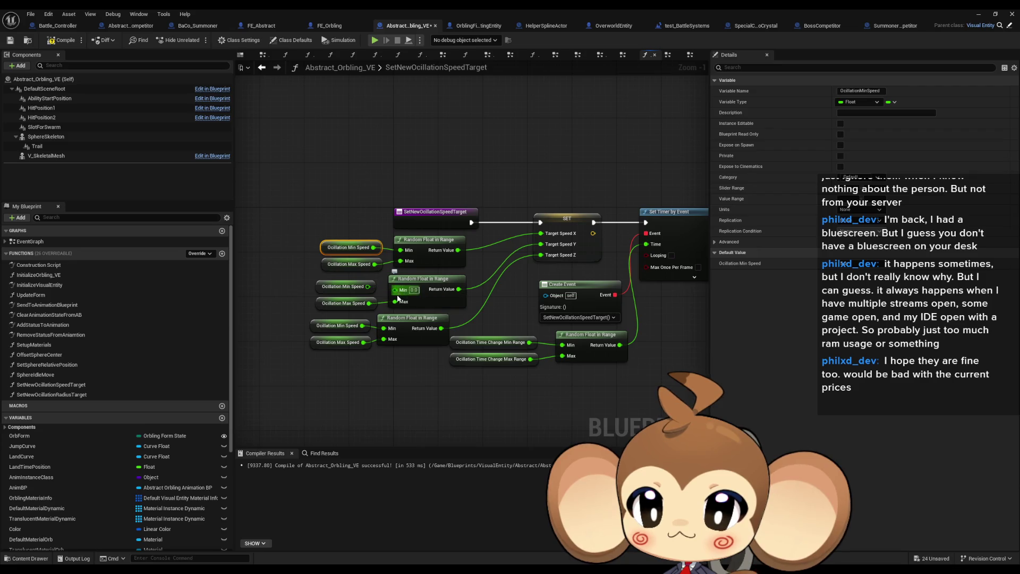
click(414, 290)
text(4)
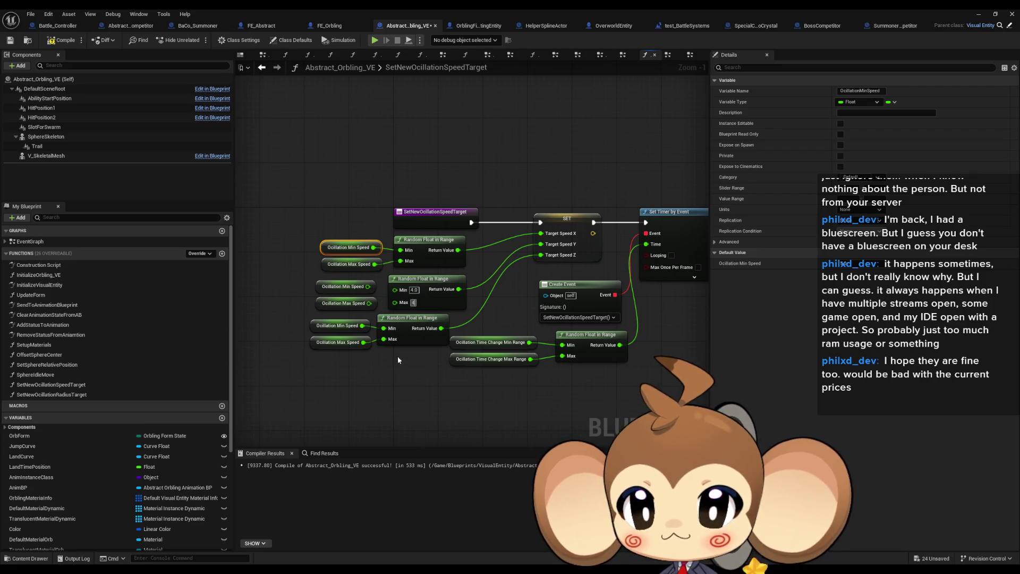
click(398, 360)
Unlink the bottom range's speed variables and enter 4.5 for its Min and Max
alt+click(383, 329)
alt+click(384, 339)
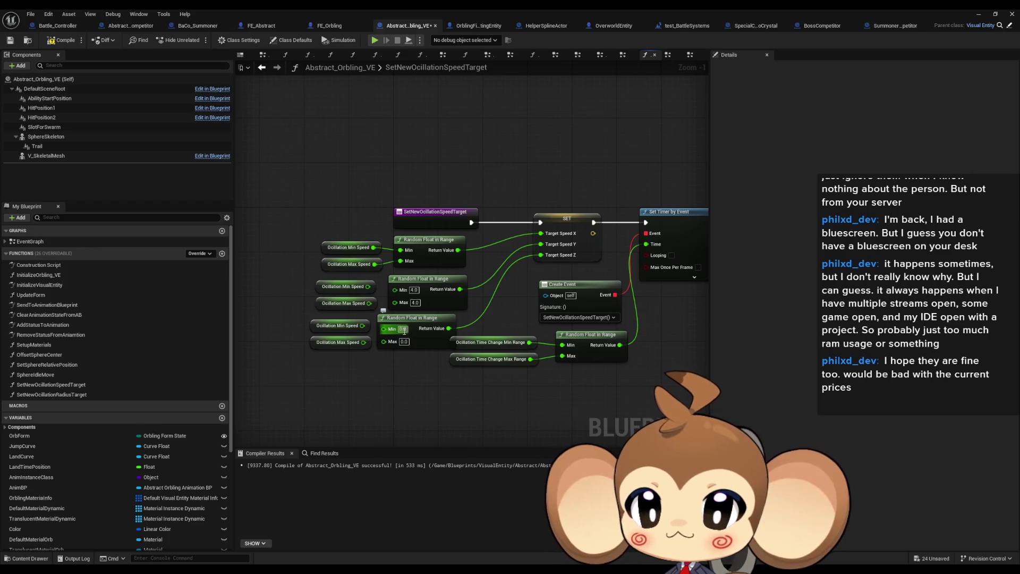
text(4.5)
key(Return)
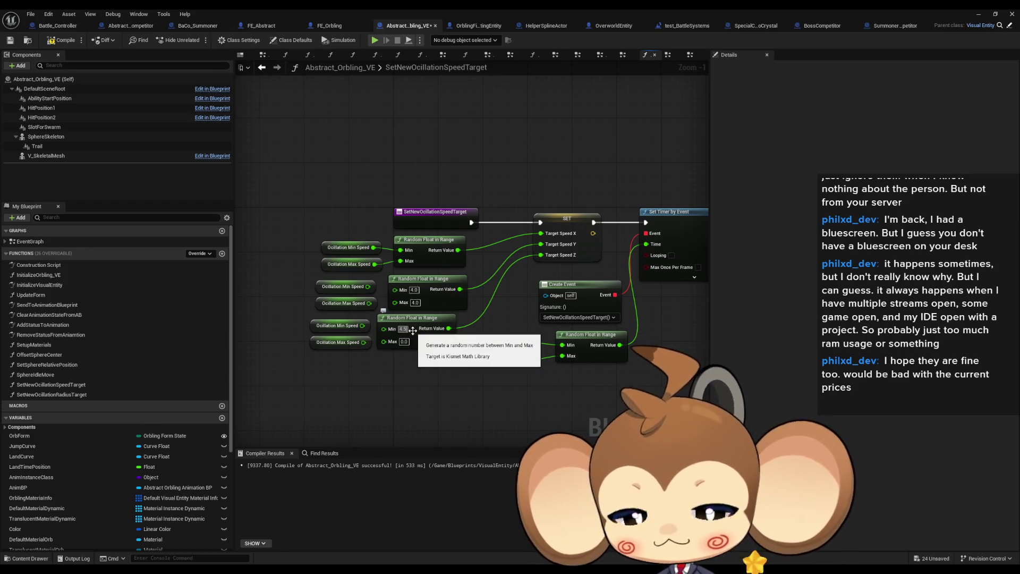
click(405, 342)
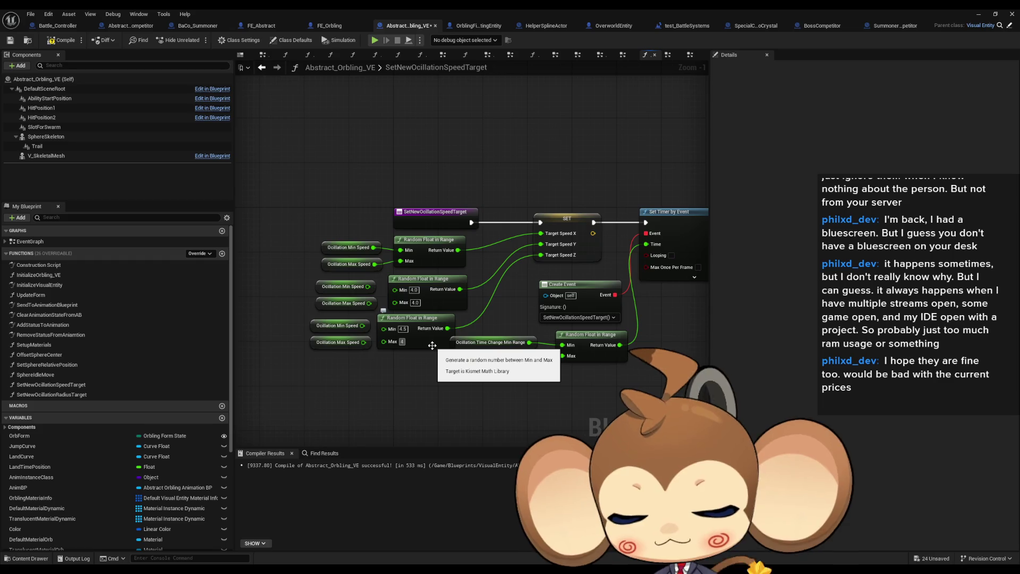
text(4.5)
click(980, 16)
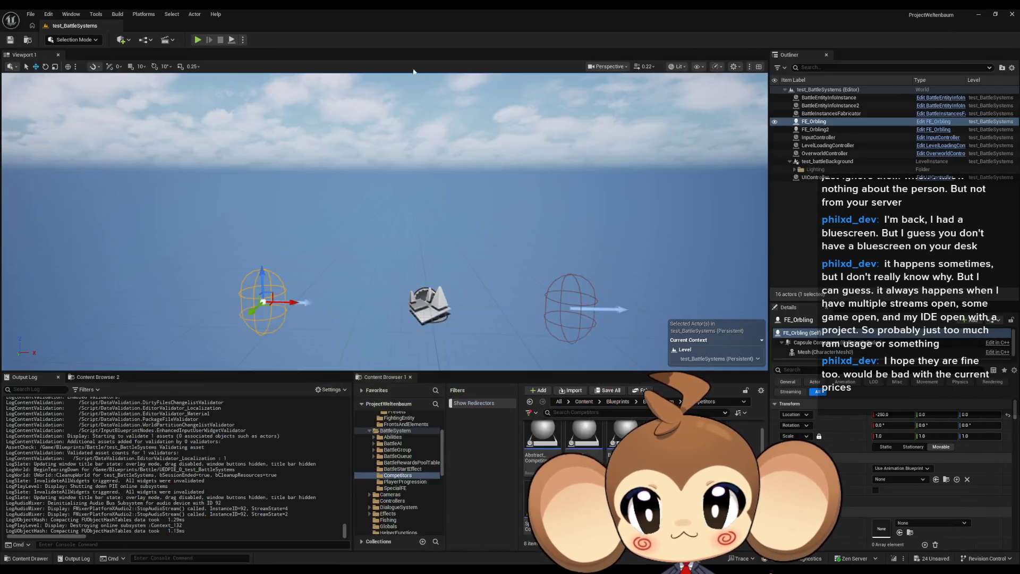
Play-test the level at the fixed 4.5 speed, then return to Abstract_Orbling_VE
key(alt+p)
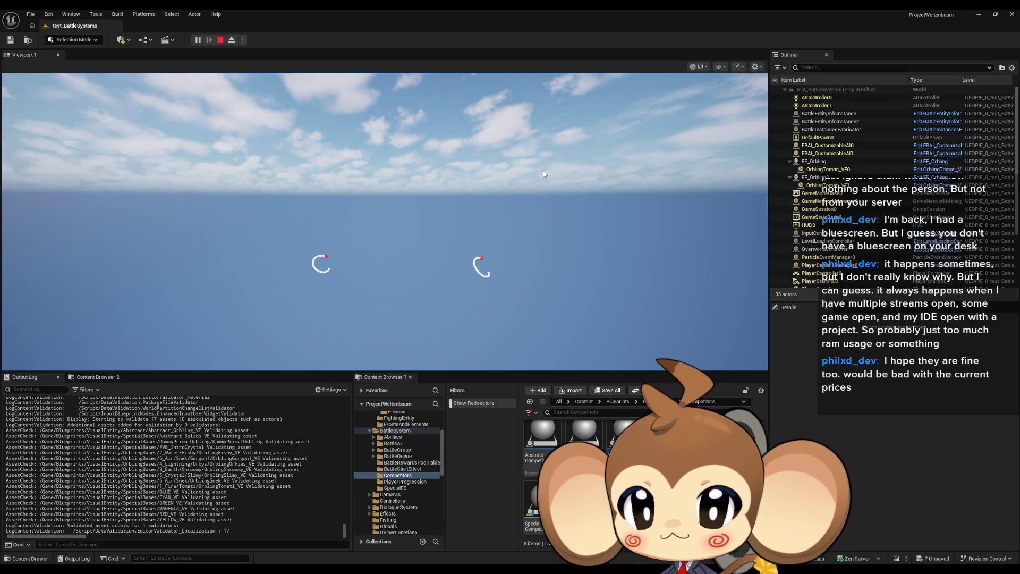
click(221, 41)
click(477, 551)
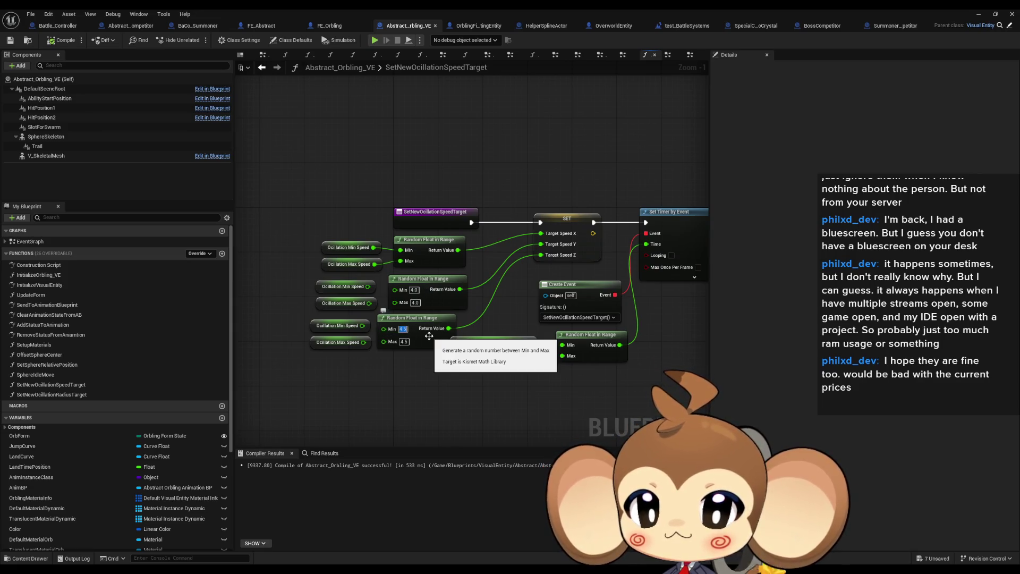
Set the bottom Random Float in Range Min to 1, then hide the Blueprint editor
text(1)
click(403, 342)
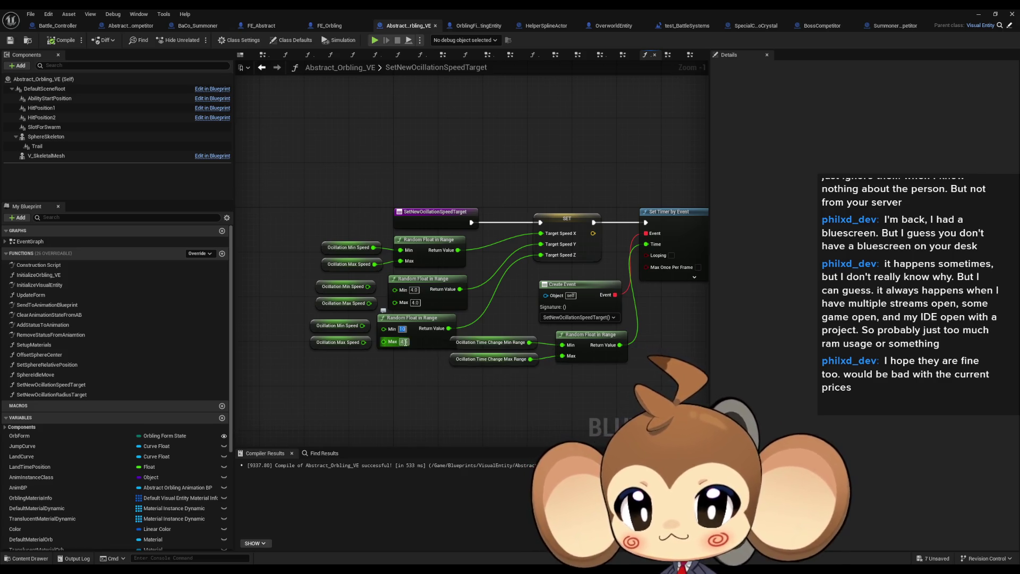
text(10)
click(979, 14)
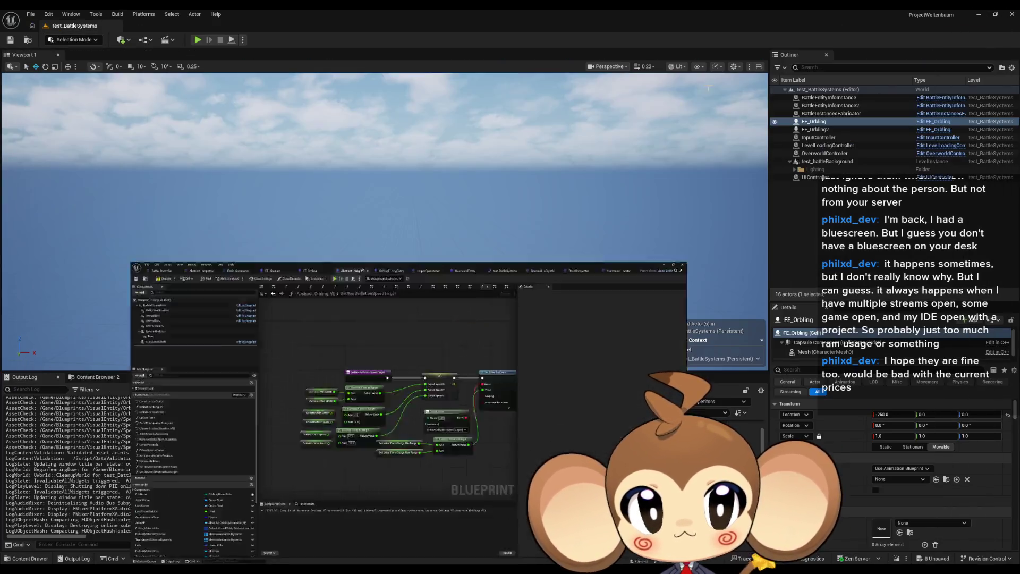
Run and stop a play test of the new speed values, then return to Abstract_Orbling_VE
click(197, 40)
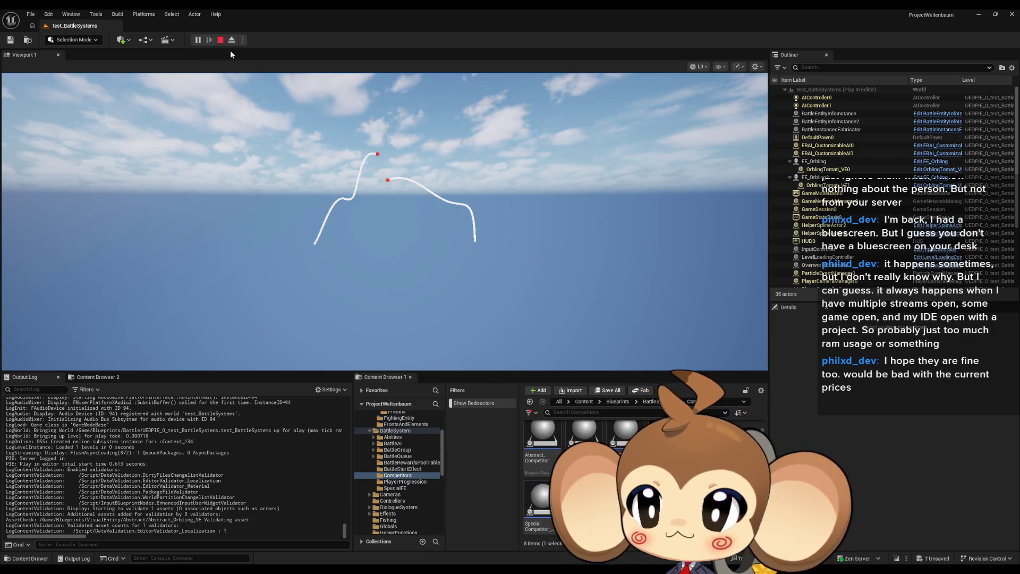
click(223, 43)
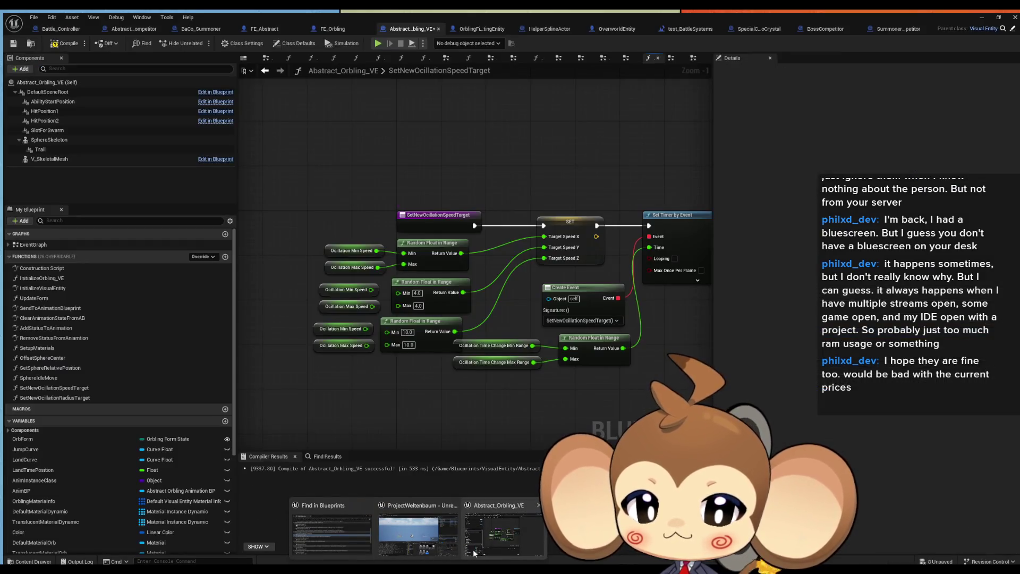
click(475, 553)
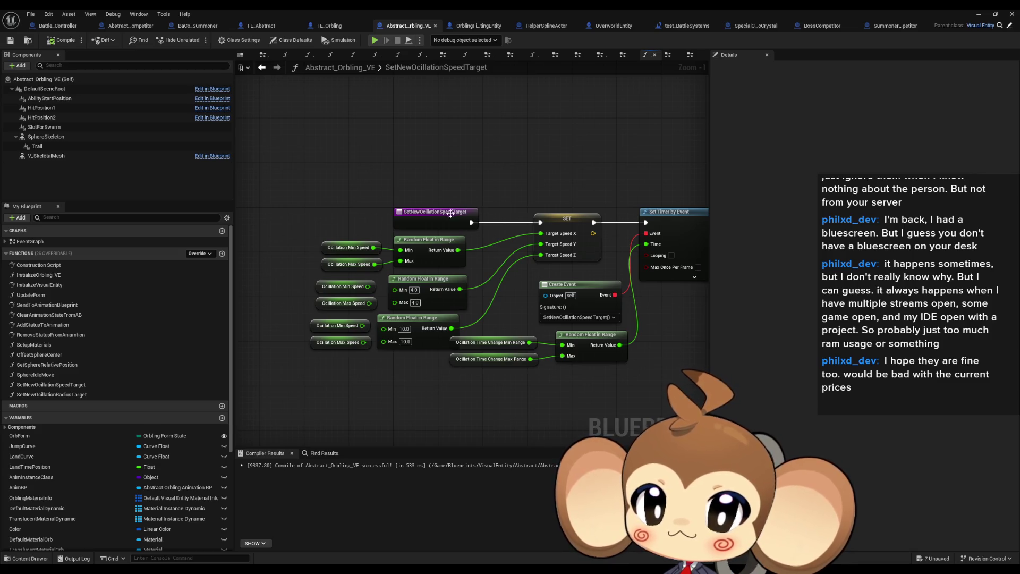
Add a Select Float node to the speed-target graph
right_click(337, 168)
text(bool)
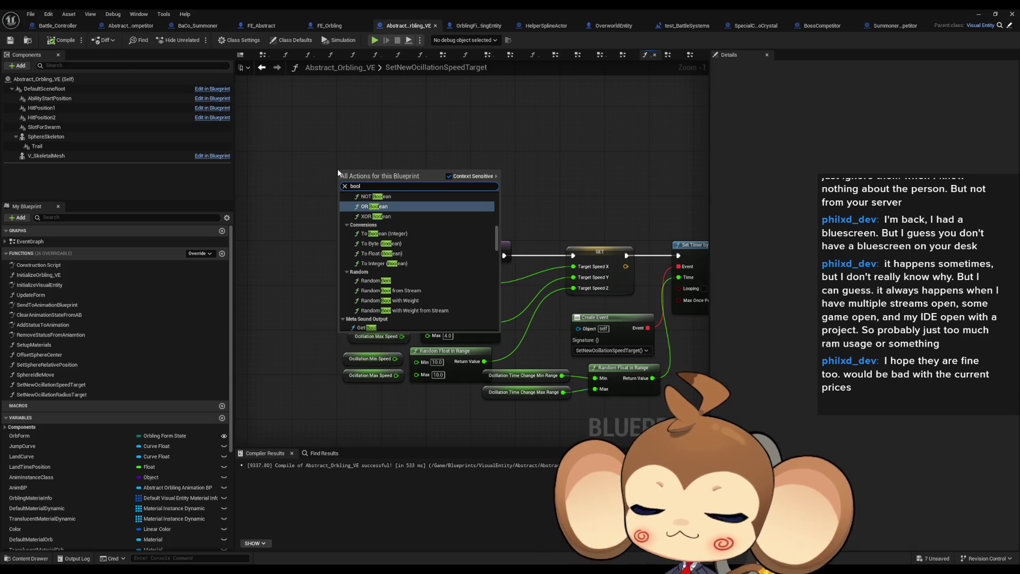
key(Escape)
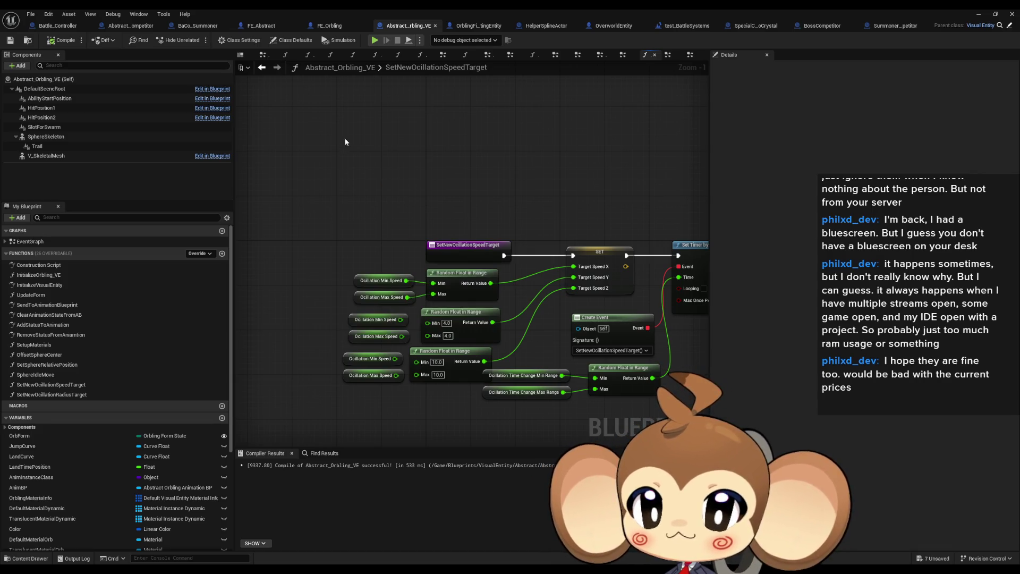
right_click(360, 151)
text(select float)
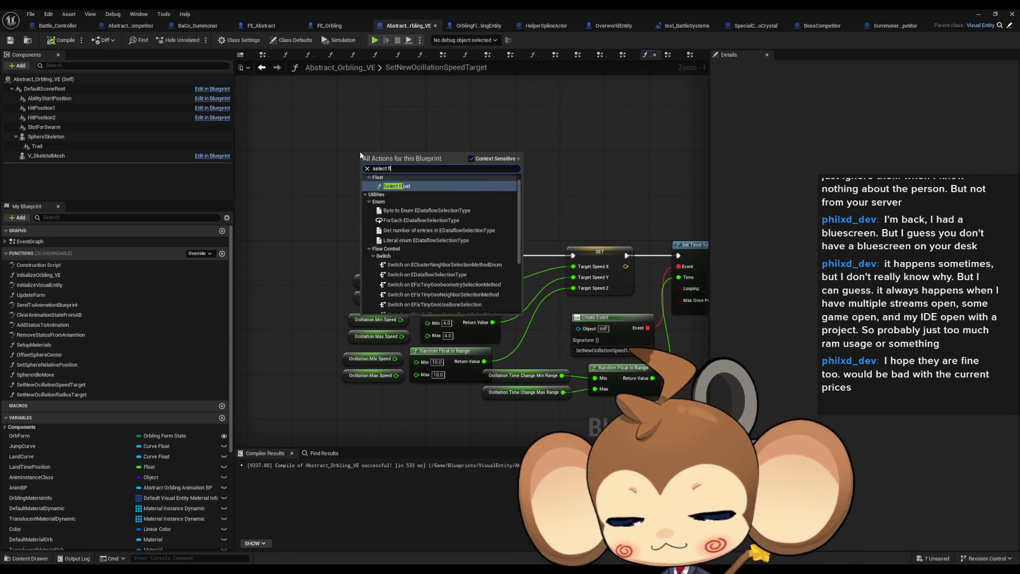
key(Return)
Paste copies of the Oscillation Min/Max Speed nodes and wire Min Speed into Select Float's A
drag(349, 264, 417, 303)
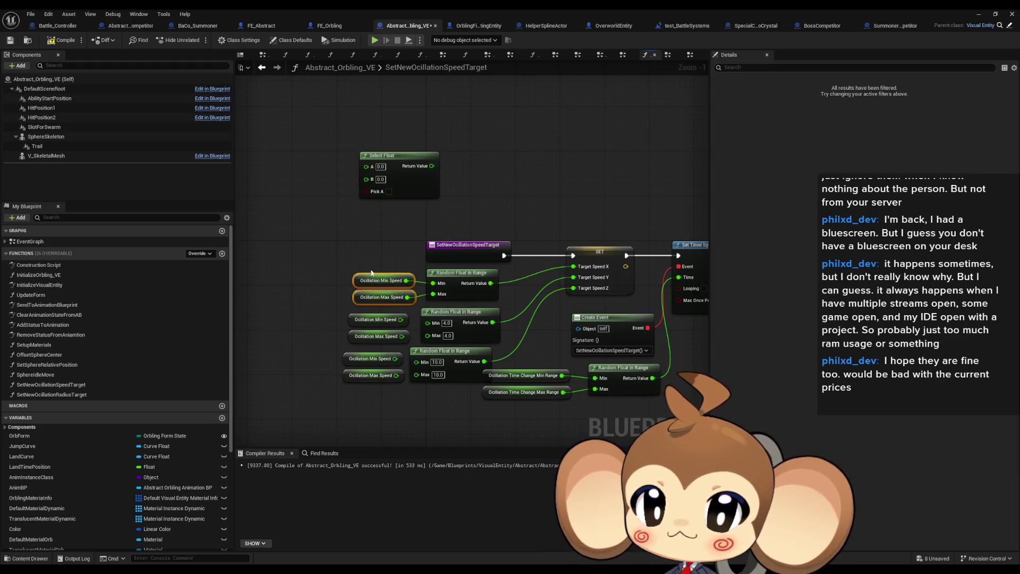
key(ctrl+c)
key(ctrl+v)
mouse_move(322, 163)
mouse_down()
mouse_move(367, 167)
mouse_move(366, 177)
mouse_up()
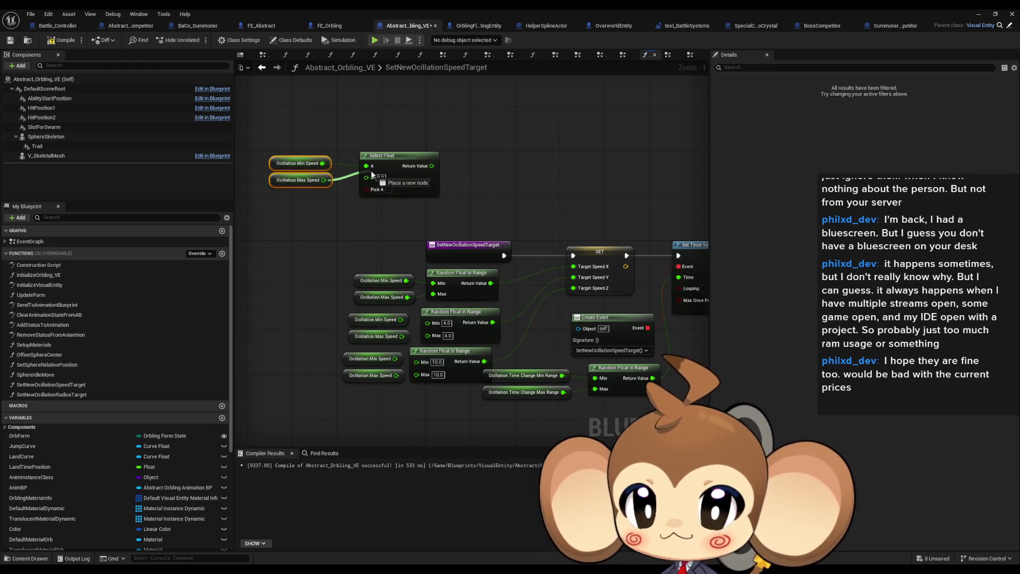
Feed a Random Bool into Pick A, wire the result to Target Speed X, and play-test
right_click(308, 222)
text(bool b)
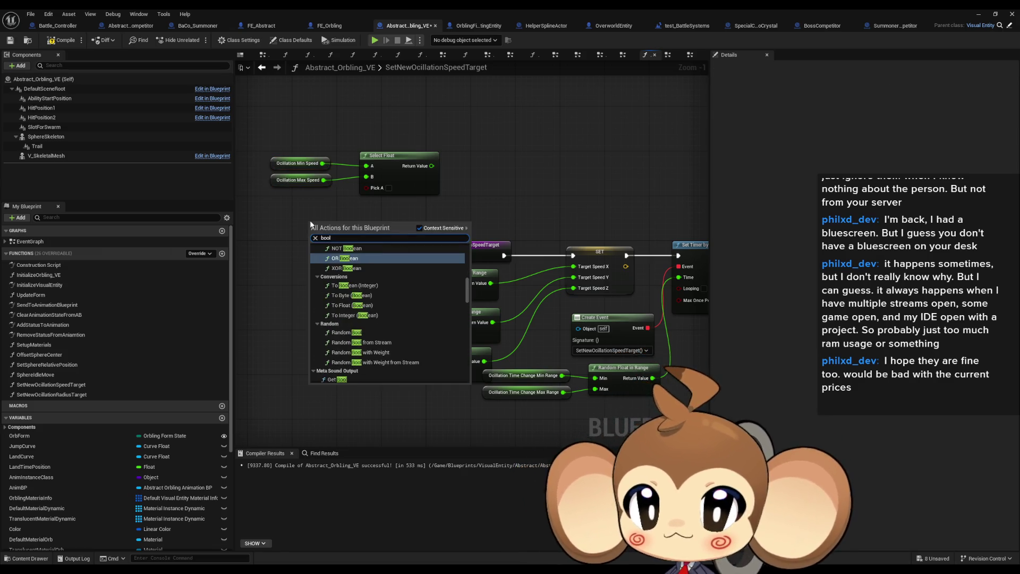
key(BackSpace)
key(BackSpace)
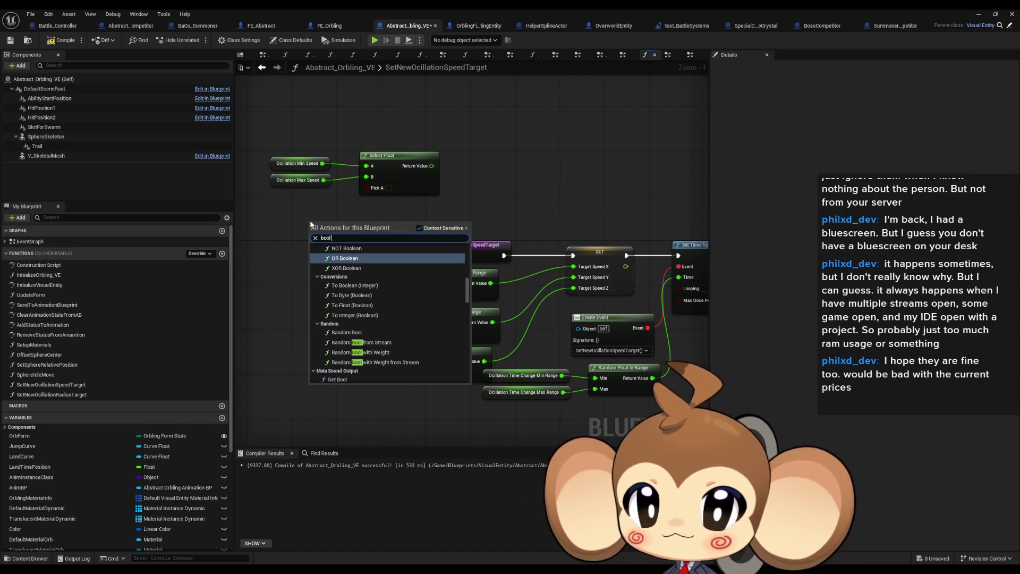
click(374, 332)
mouse_move(346, 234)
mouse_down()
mouse_move(367, 187)
mouse_move(296, 206)
mouse_up()
drag(425, 166, 579, 268)
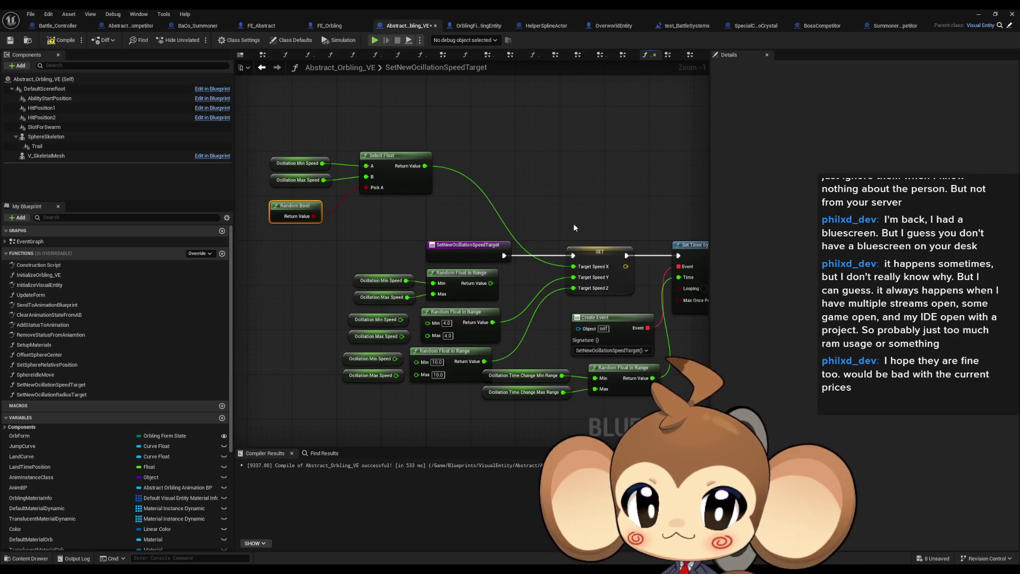
click(614, 195)
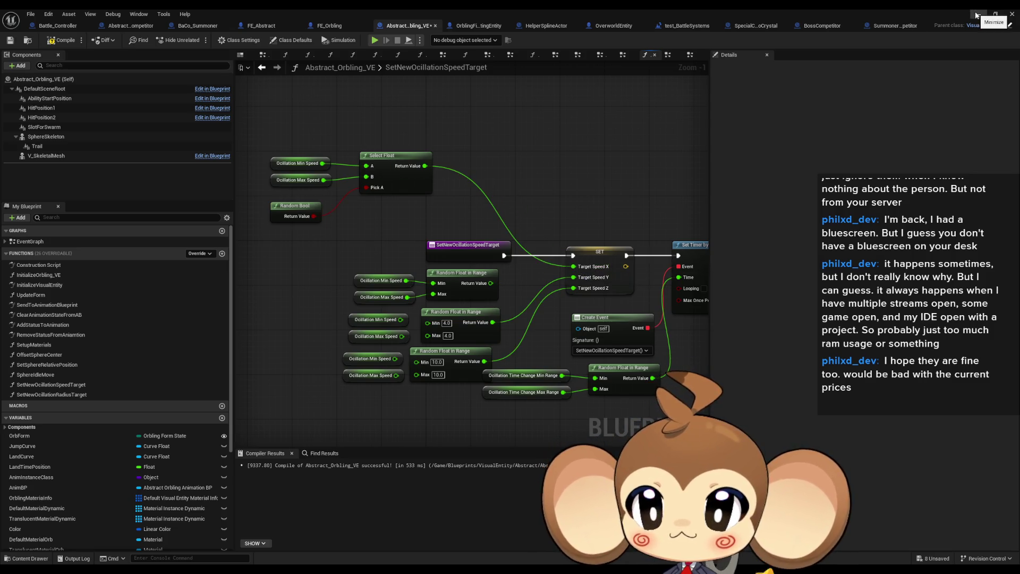
click(977, 15)
key(alt+p)
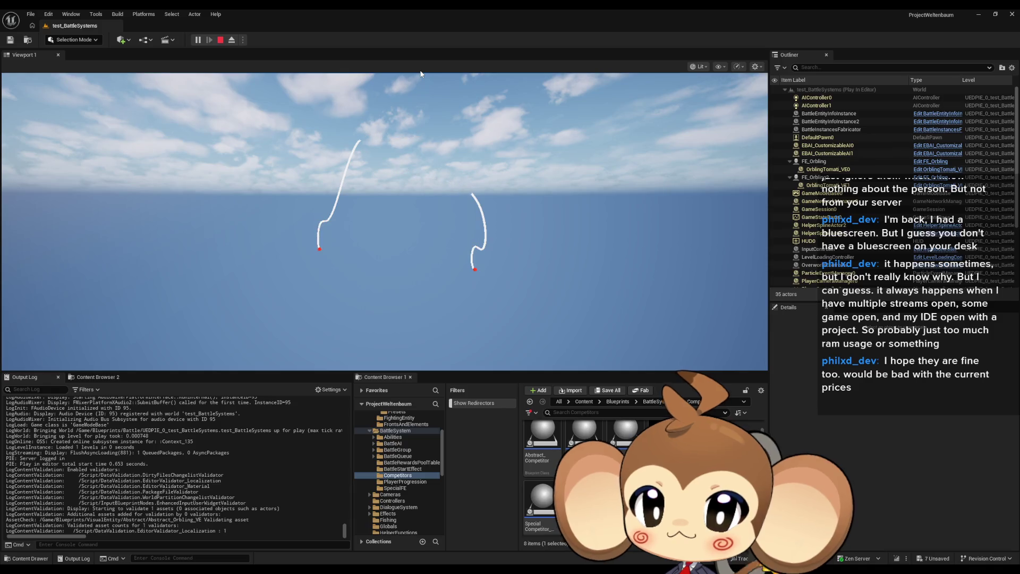
Stop the play session, return to Abstract_Orbling_VE and select the Oscillation Min Speed node
click(220, 40)
mouse_move(417, 568)
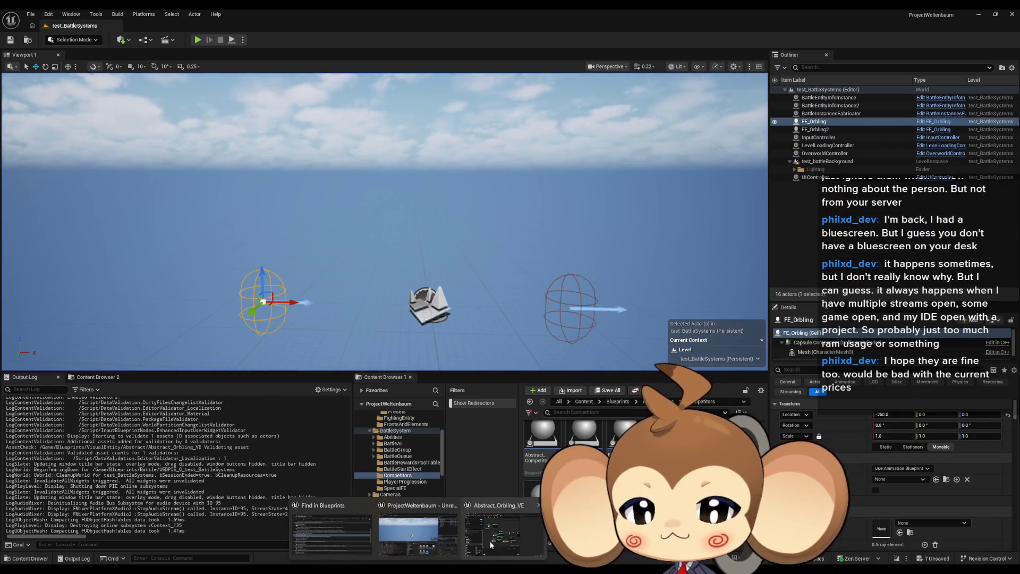
click(515, 537)
click(298, 163)
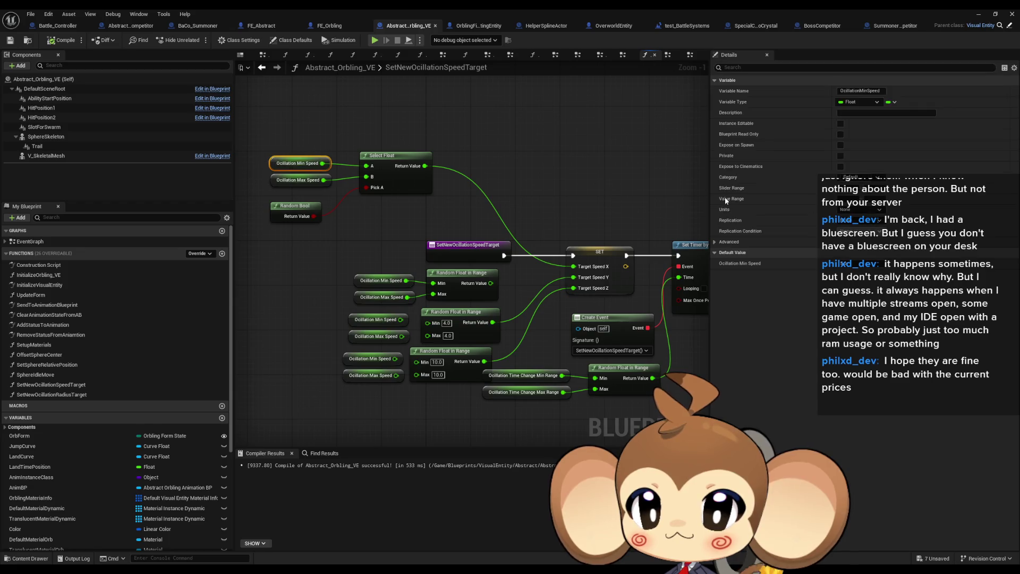
click(978, 14)
Run another brief play test, then return to the graph's middle speed range
click(194, 39)
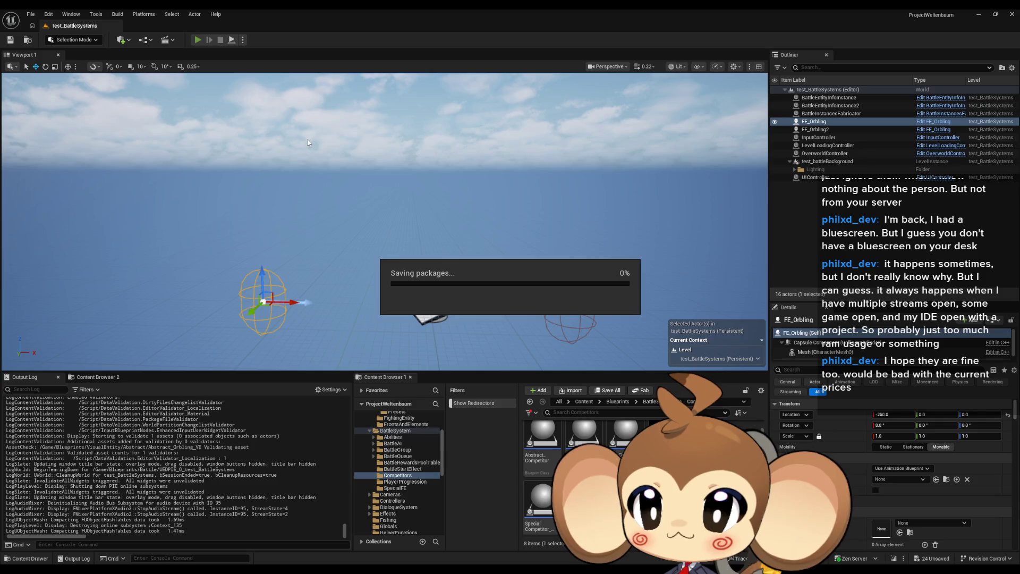
key(Escape)
mouse_move(425, 570)
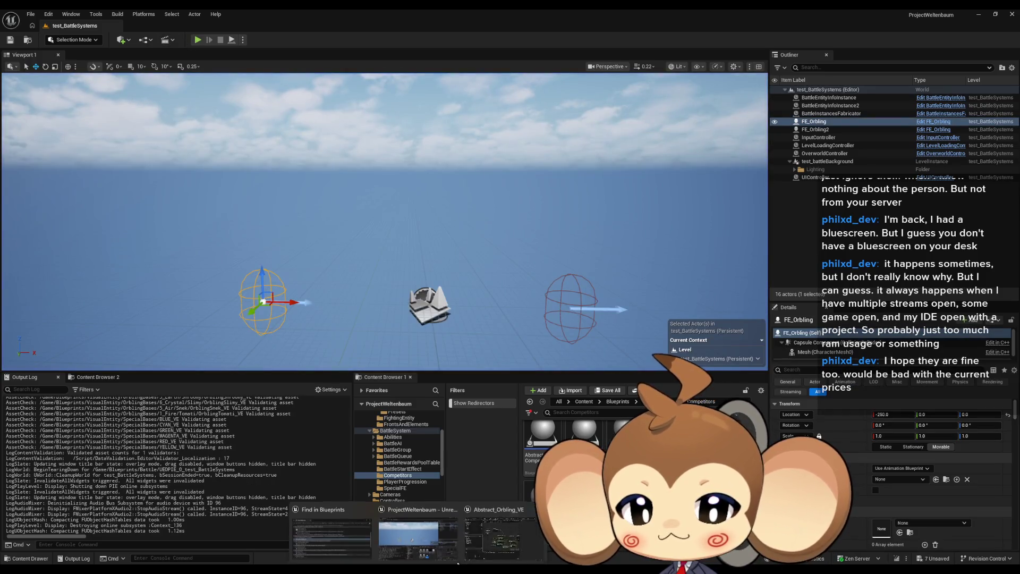
click(509, 542)
click(446, 321)
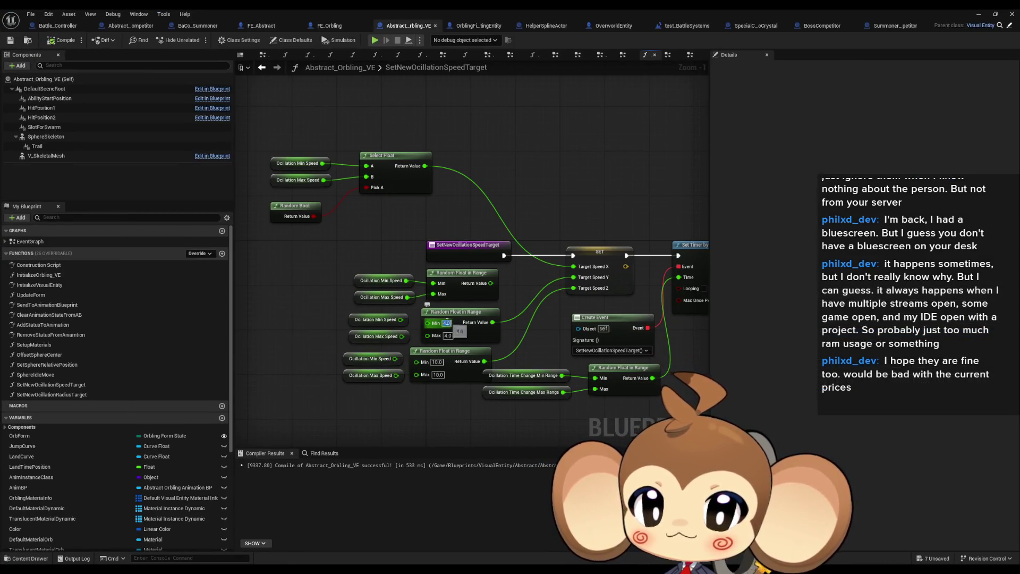
Enter 0 for the middle range's Min and Max and the lower node's Min, then play-test
text(0)
key(Tab)
text(0)
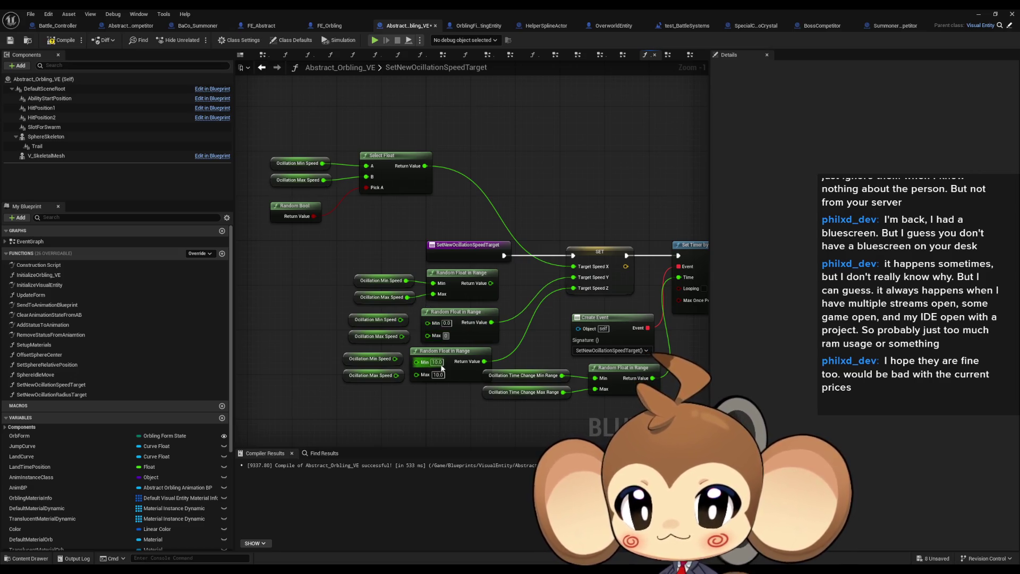
click(434, 362)
text(0)
click(978, 14)
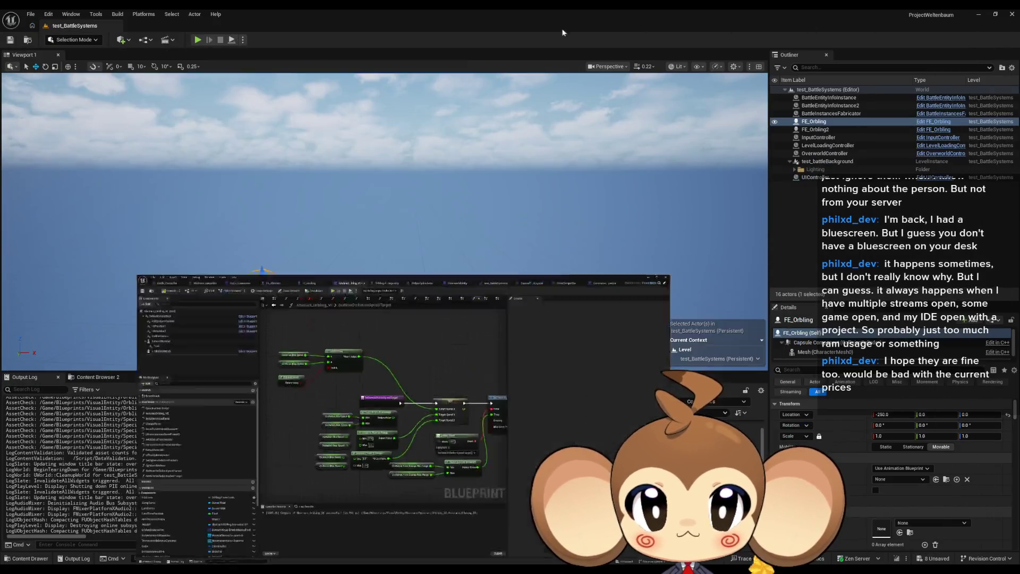
click(198, 42)
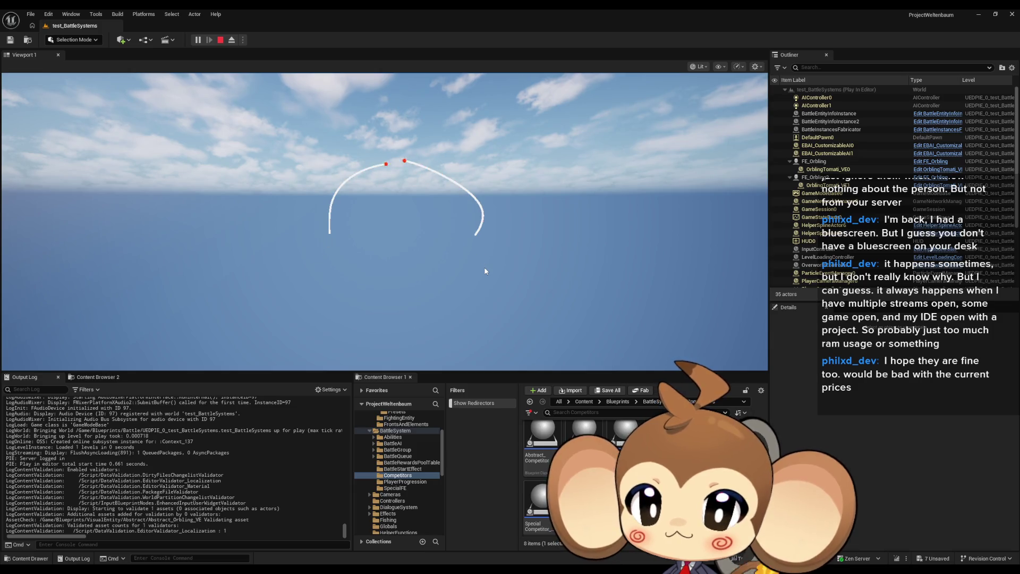
Stop the play session and bring the Abstract_Orbling_VE Blueprint back
click(225, 42)
mouse_move(418, 572)
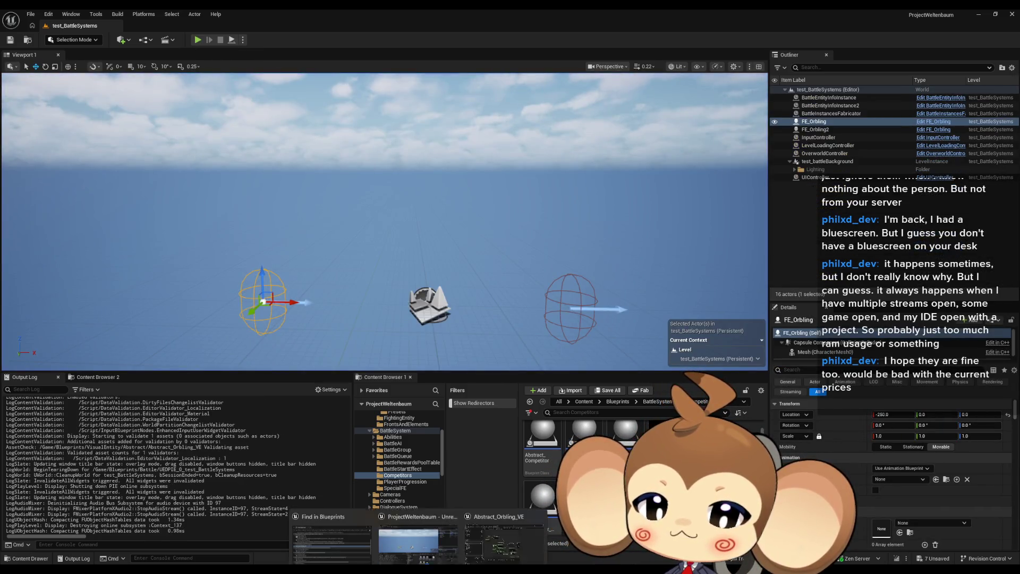
click(482, 539)
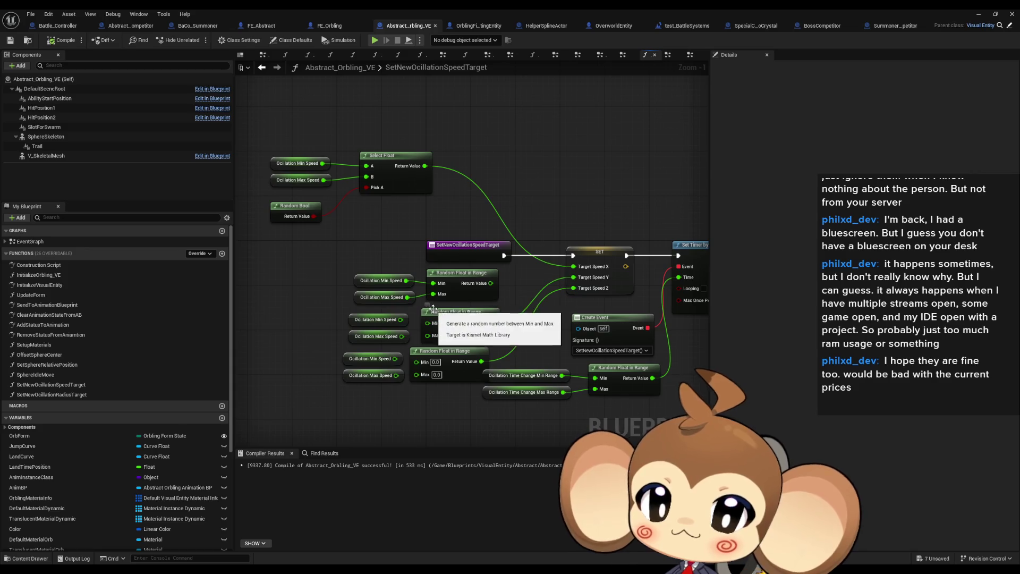
Wire oscillation speeds into the middle range, relink Target Speed X to the top range, open EventGraph
mouse_move(427, 322)
mouse_down()
mouse_move(400, 319)
mouse_move(396, 375)
mouse_up()
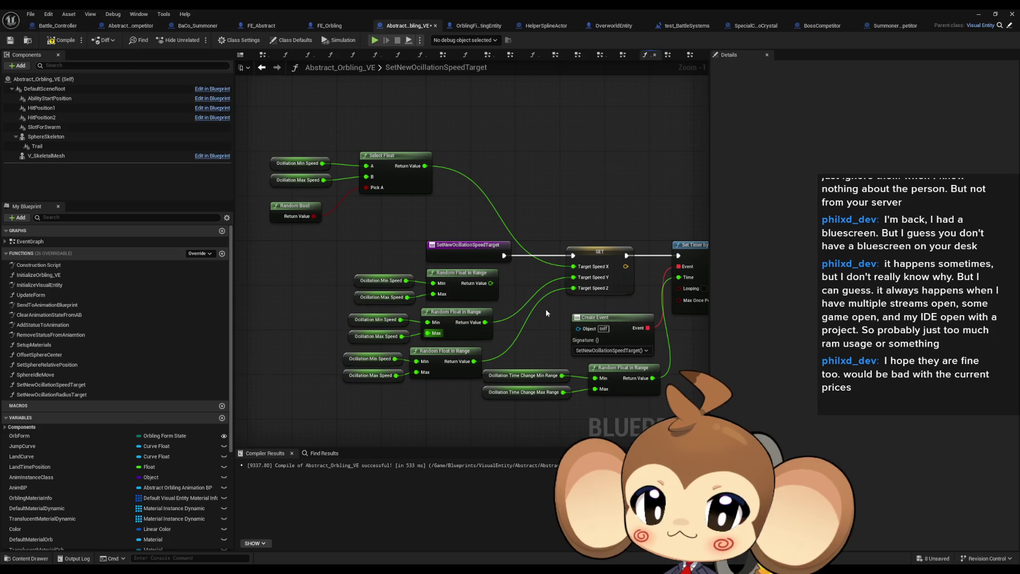
drag(574, 266, 489, 284)
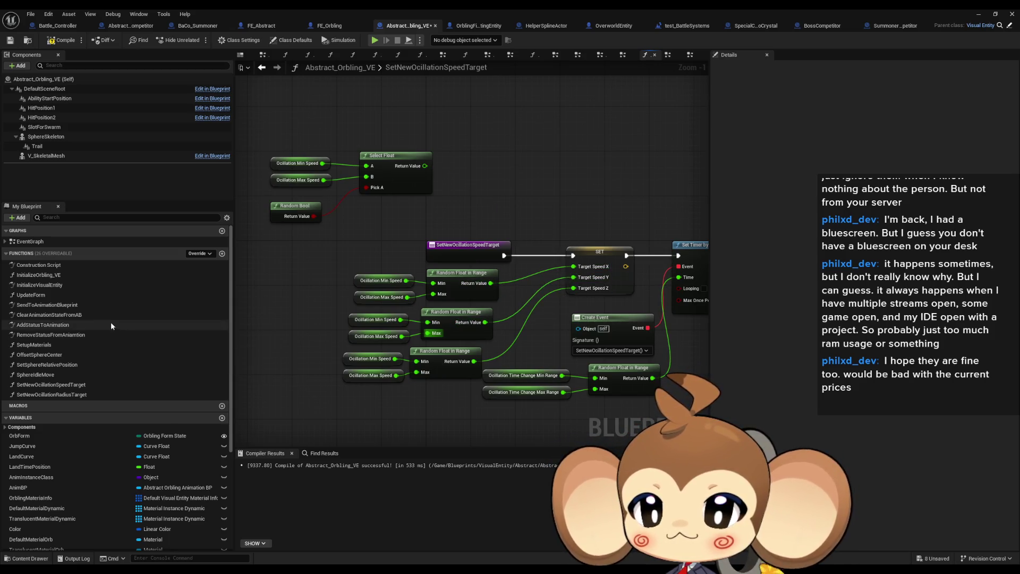
double_click(40, 238)
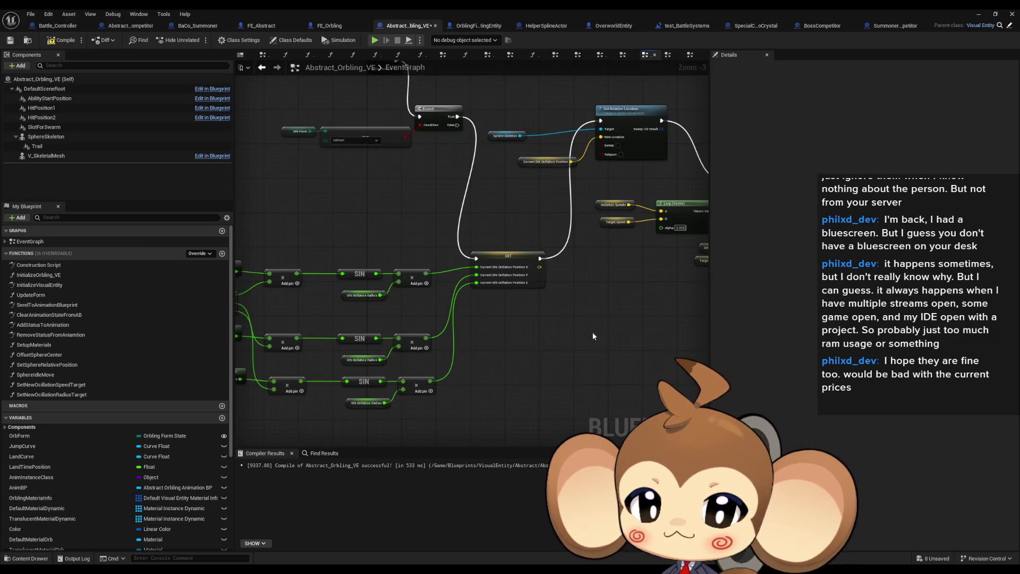
scroll(521, 340, up, 4)
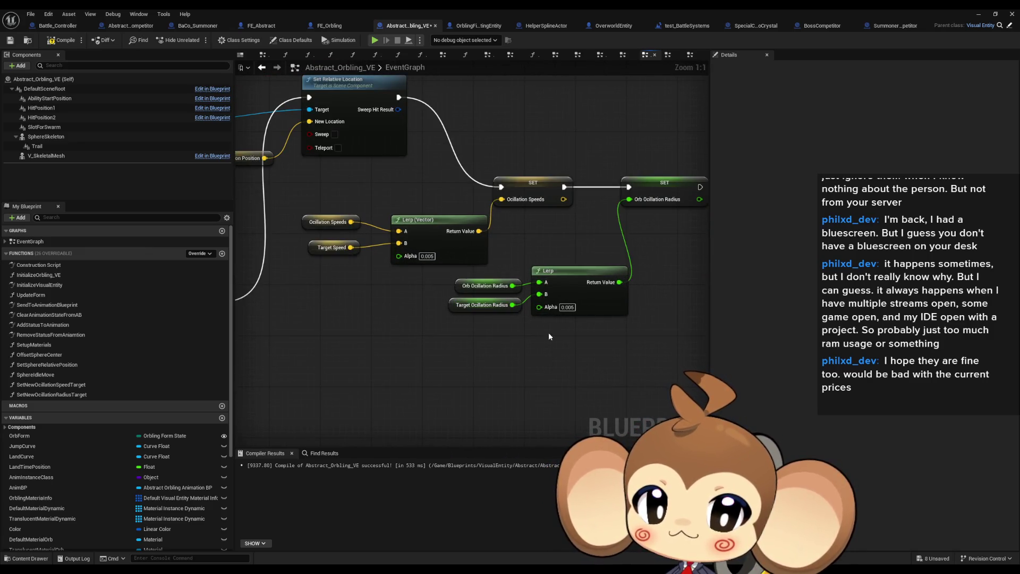
Set the Lerp (Vector) Alpha to 0.0005 and play-test the slower blending
click(646, 187)
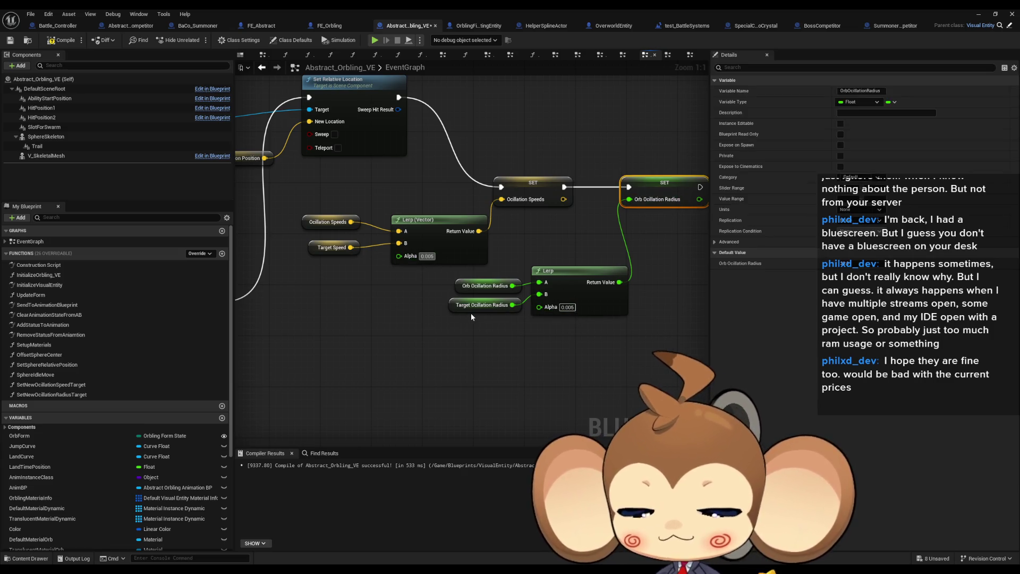
key(ctrl+z)
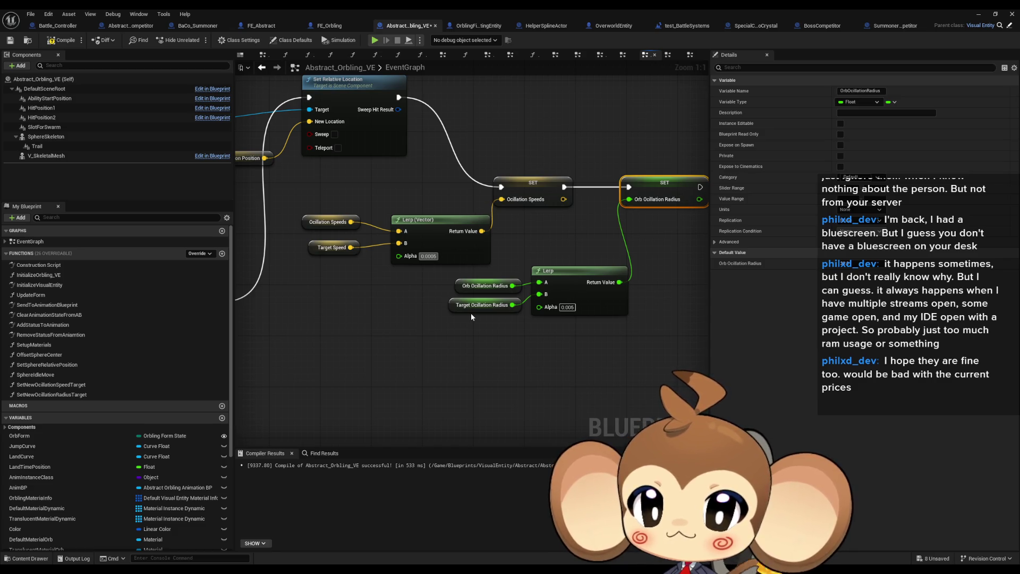
key(ctrl+z)
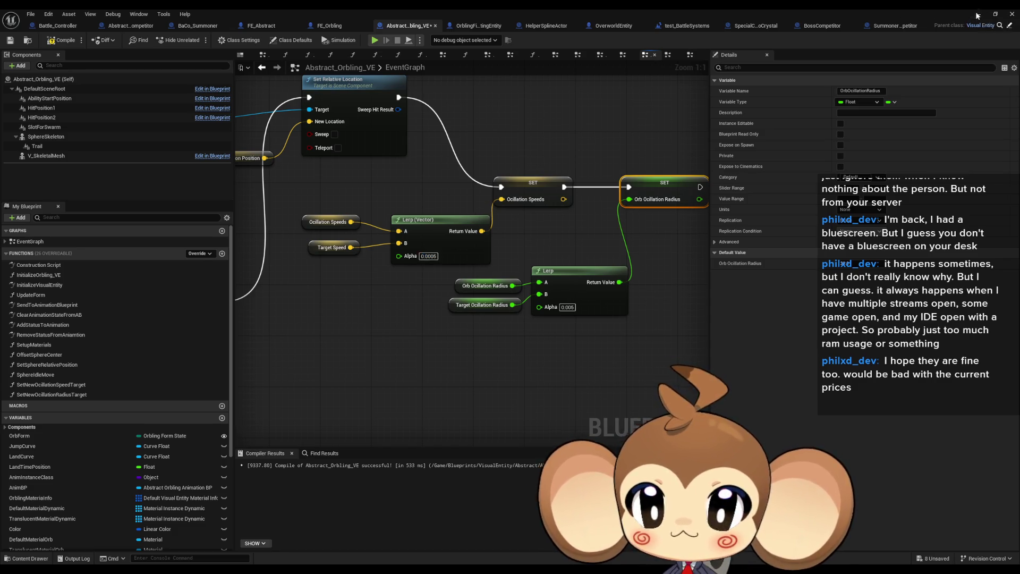
click(979, 14)
click(197, 40)
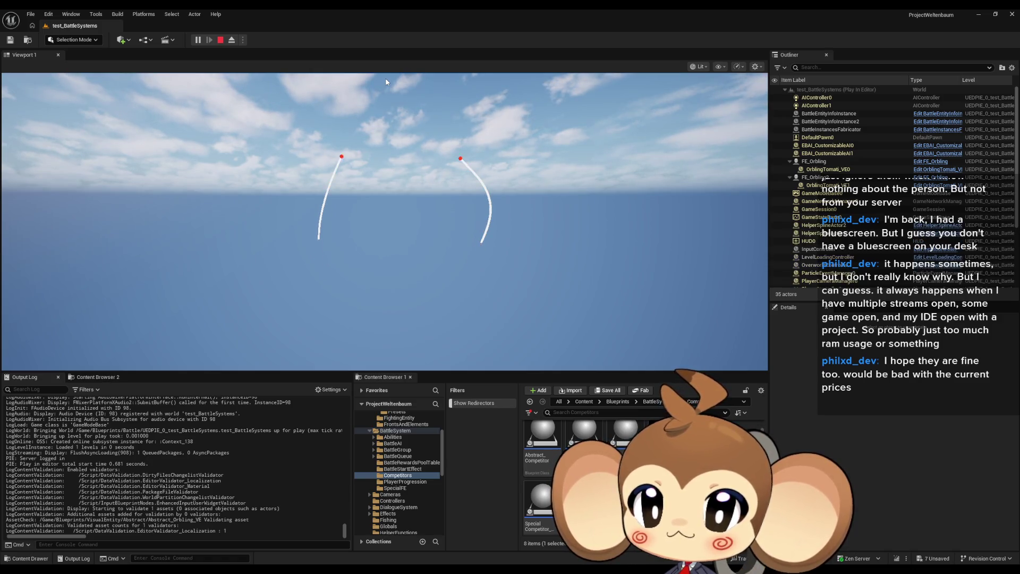
click(219, 41)
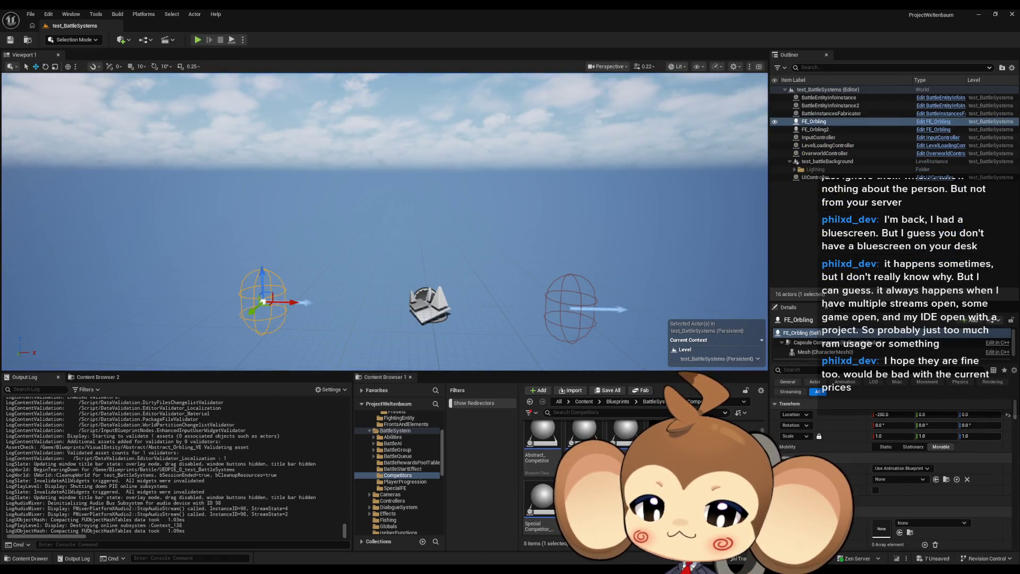
click(372, 531)
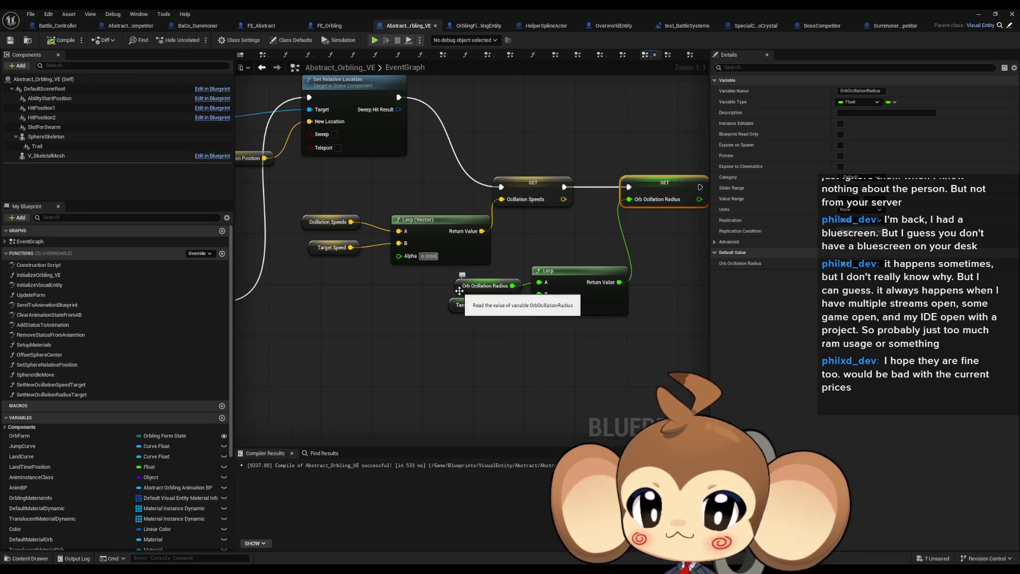
Change the Lerp Alpha to 0.001, run another quick play test, and return to the Blueprint
text(0.001)
key(Return)
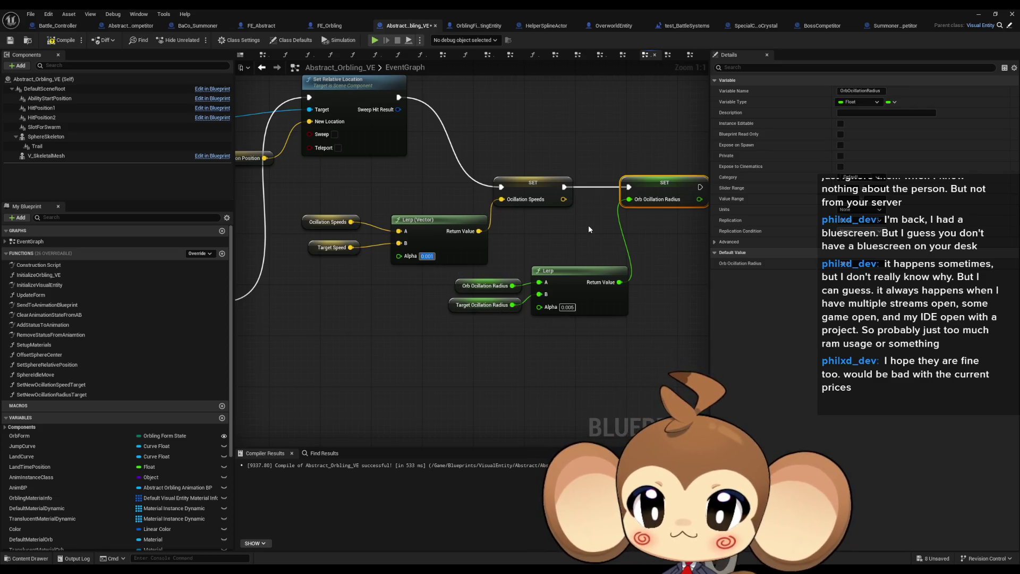
click(978, 14)
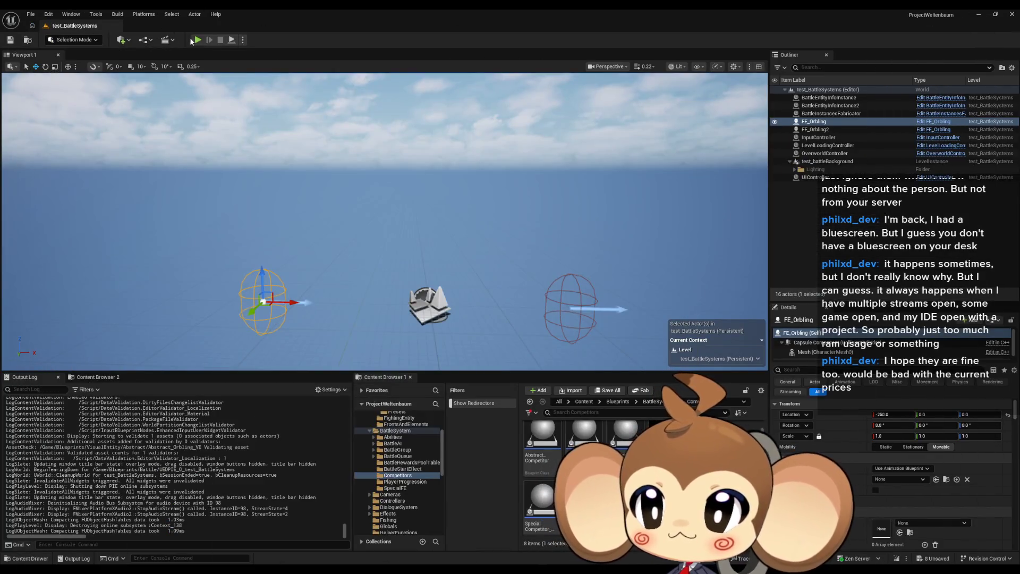
key(alt+p)
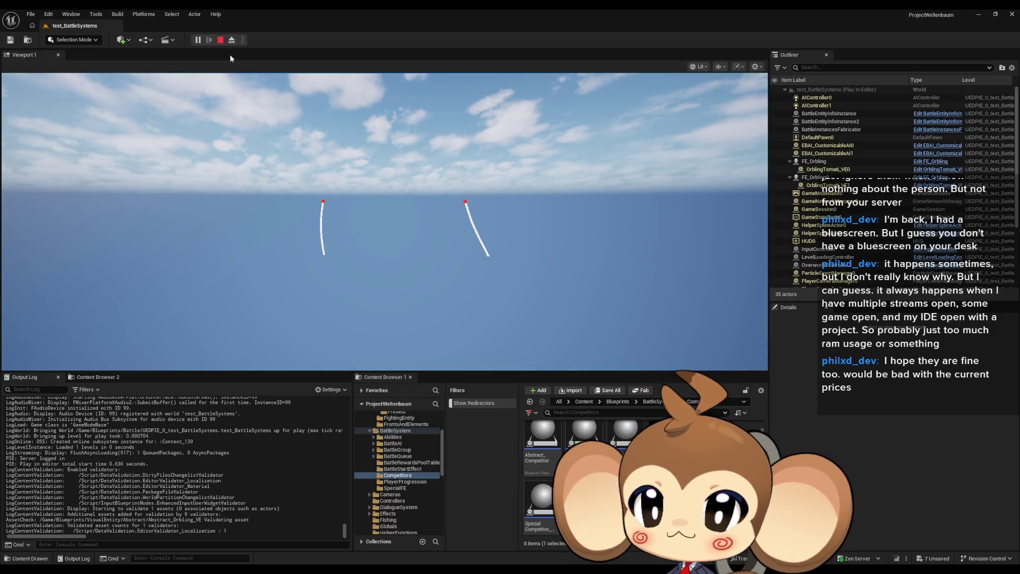
click(221, 40)
click(505, 550)
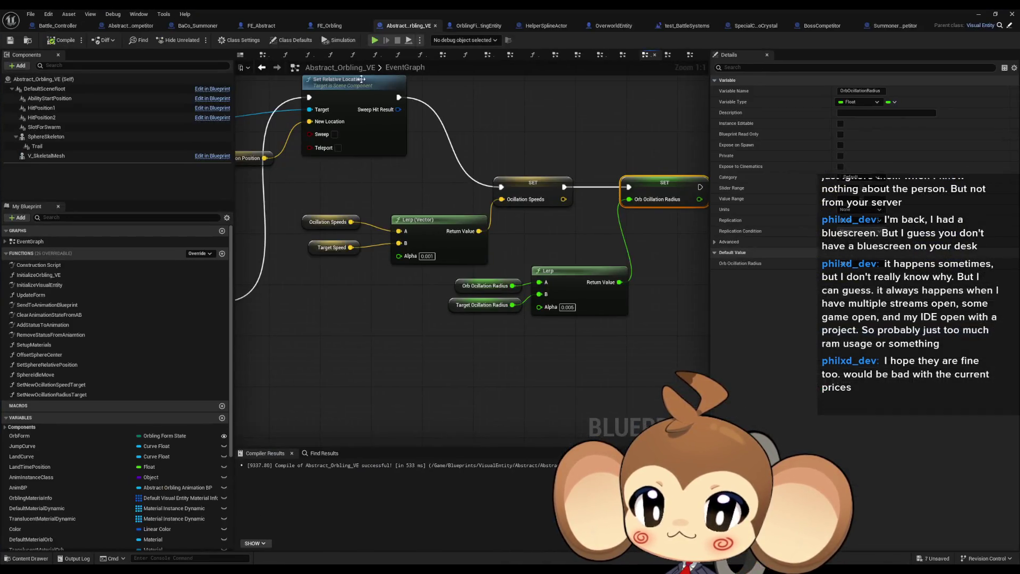
Watch the running test_BattleSystems play session, then stop it
click(669, 27)
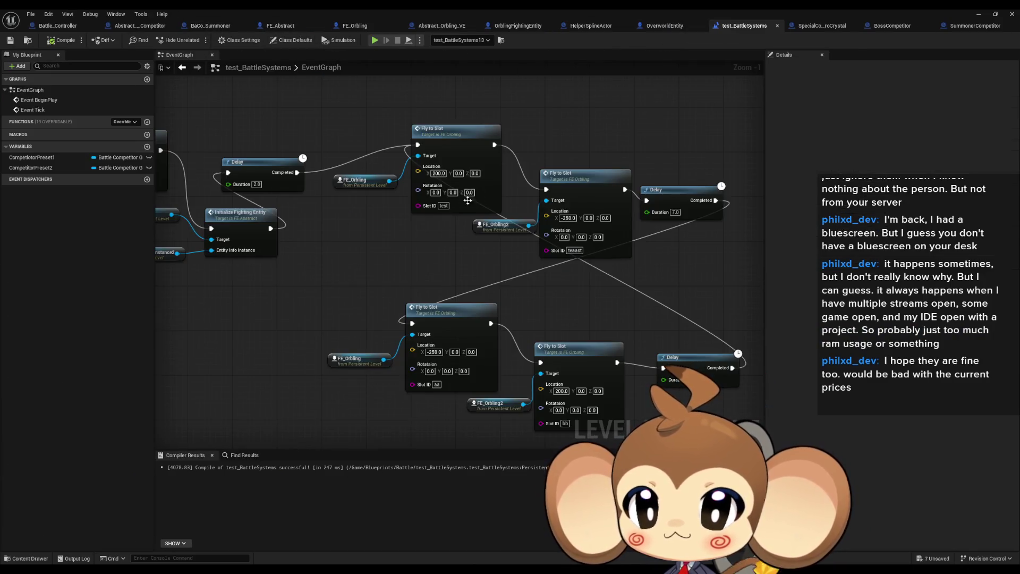
click(978, 15)
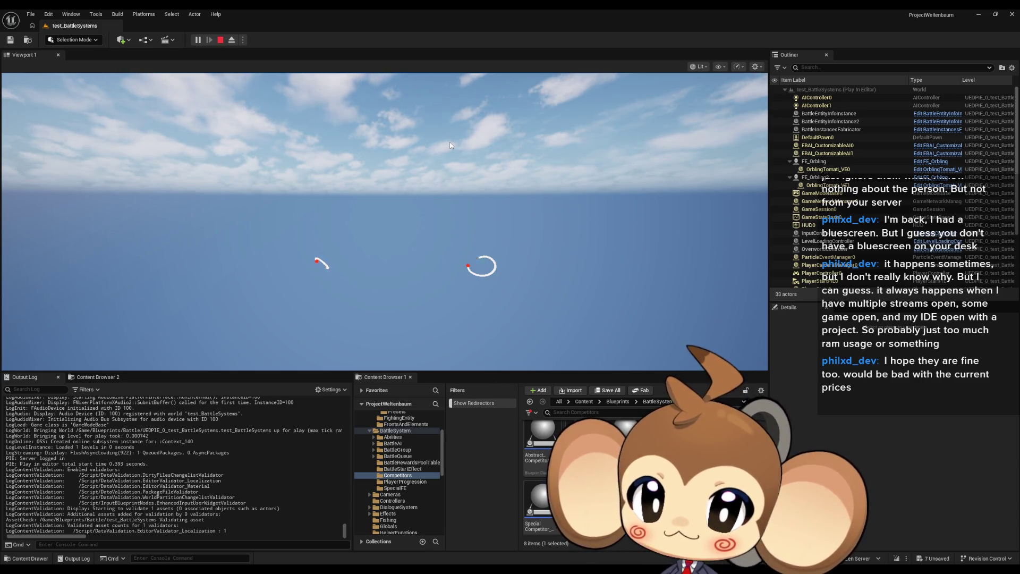
click(220, 40)
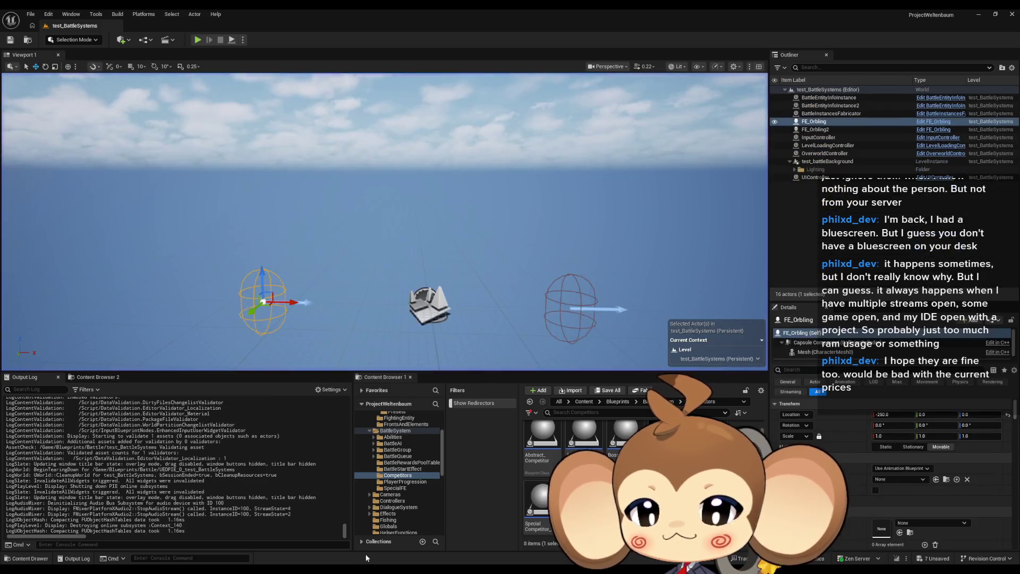
click(502, 531)
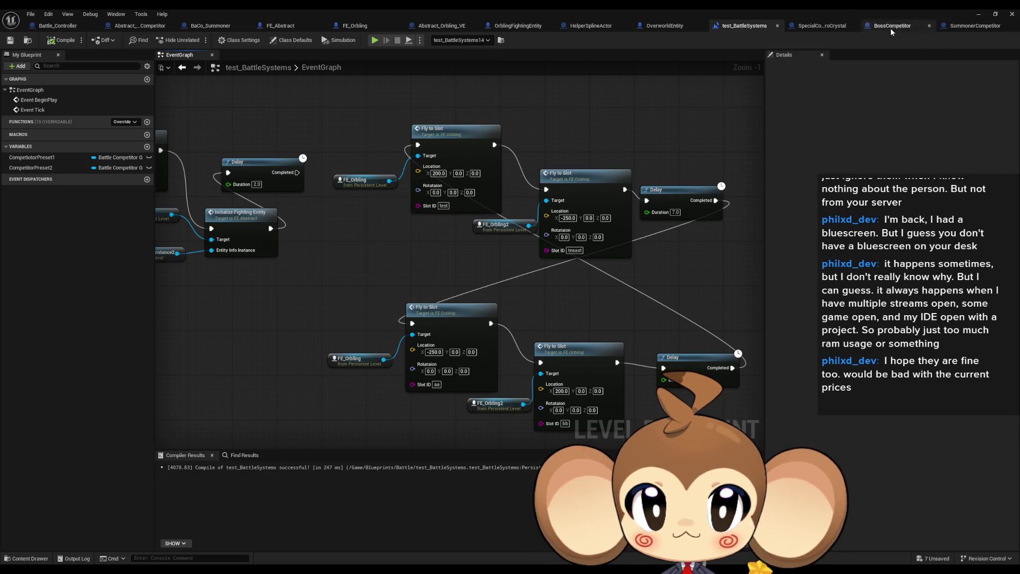
Set the Abstract_Orbling_VE Lerp (Vector) Alpha to 0.005 and start a new play session
click(445, 25)
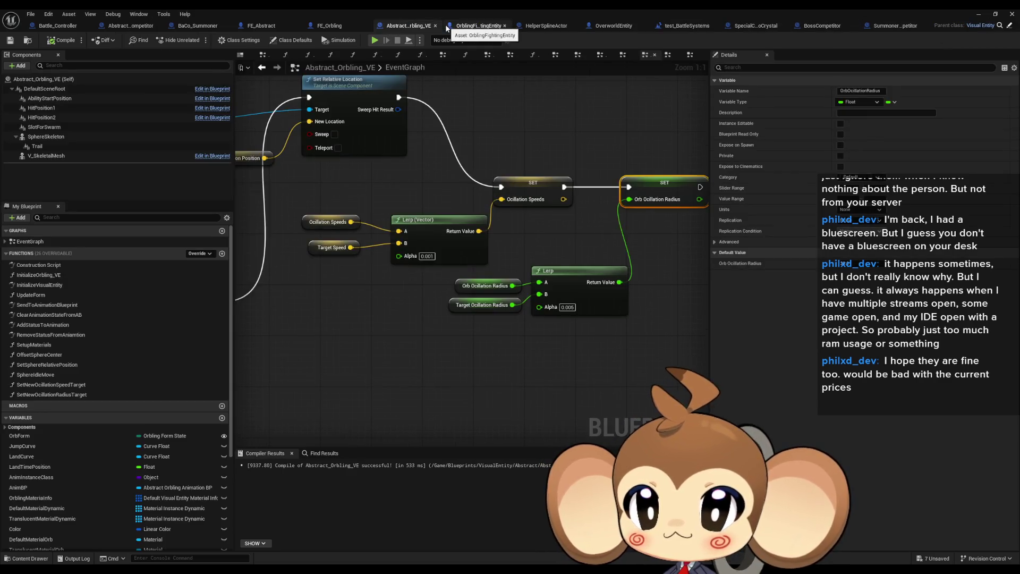
click(349, 26)
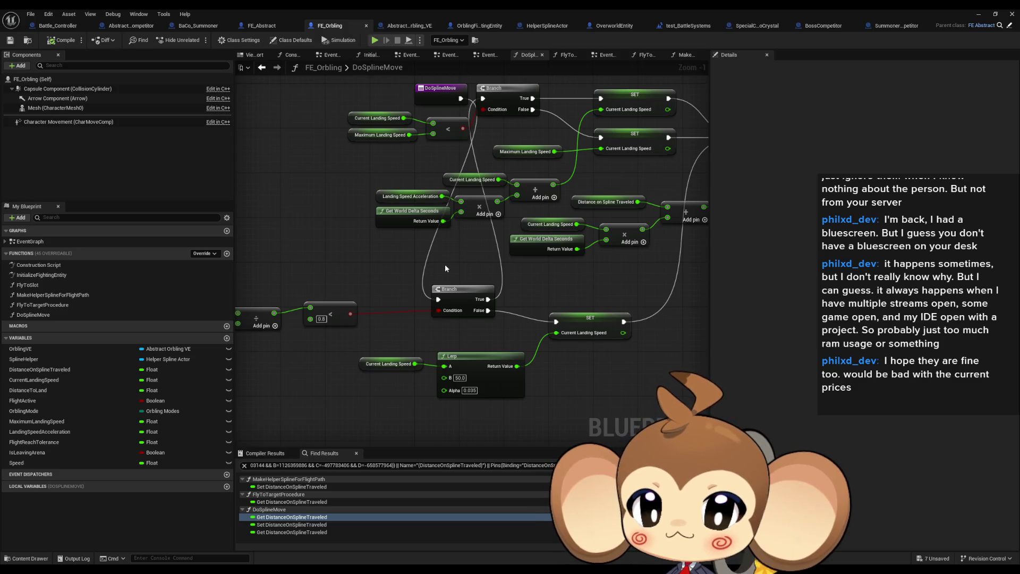
click(409, 25)
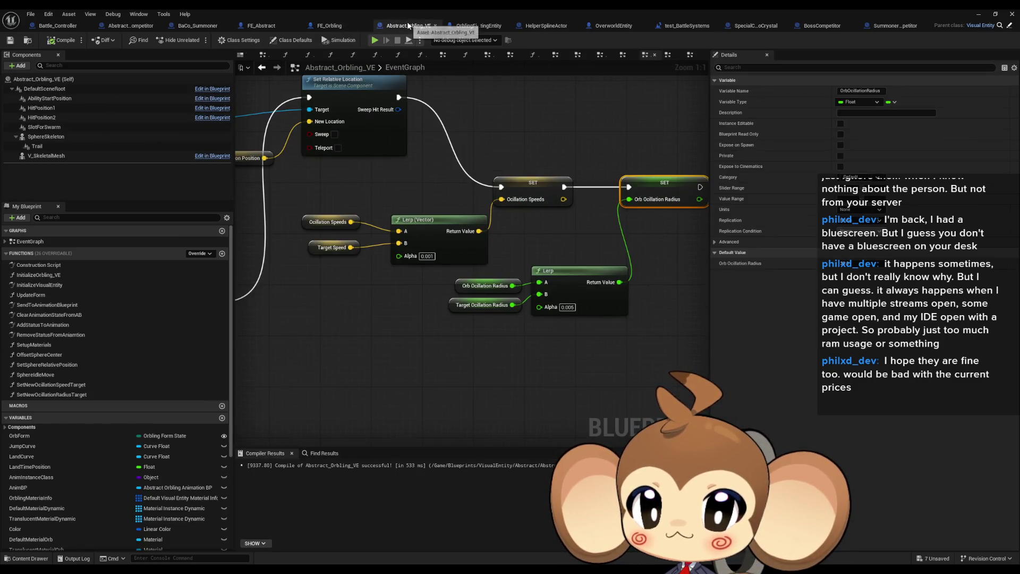
click(567, 307)
click(426, 256)
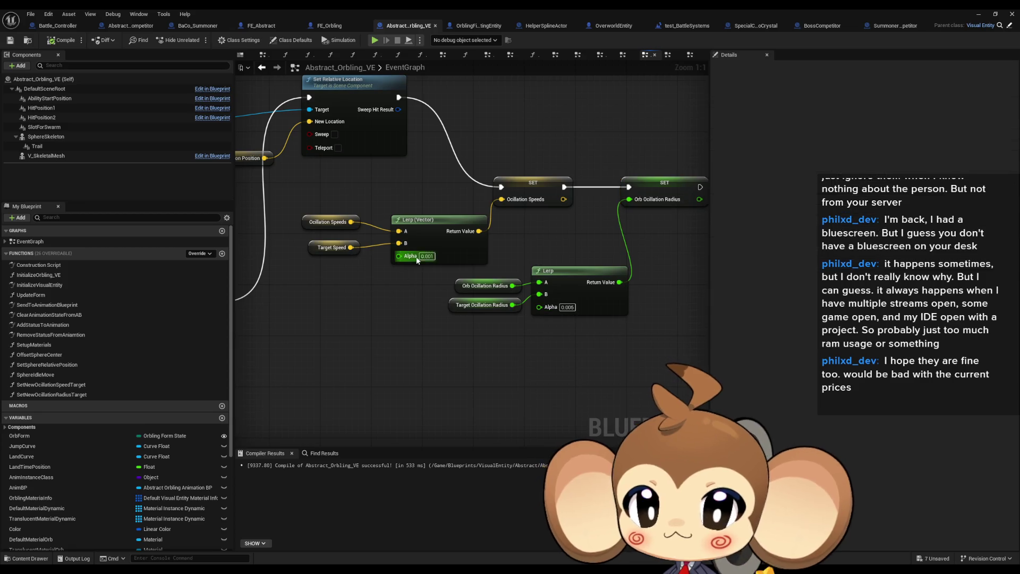
text(0.005)
key(Return)
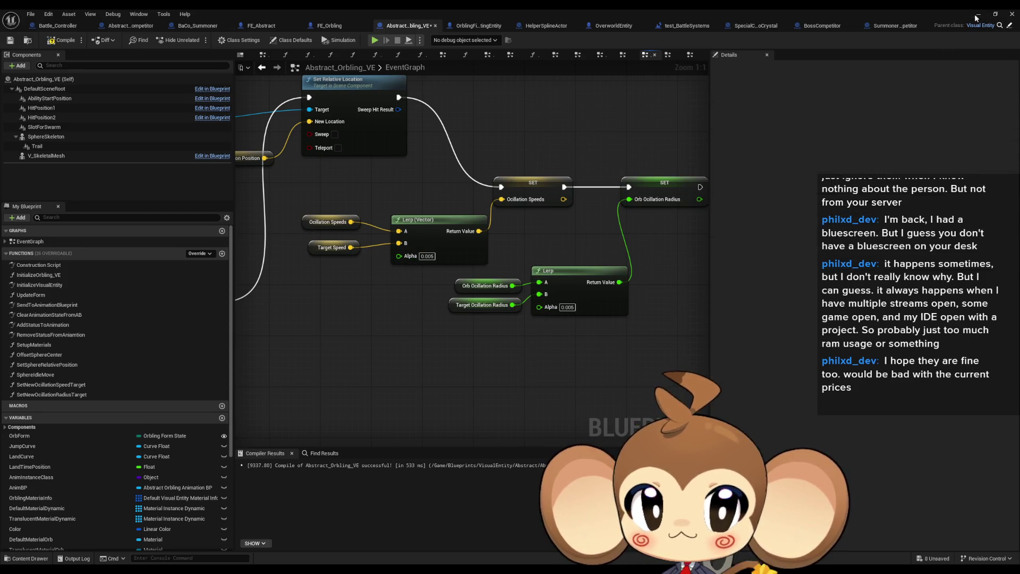
click(687, 26)
click(208, 35)
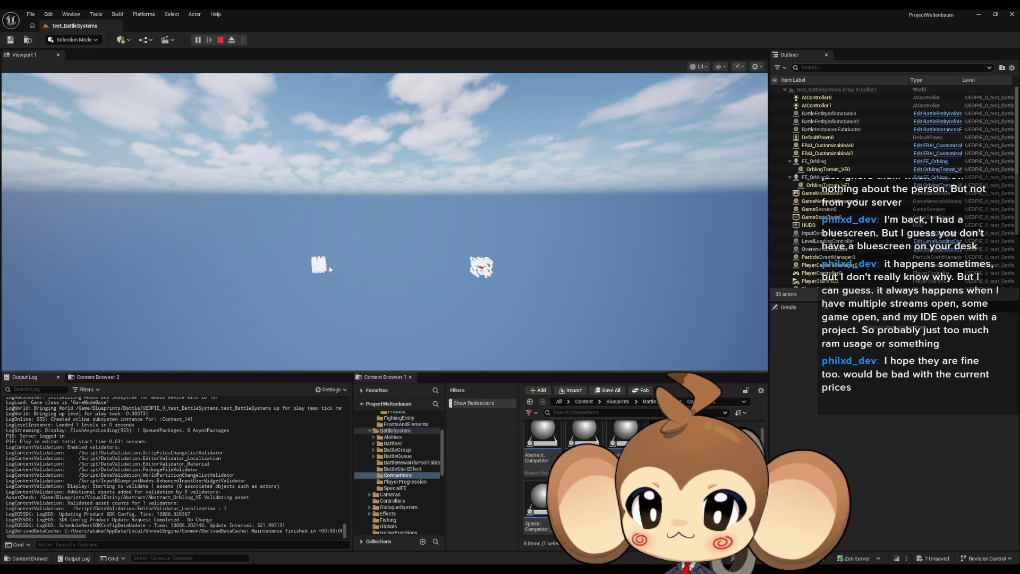
Stop the play-in-editor session after watching the orblings move
click(220, 40)
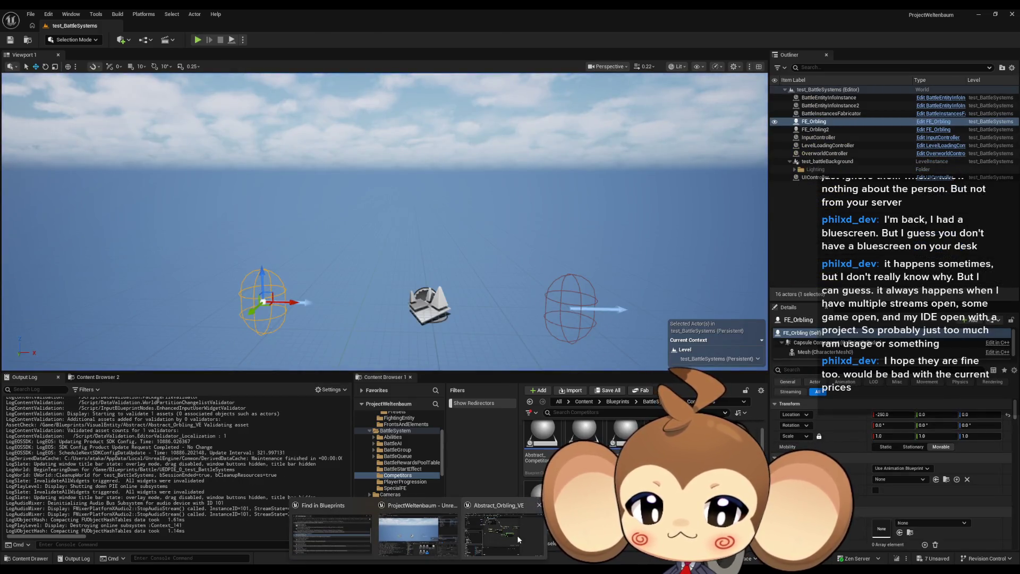
Return to the Abstract_Orbling_VE EventGraph, pan to the oscillation Lerps, and select Oscillation Speeds
click(518, 534)
drag(479, 357, 570, 385)
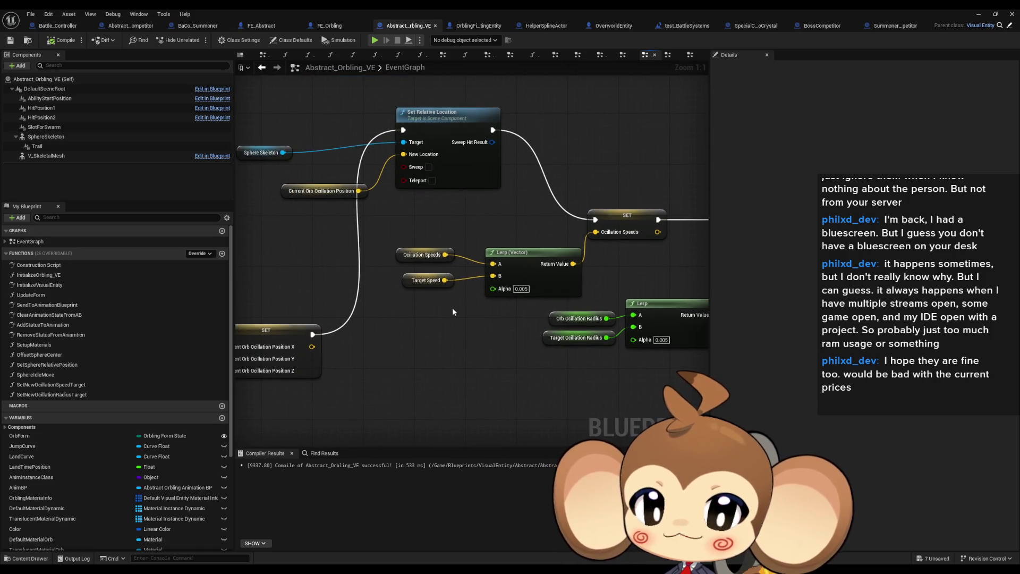
scroll(460, 303, down, 1)
drag(476, 315, 424, 330)
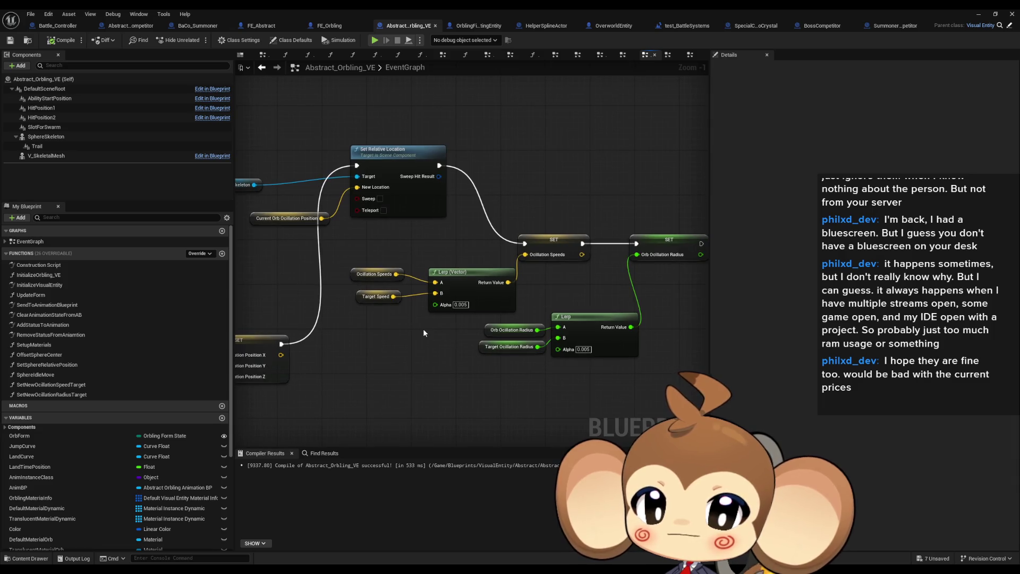
mouse_move(342, 263)
mouse_down()
mouse_move(379, 277)
mouse_move(350, 298)
mouse_move(526, 314)
mouse_move(356, 299)
mouse_up()
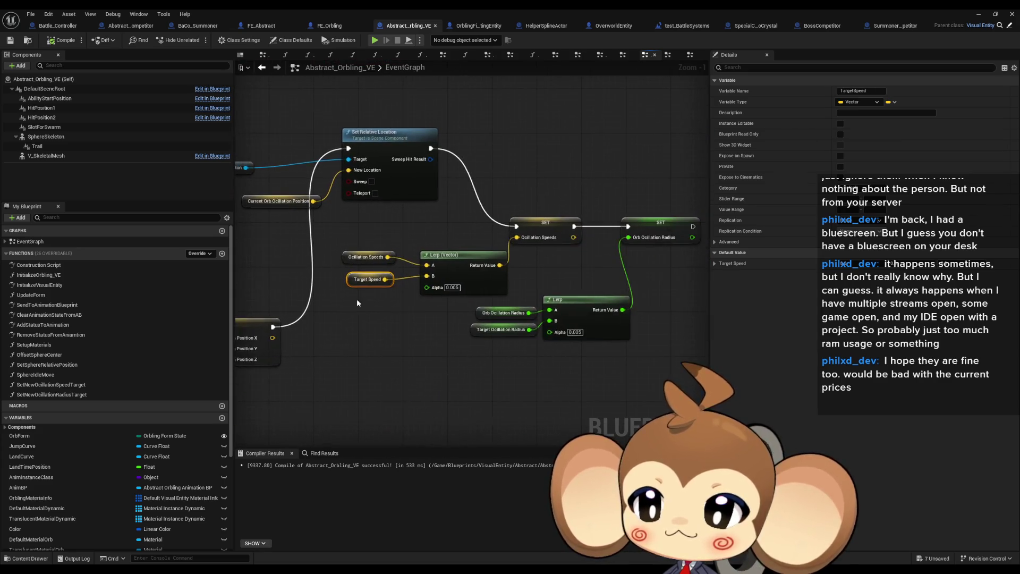
double_click(74, 393)
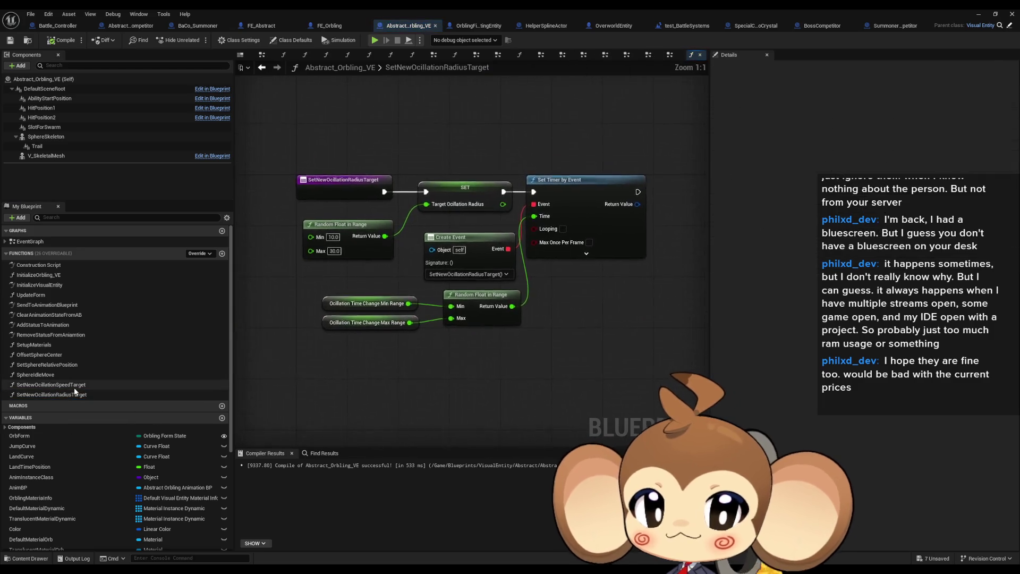
double_click(74, 386)
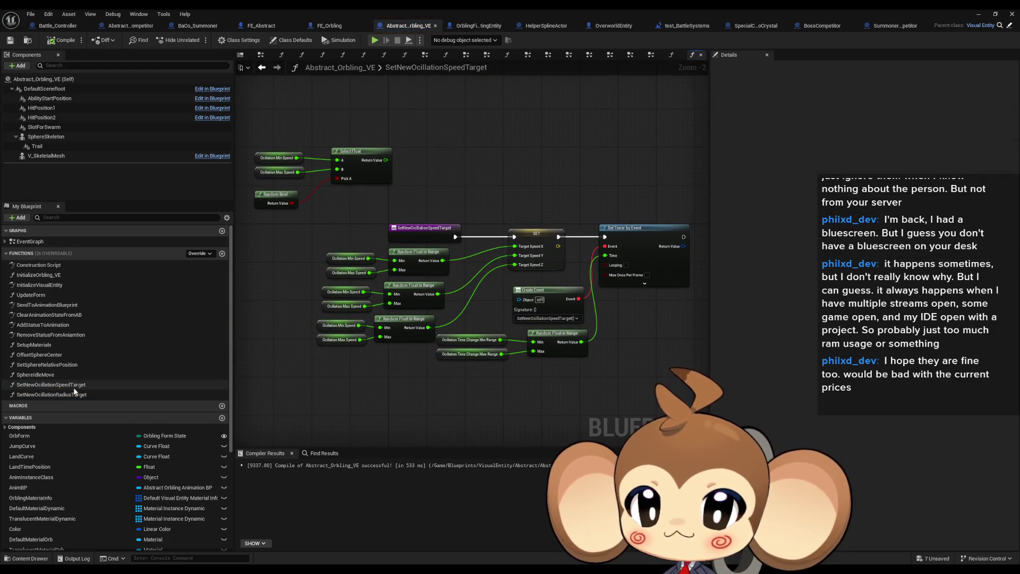
drag(311, 254, 360, 279)
click(343, 274)
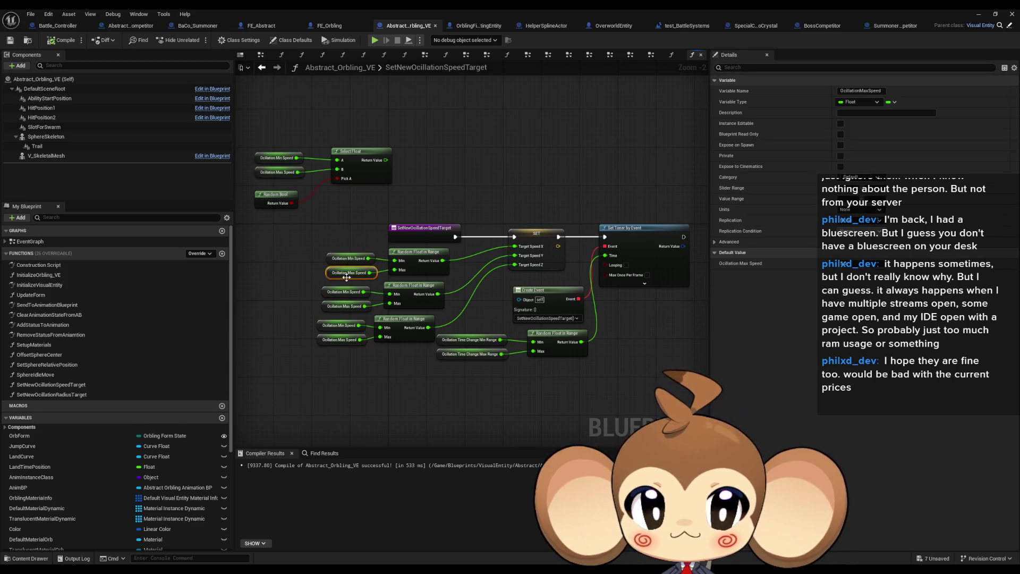
click(556, 259)
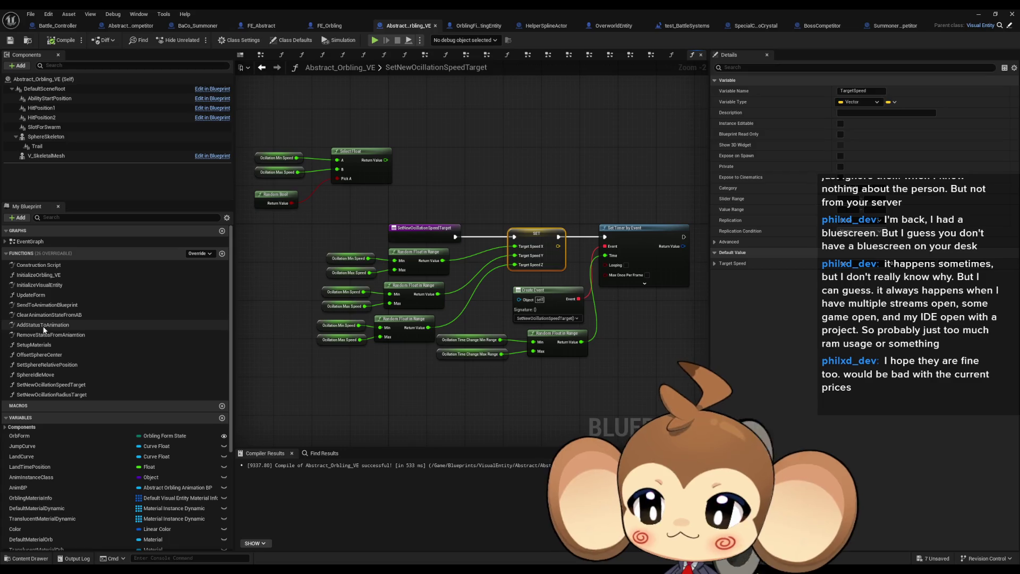
double_click(32, 243)
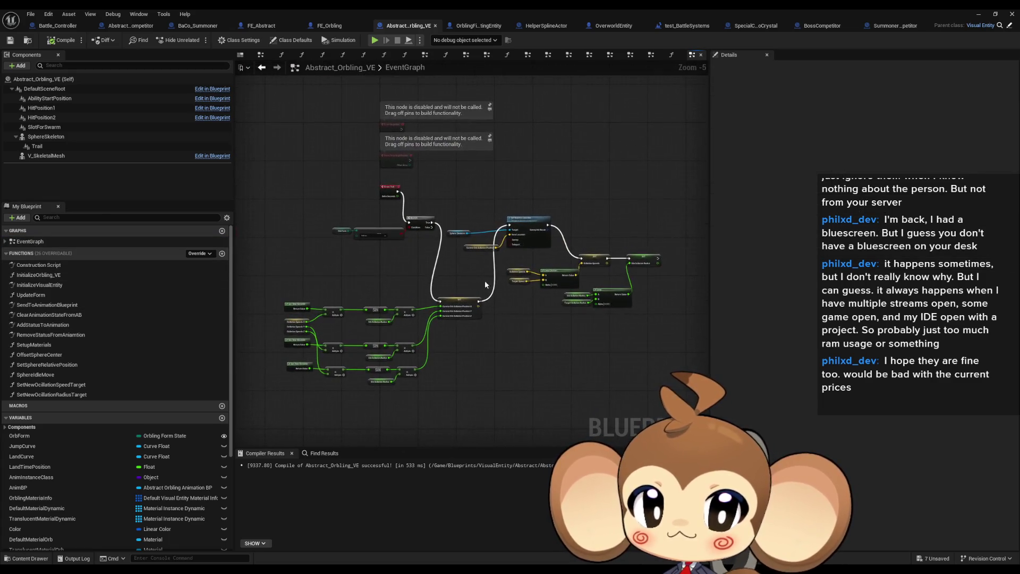
scroll(485, 279, up, 3)
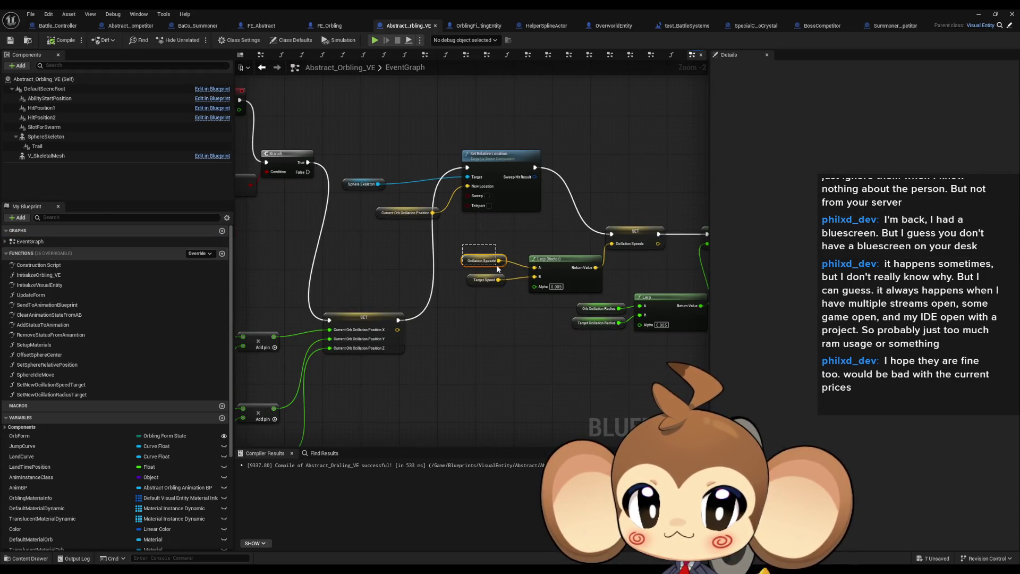
drag(497, 267, 498, 268)
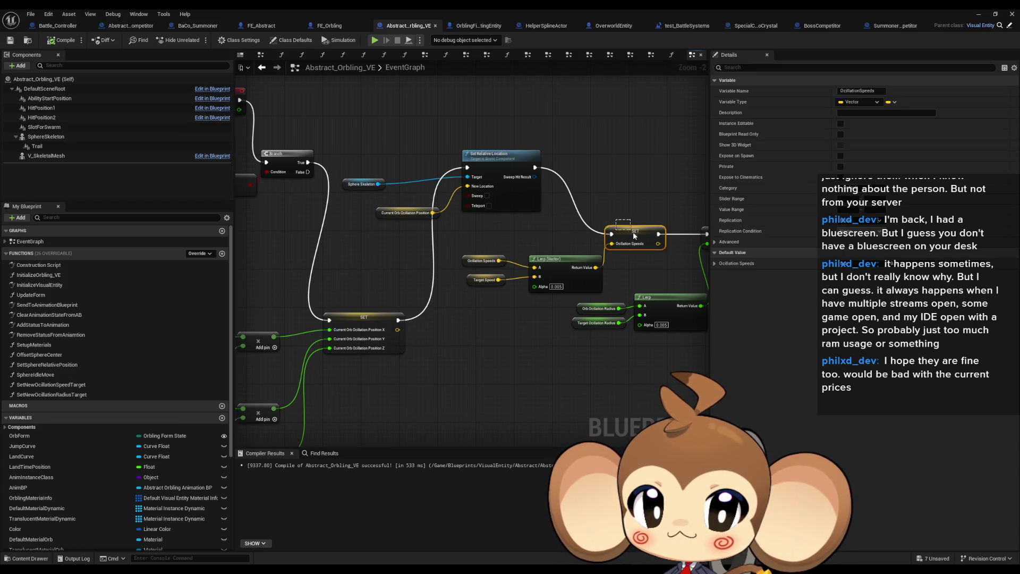
drag(646, 241, 645, 242)
click(564, 270)
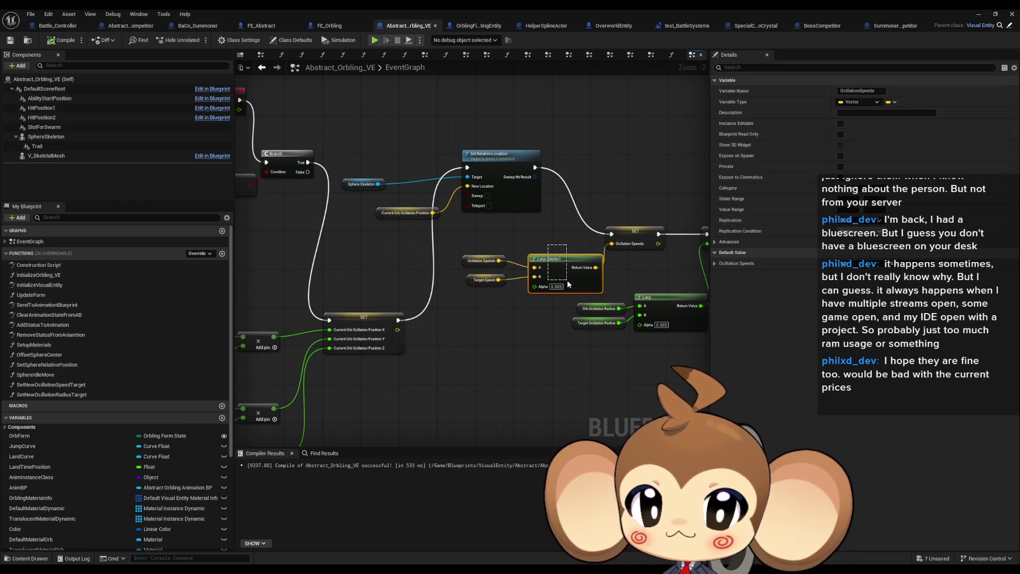
drag(530, 330, 371, 326)
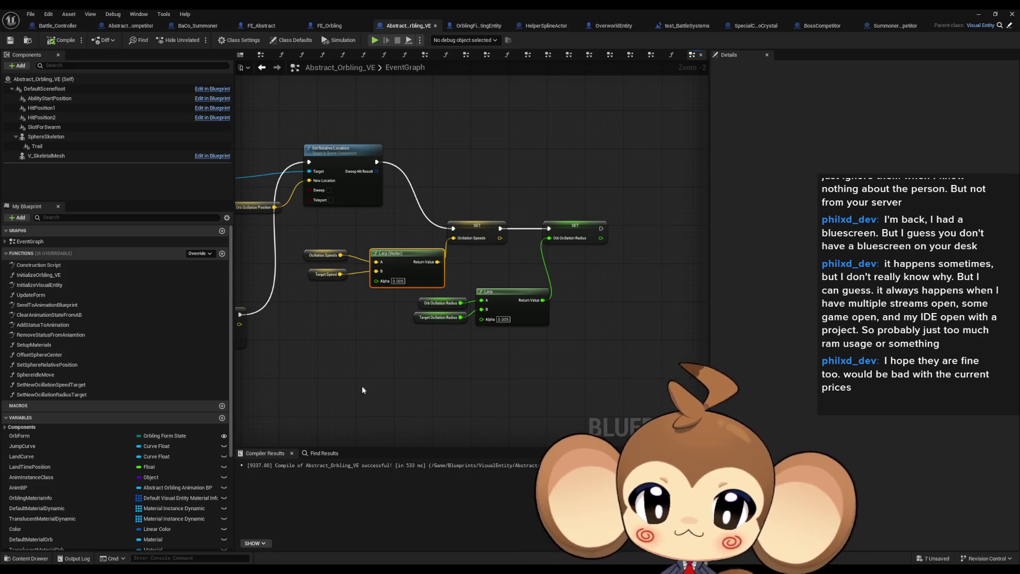
mouse_move(362, 385)
mouse_down()
mouse_move(530, 329)
mouse_move(444, 355)
mouse_move(509, 359)
mouse_move(494, 371)
mouse_move(627, 345)
mouse_up()
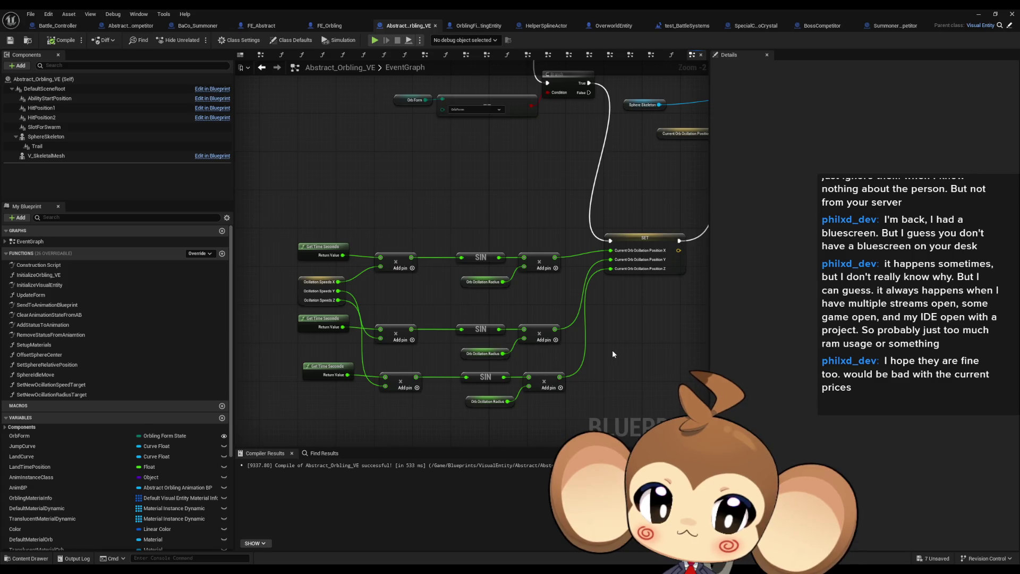
click(319, 291)
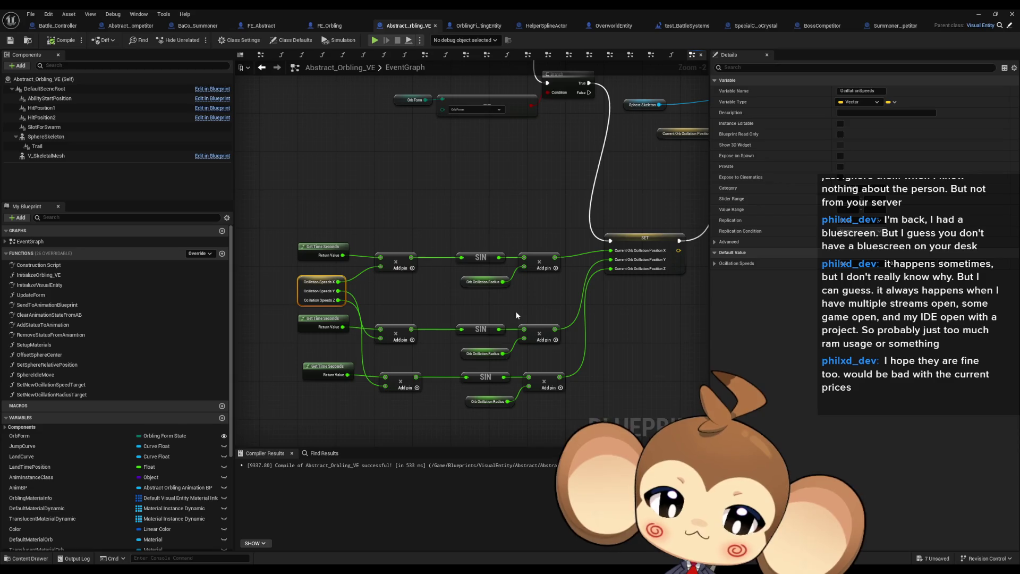
drag(550, 318, 437, 356)
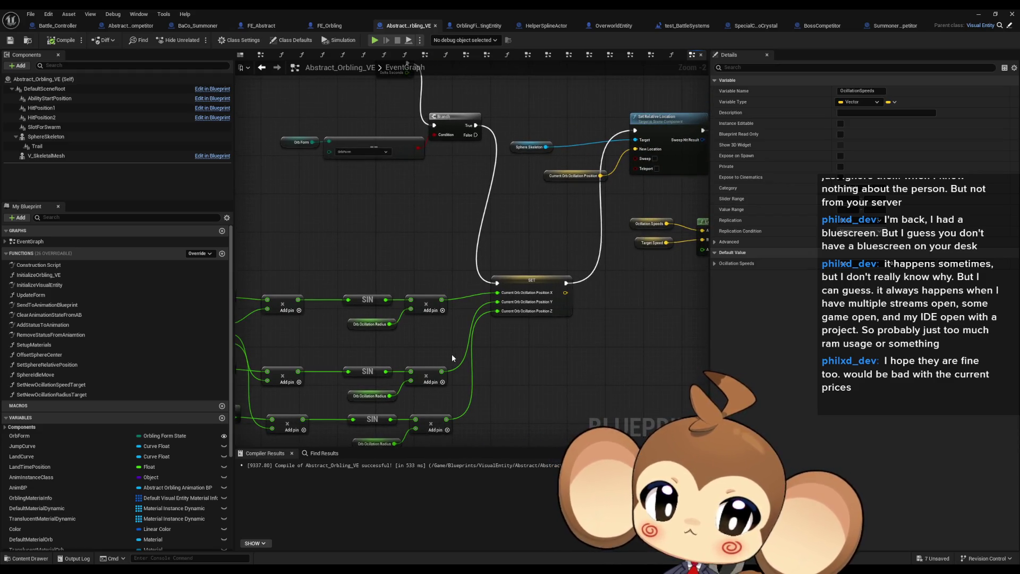
Insert a Print String node after Event Tick in Abstract_Orbling_VE
mouse_move(519, 357)
mouse_down()
mouse_move(467, 404)
mouse_move(420, 512)
mouse_up()
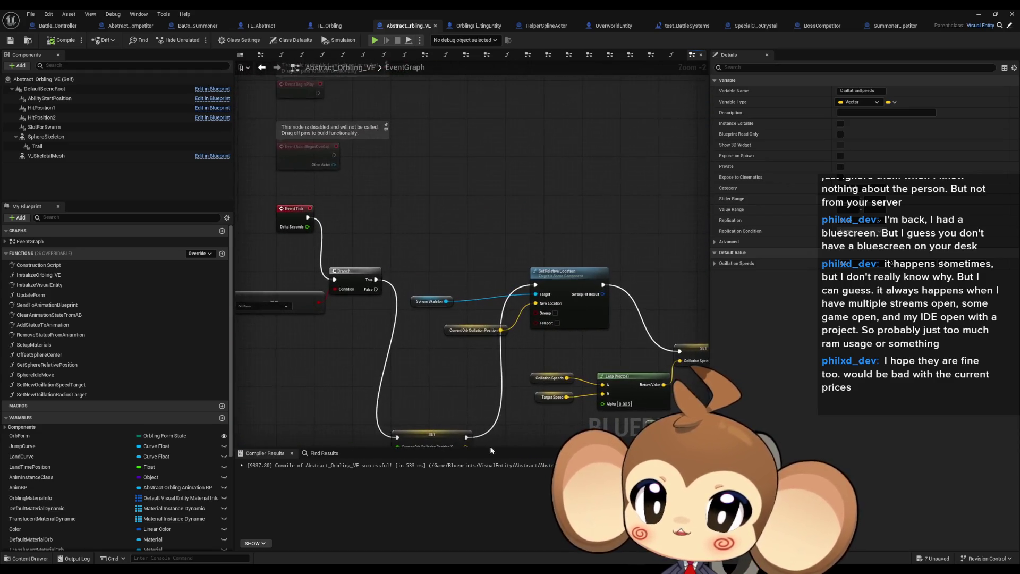
drag(307, 217, 336, 217)
text(print)
key(Return)
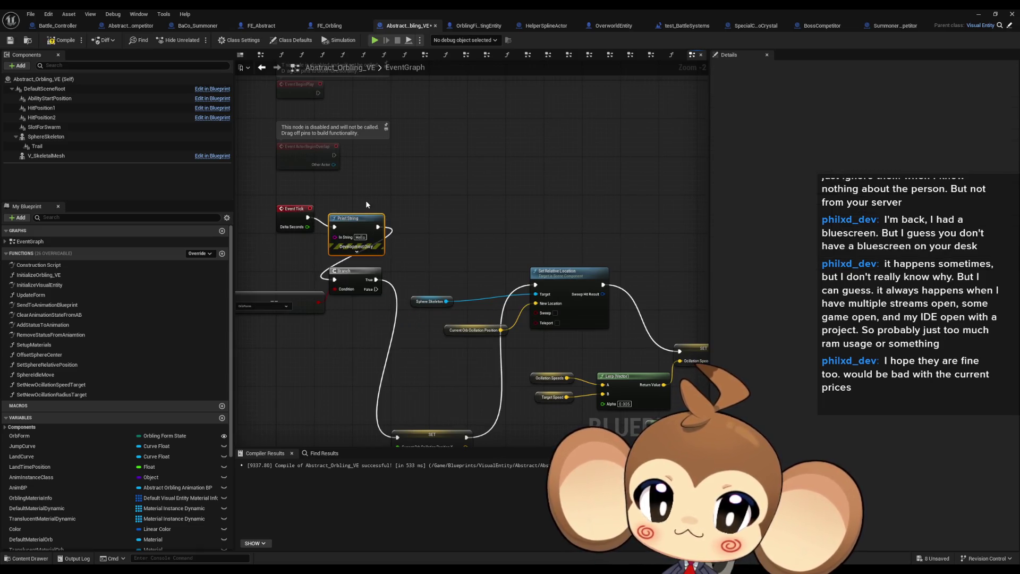
drag(360, 227, 367, 222)
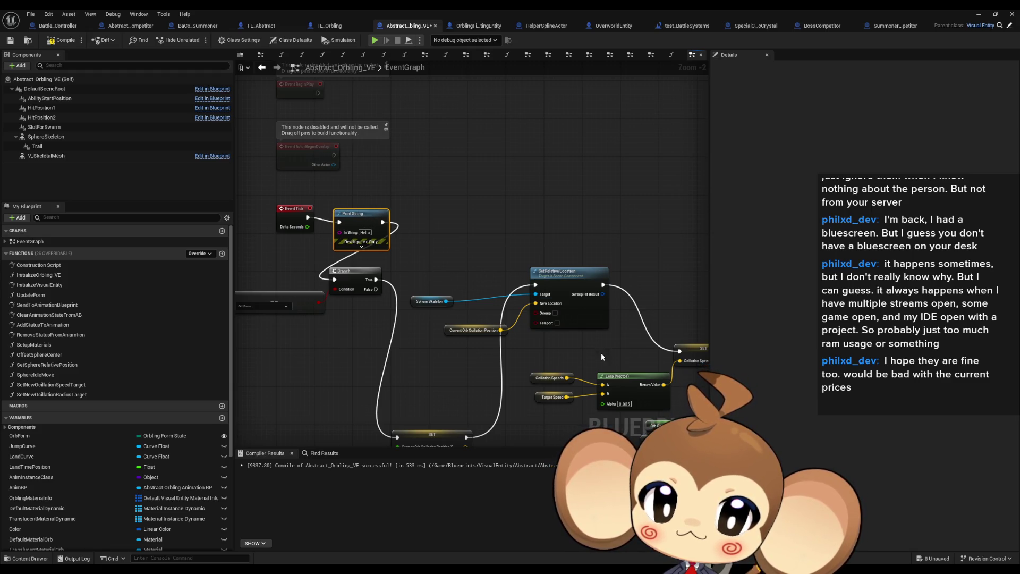
Wire a pasted Oscillation Speeds getter into Print String's In String, then compile and save
click(550, 378)
key(ctrl+c)
key(ctrl+v)
mouse_move(494, 371)
mouse_down()
mouse_move(347, 253)
mouse_move(401, 232)
mouse_up()
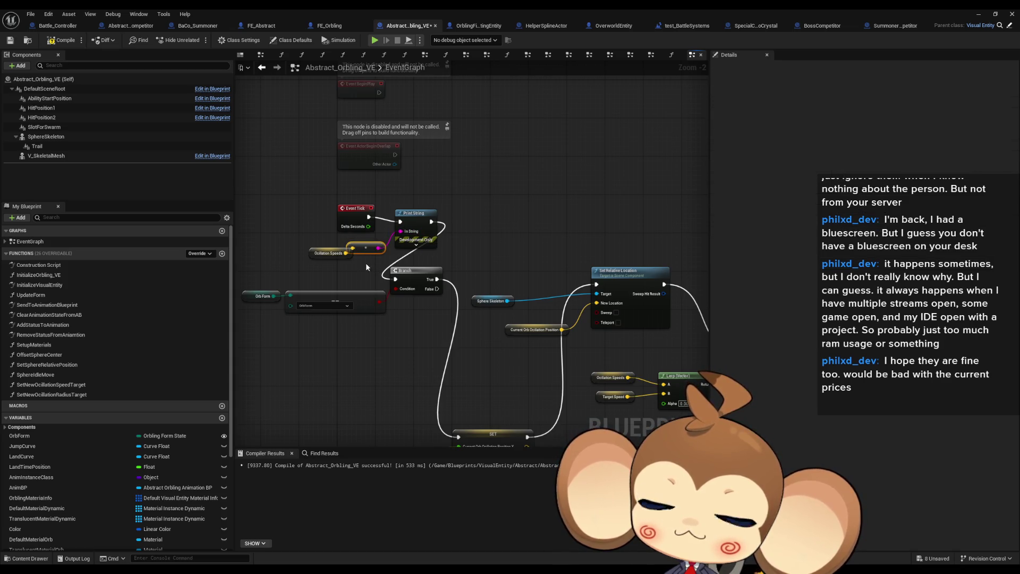
click(365, 267)
click(63, 39)
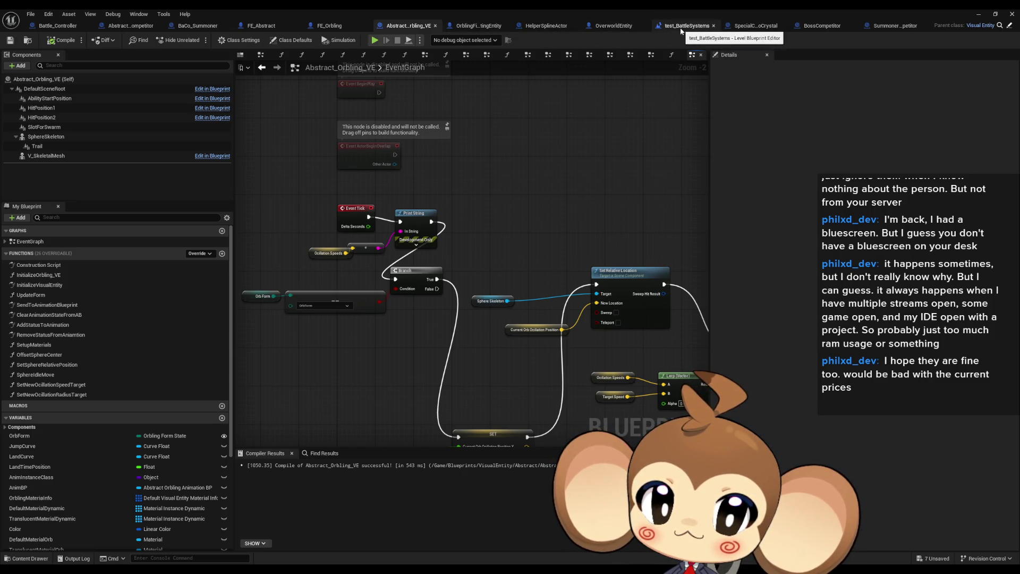
Look over the setup nodes in the test_BattleSystems level blueprint
click(680, 31)
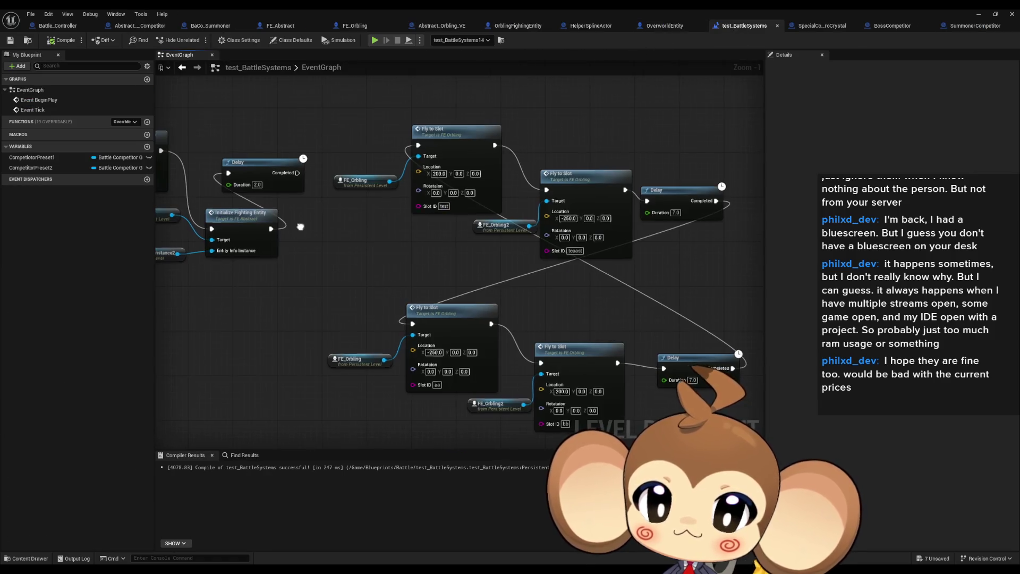
scroll(671, 327, up, 1)
drag(670, 326, 683, 355)
mouse_move(449, 260)
mouse_down()
mouse_move(532, 329)
mouse_move(589, 353)
mouse_up()
scroll(589, 354, down, 1)
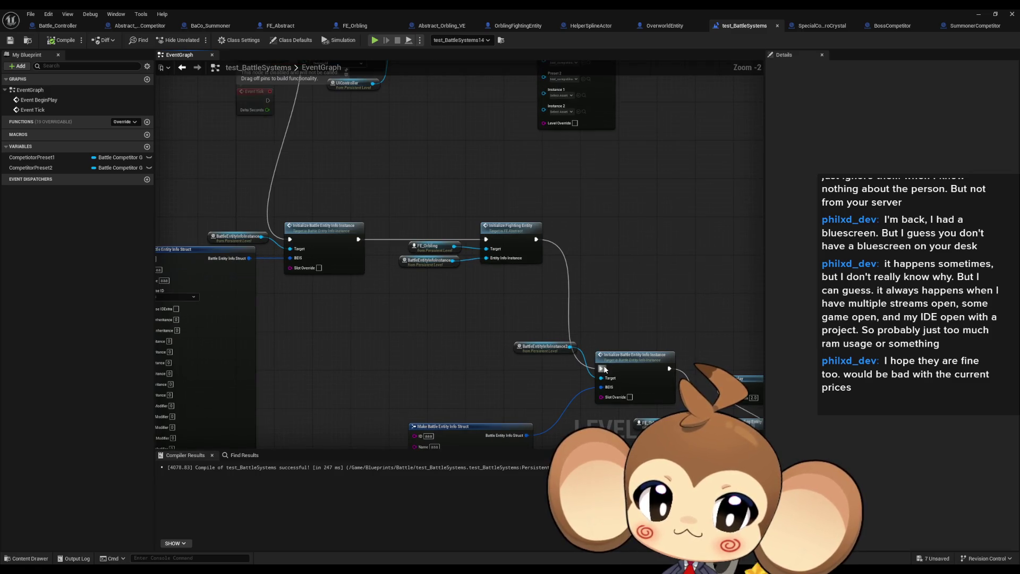
Play-test test_BattleSystems, watching Oscillation Speeds print around 4.1–4.4, then stop
click(979, 15)
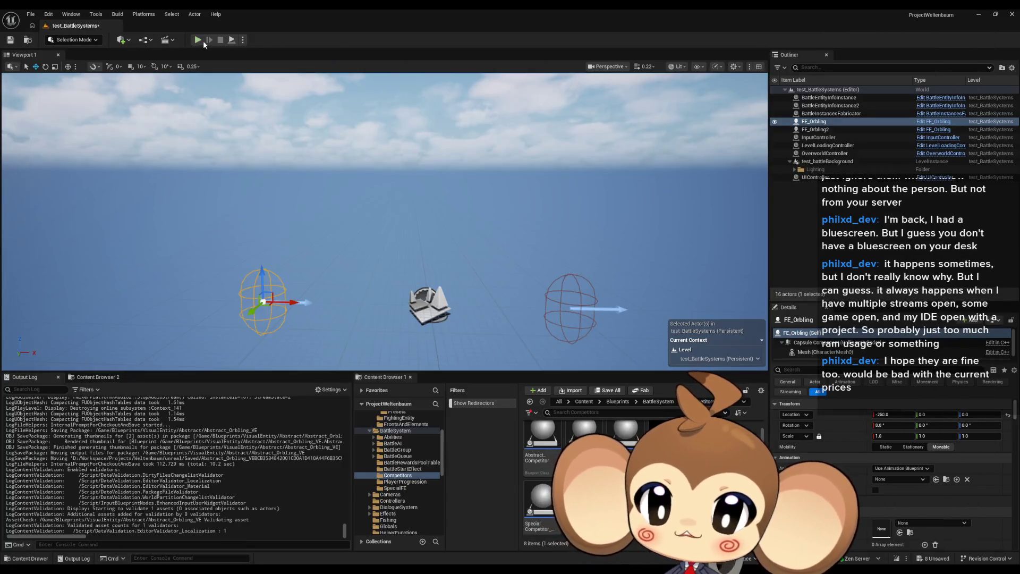
click(198, 40)
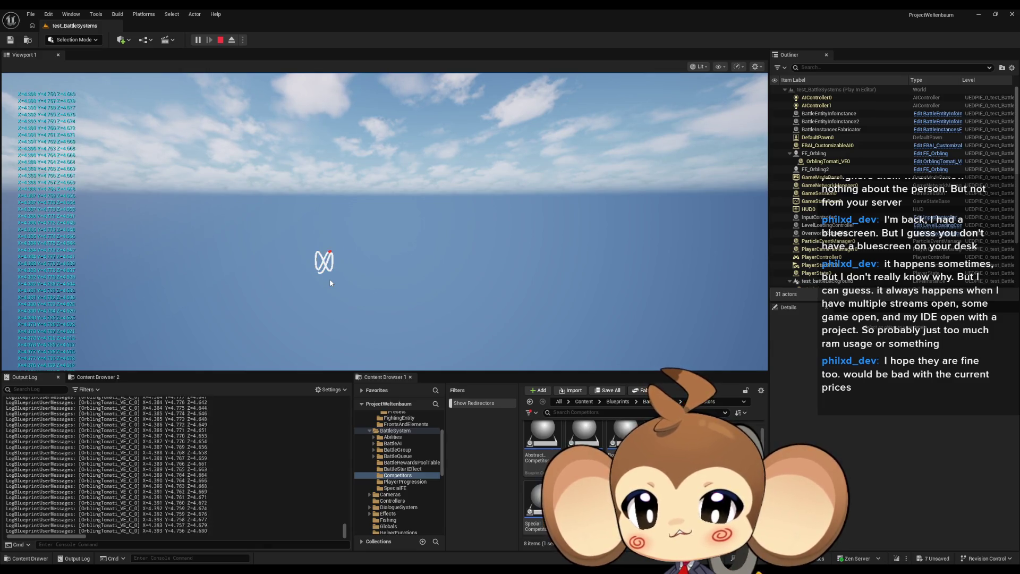
click(223, 40)
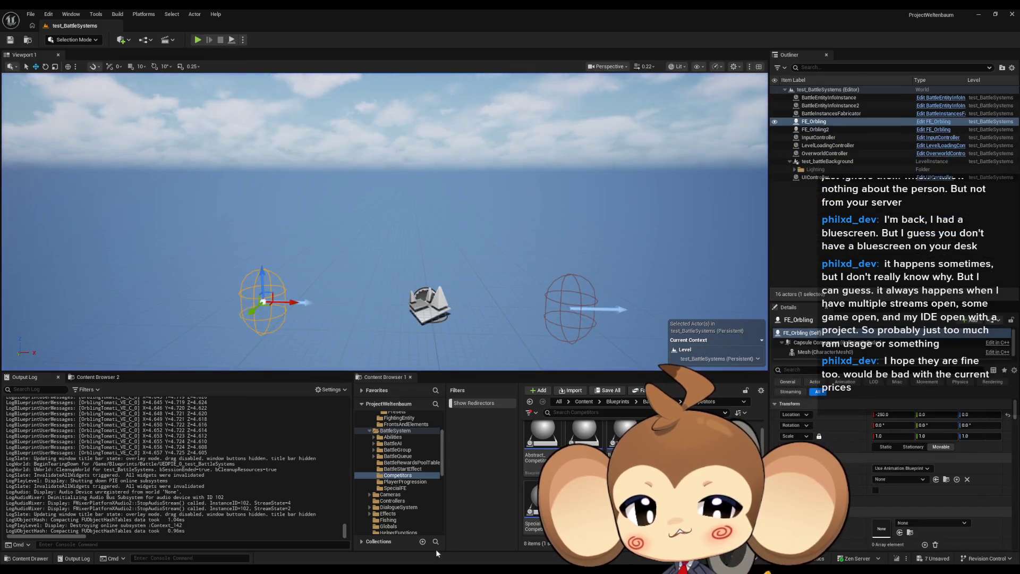
Skim the test_BattleSystems and FE_Orbling DoSplineMove graphs, ending on Abstract_Orbling_VE's EventGraph
mouse_move(441, 567)
click(498, 543)
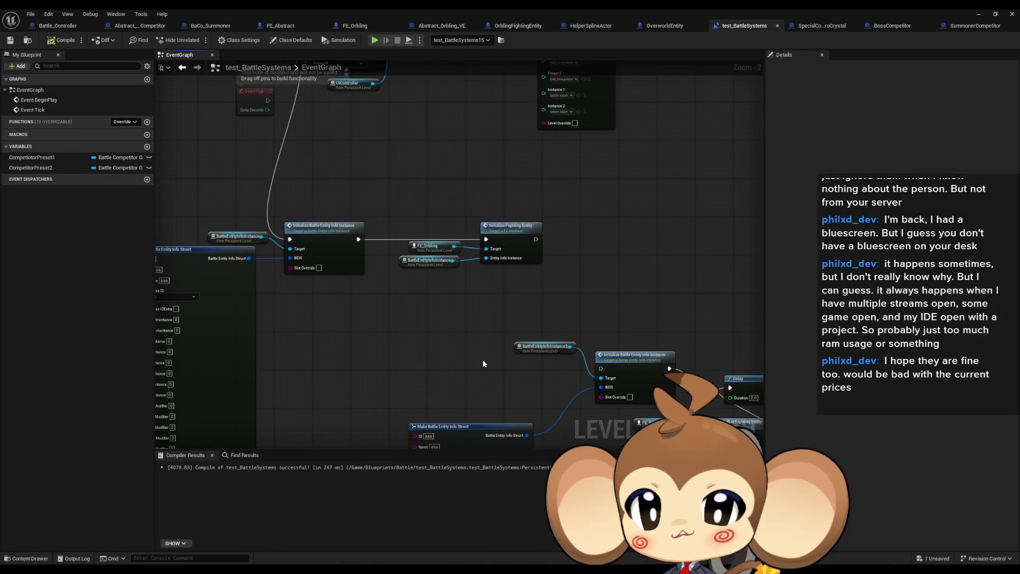
scroll(482, 364, down, 3)
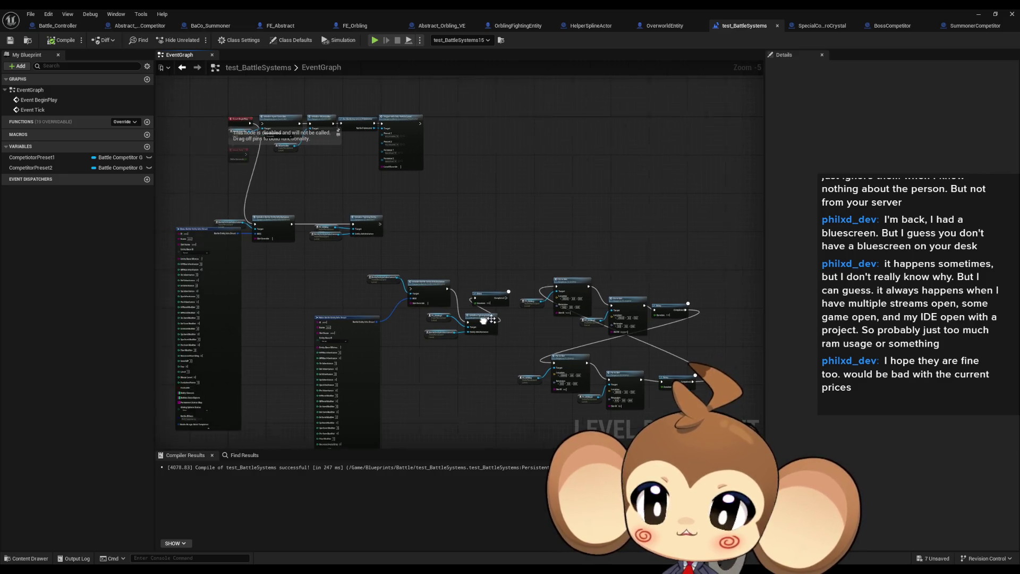
click(357, 27)
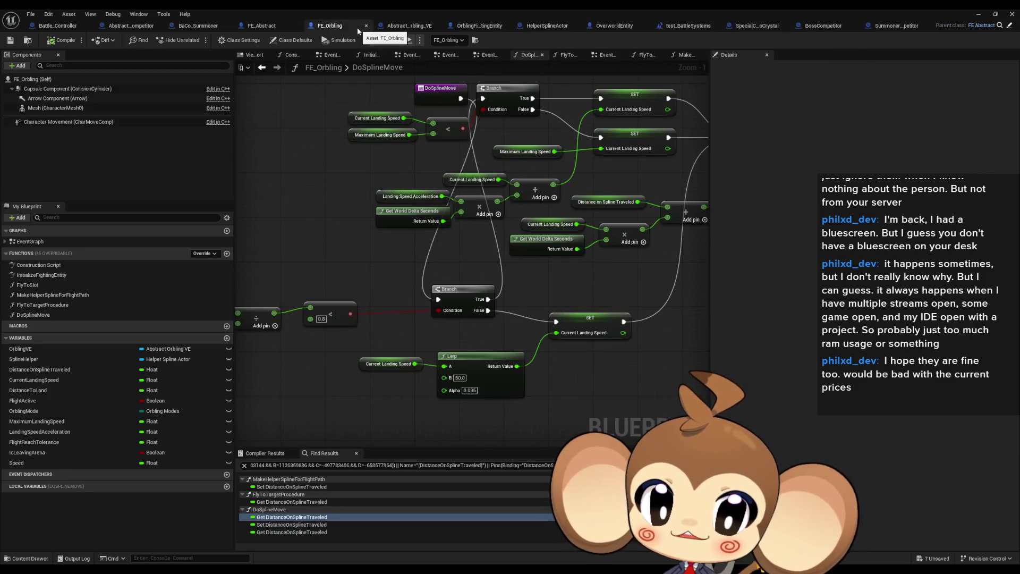
scroll(393, 259, down, 1)
drag(420, 259, 340, 267)
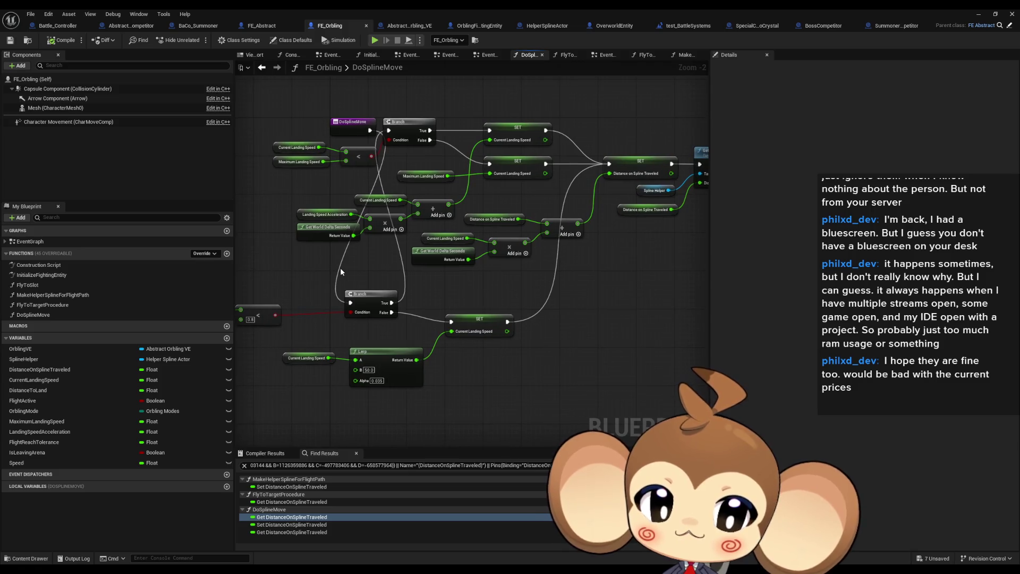
scroll(335, 270, down, 2)
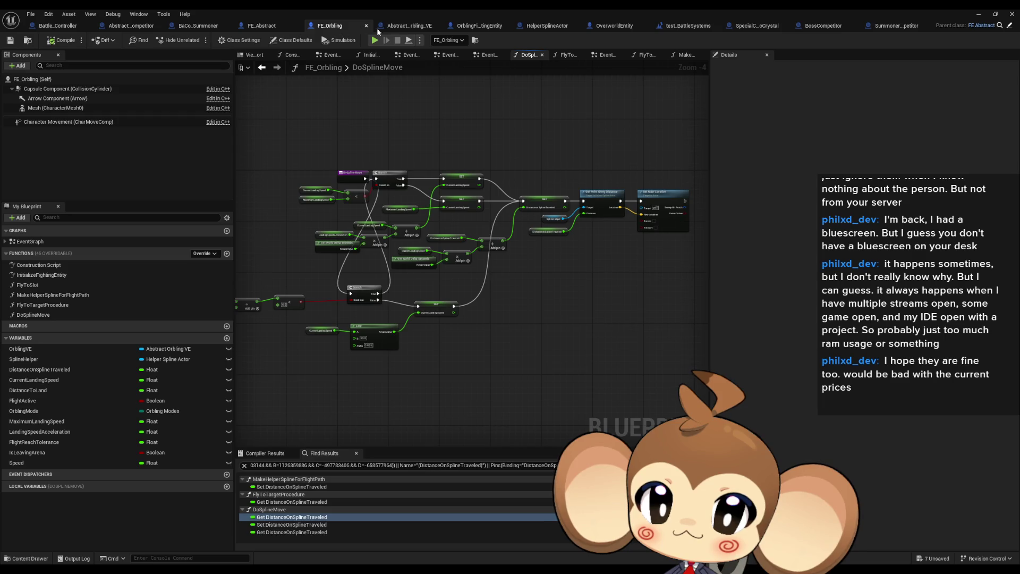
click(396, 26)
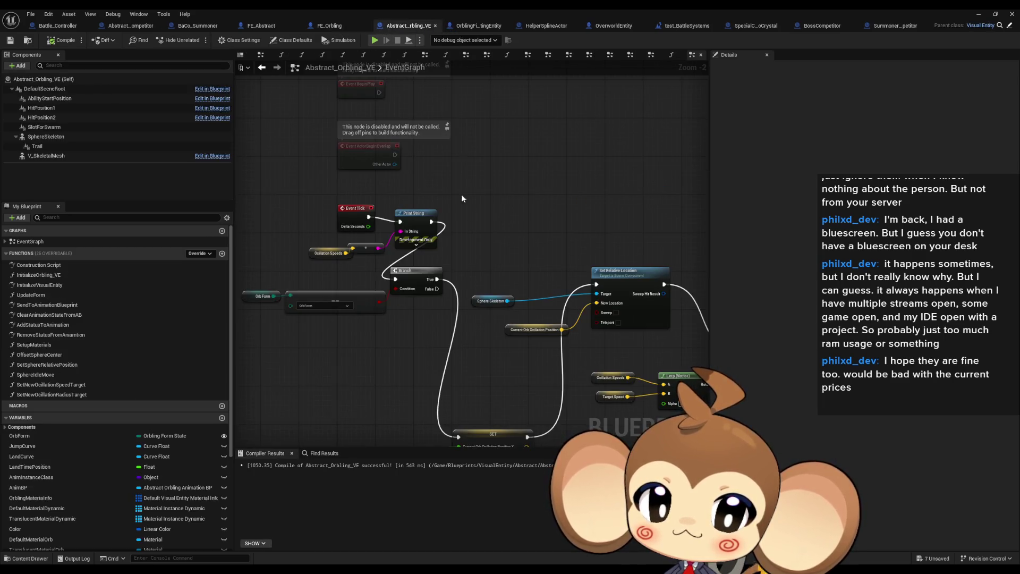
Inspect the Get Time Seconds and Oscillation Speeds nodes that feed the three SIN rows
mouse_move(461, 198)
mouse_down()
mouse_move(454, 160)
mouse_move(632, 104)
mouse_up()
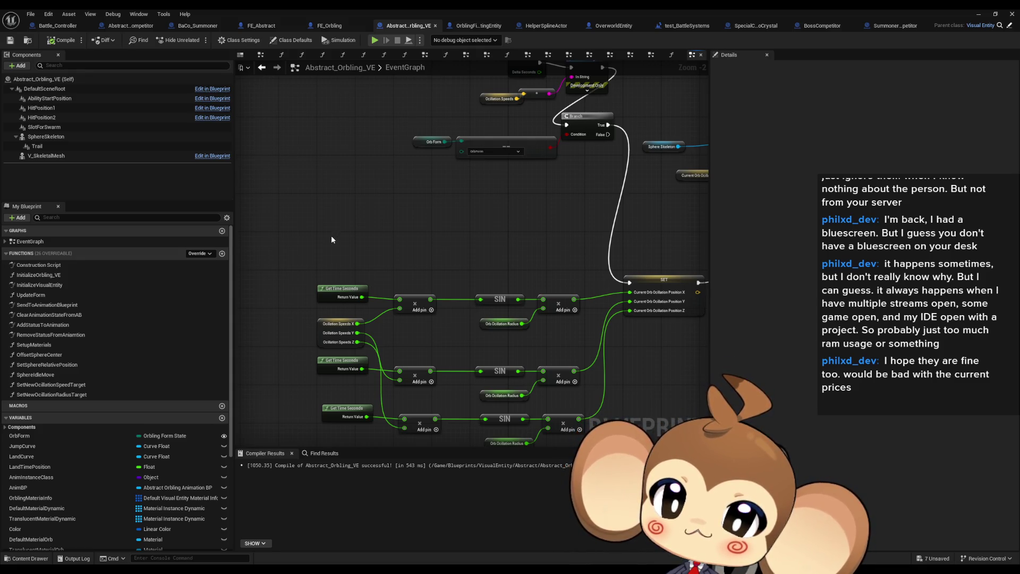
drag(331, 240, 335, 192)
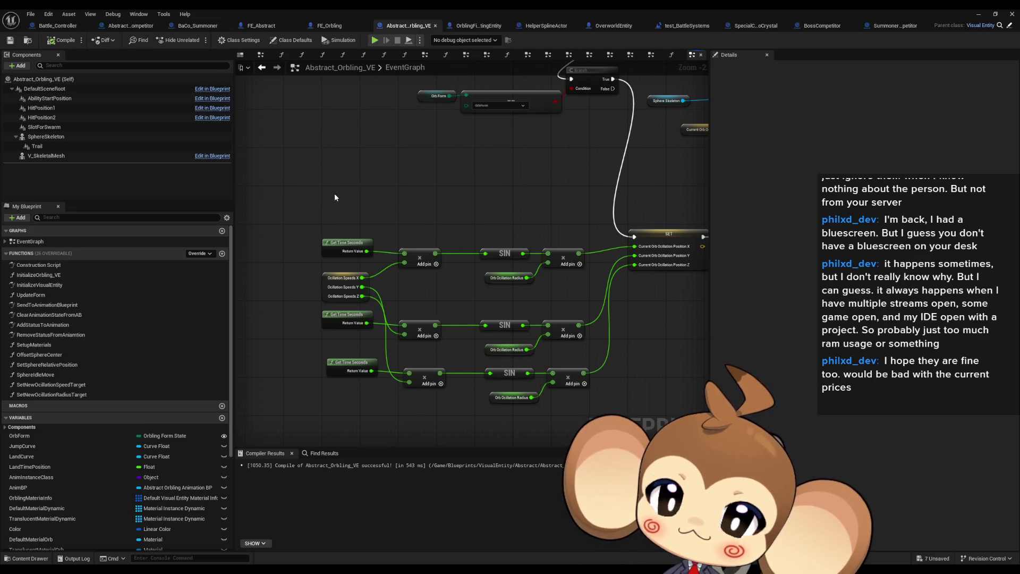
drag(307, 211, 360, 250)
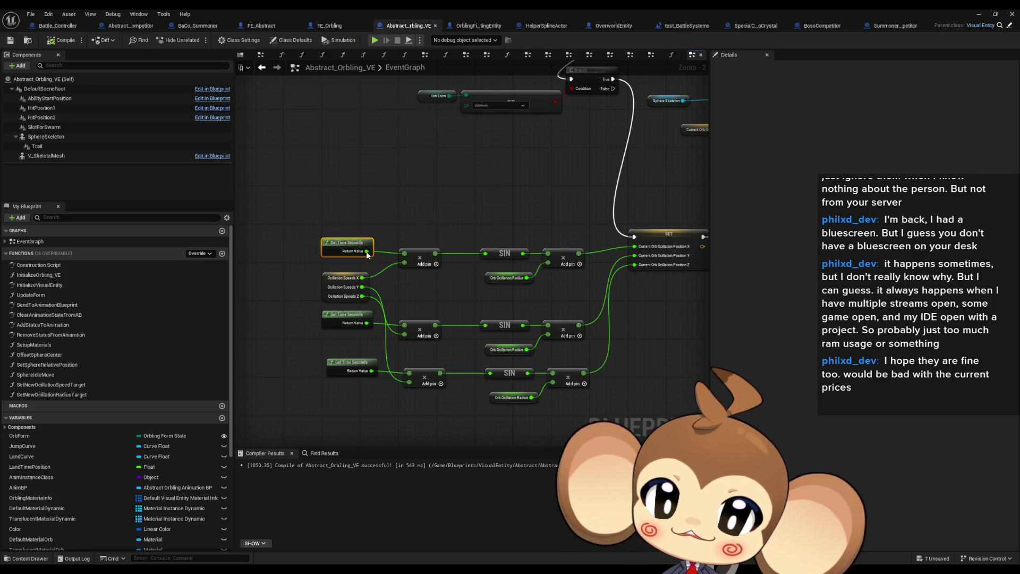
click(343, 287)
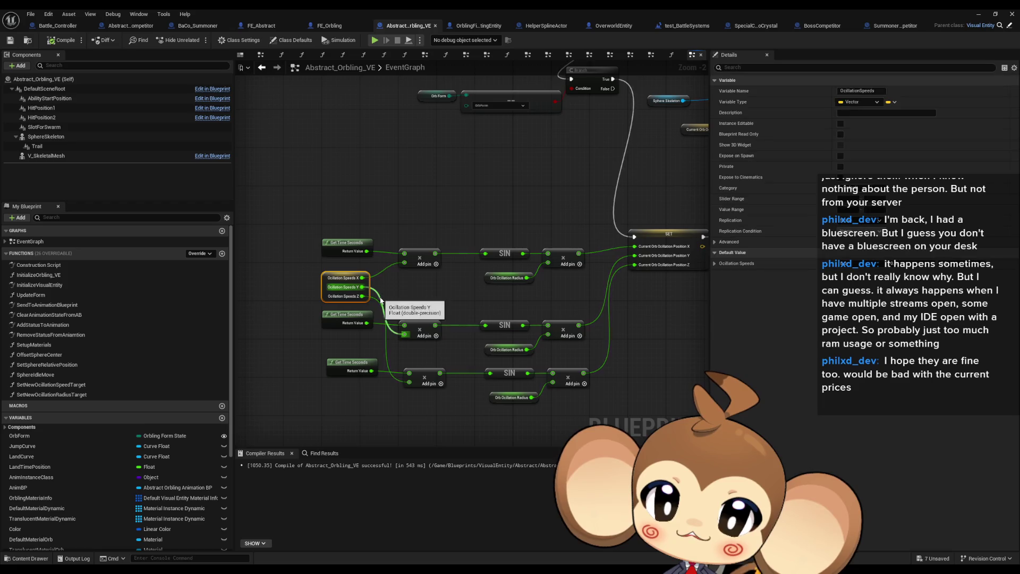
click(315, 265)
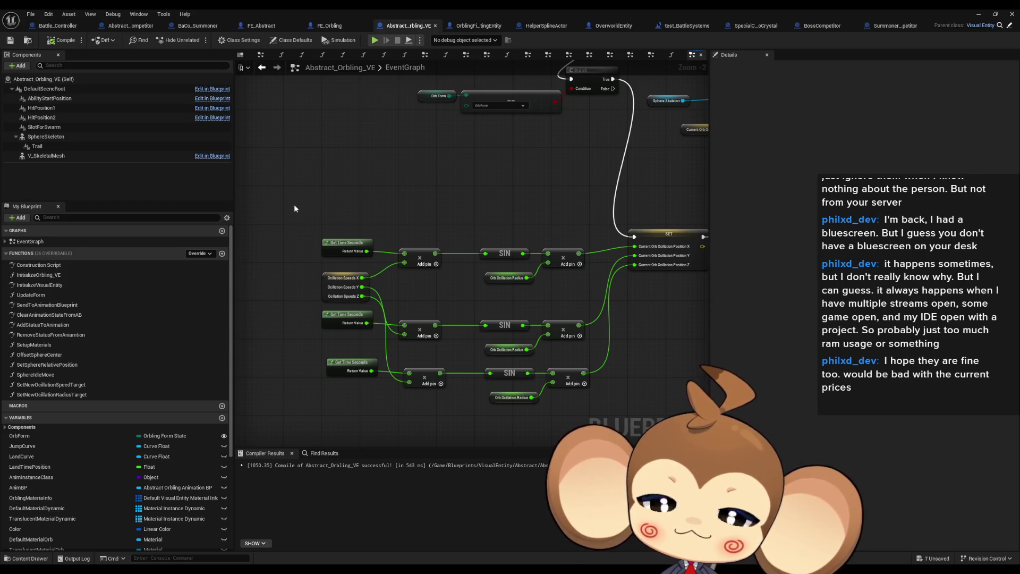
drag(293, 208, 374, 261)
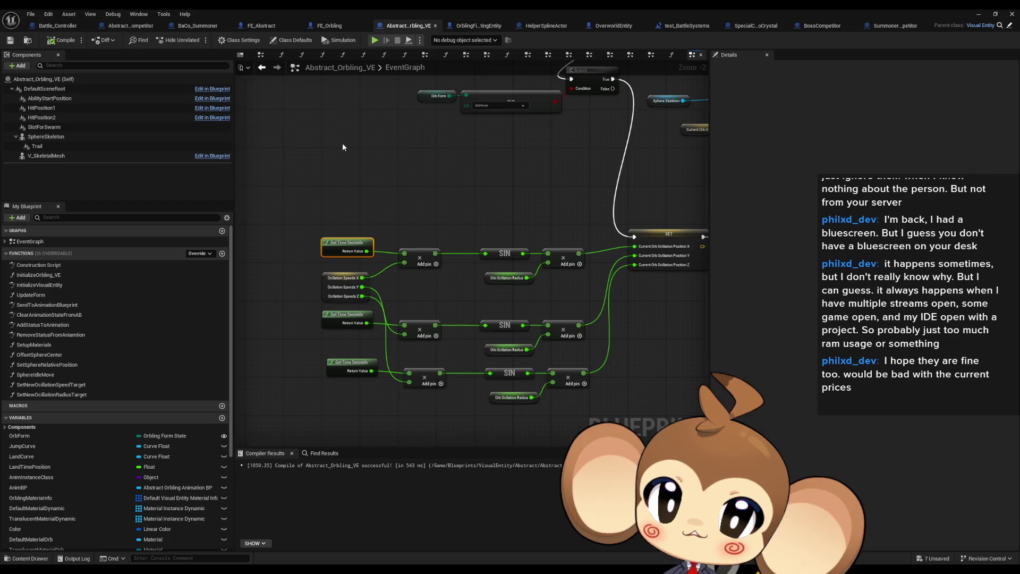
scroll(342, 146, down, 3)
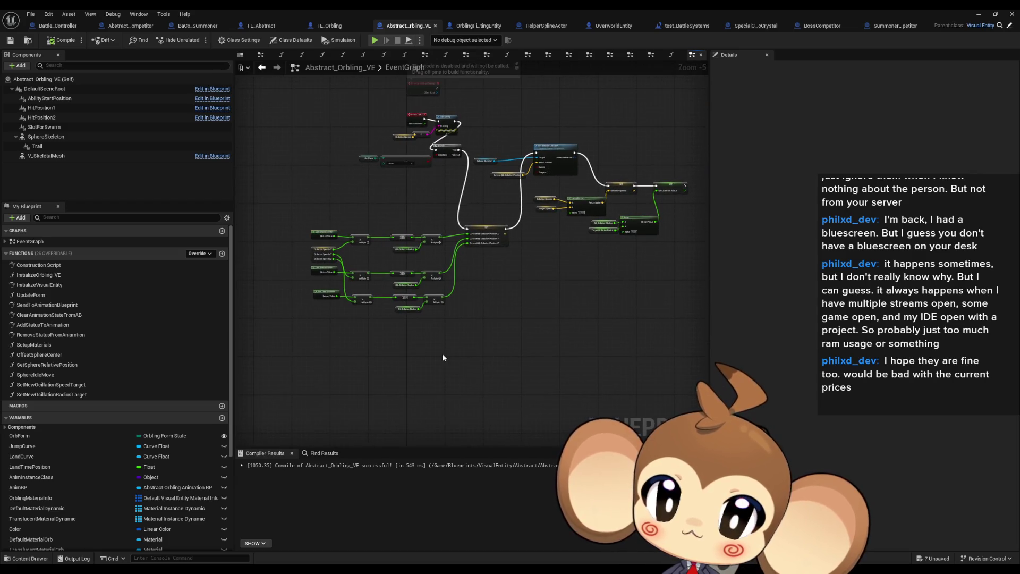
scroll(350, 338, up, 2)
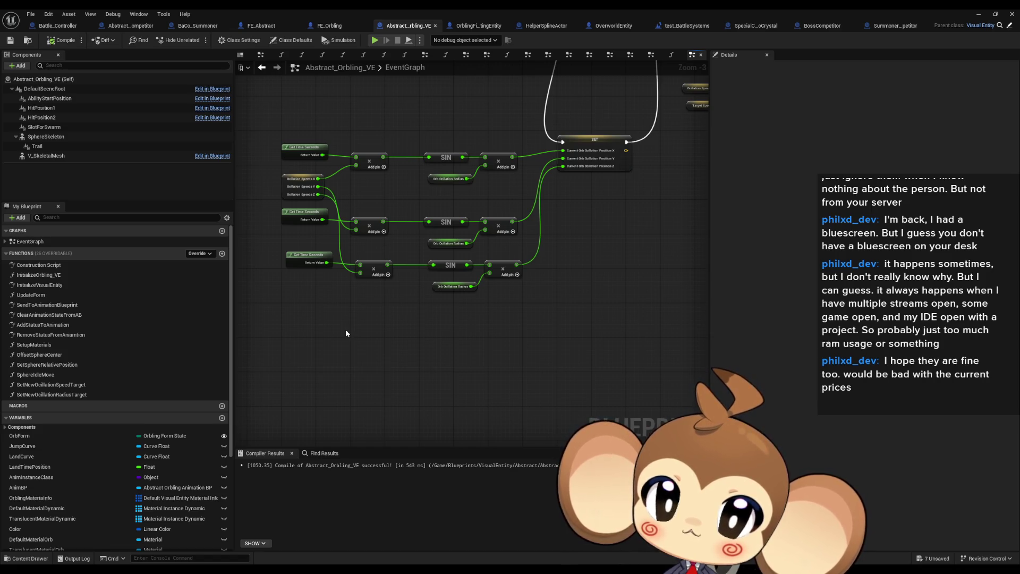
right_click(368, 354)
text(timeline)
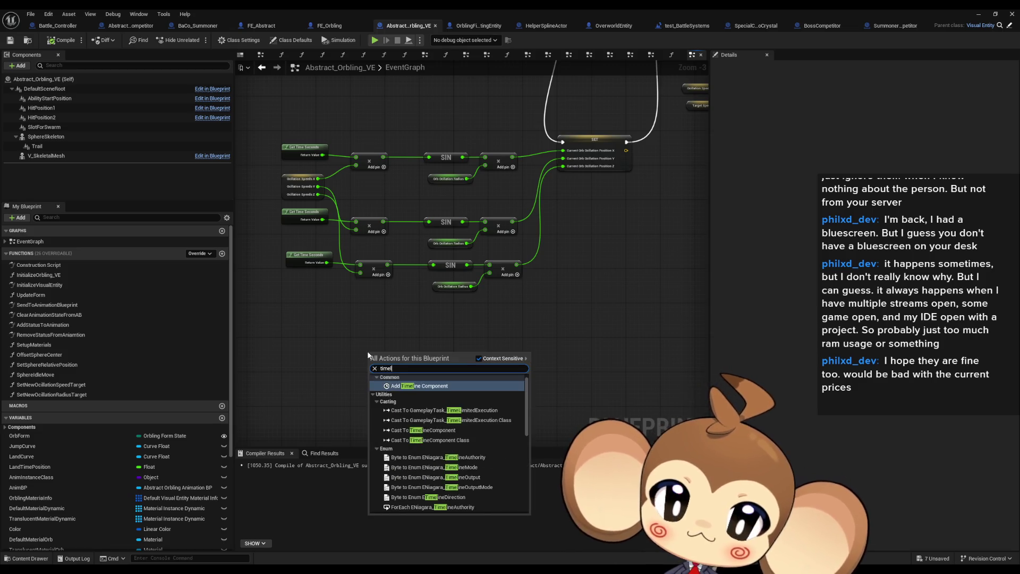
scroll(419, 483, down, 10)
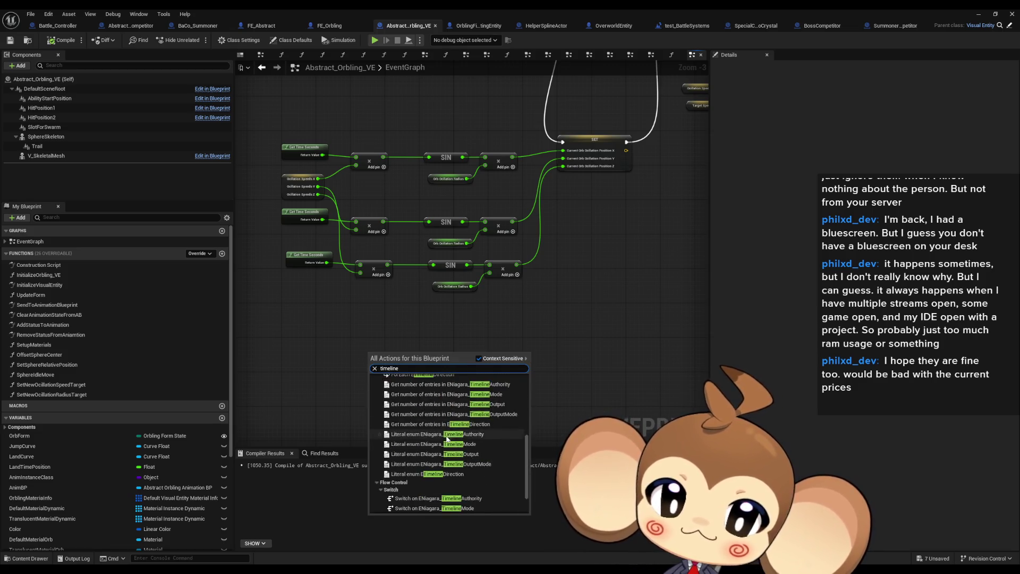
click(401, 508)
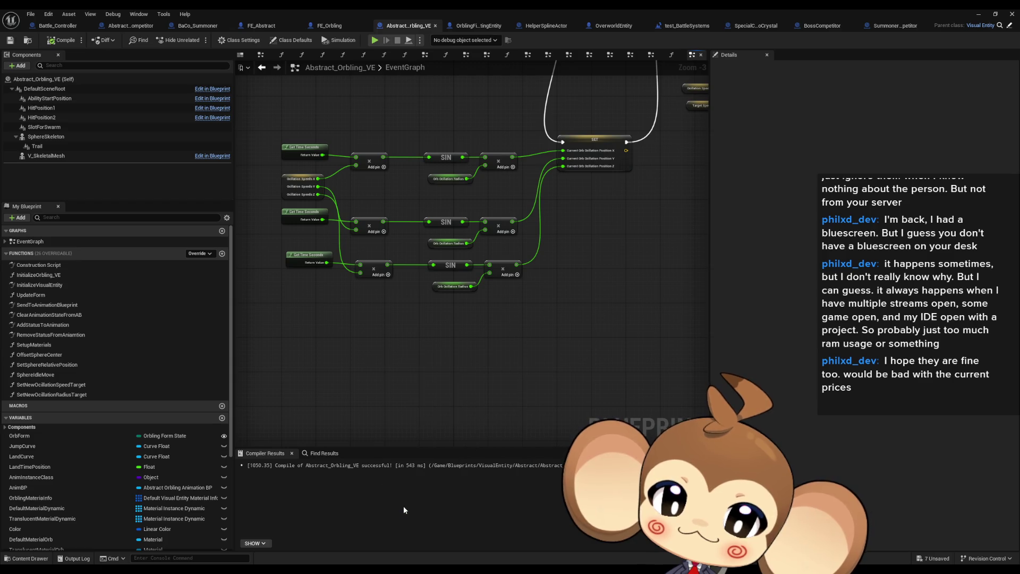
click(454, 372)
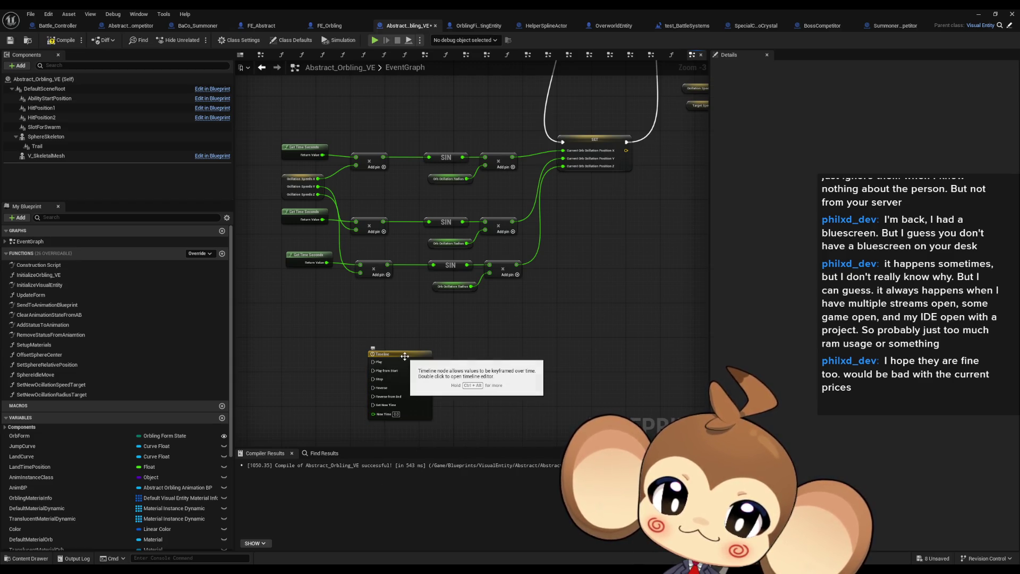
double_click(404, 356)
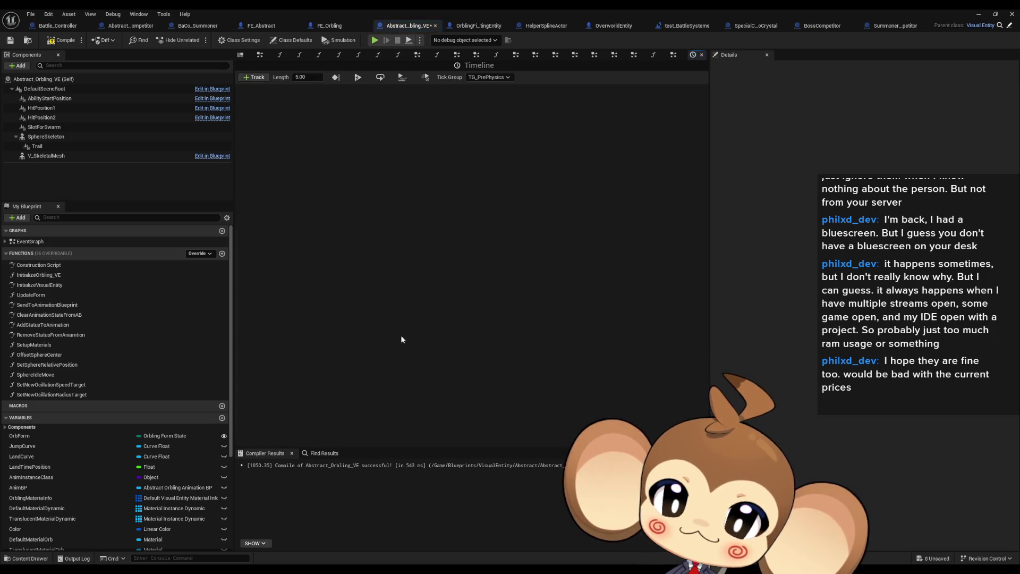
click(257, 77)
click(273, 90)
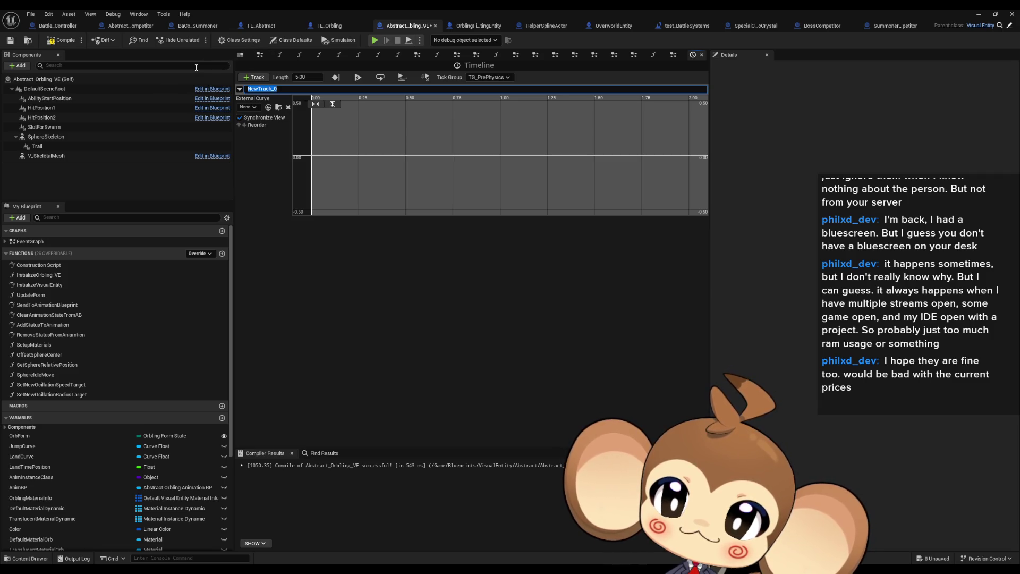
double_click(32, 242)
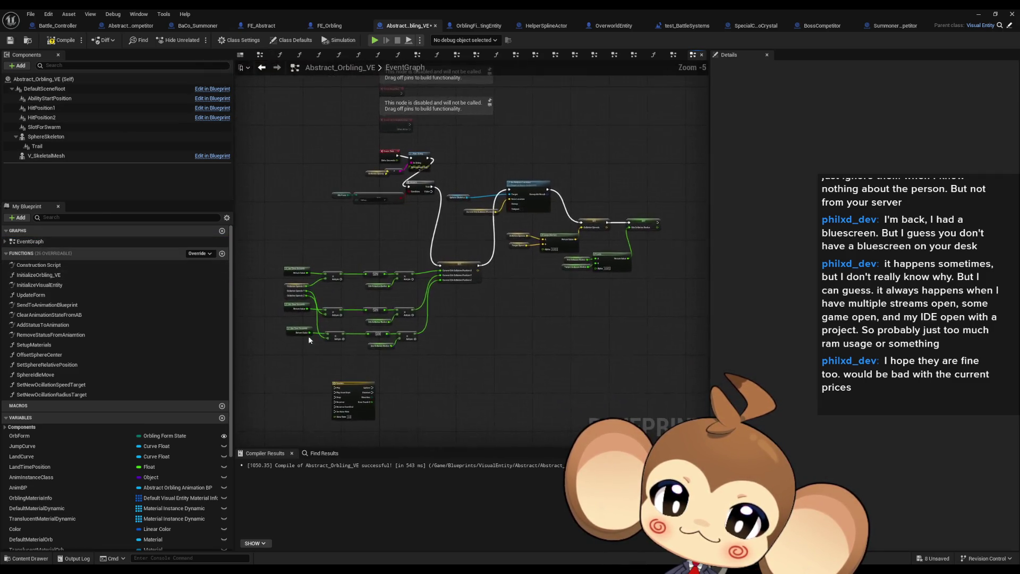
scroll(428, 352, up, 4)
click(468, 330)
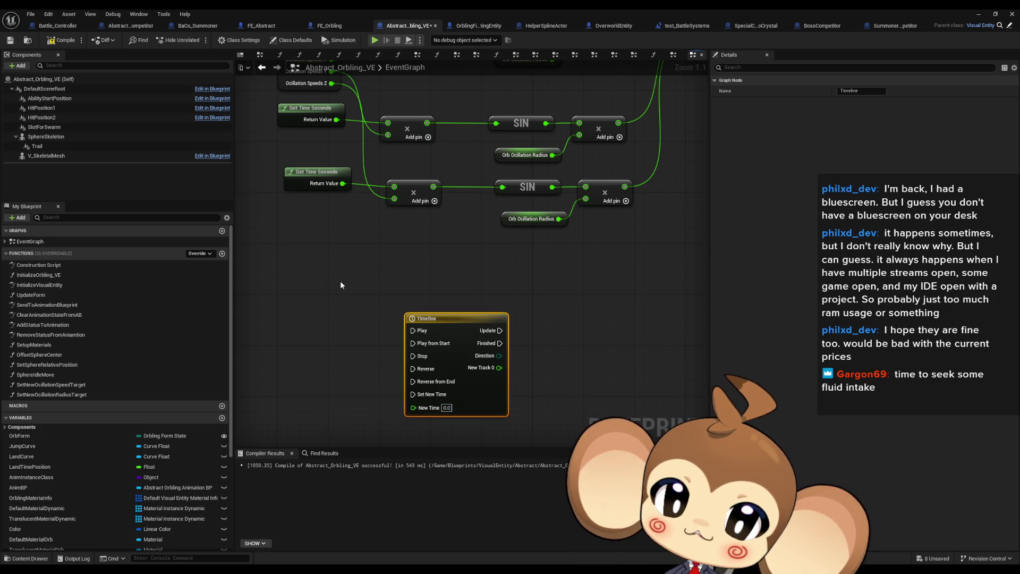
key(Delete)
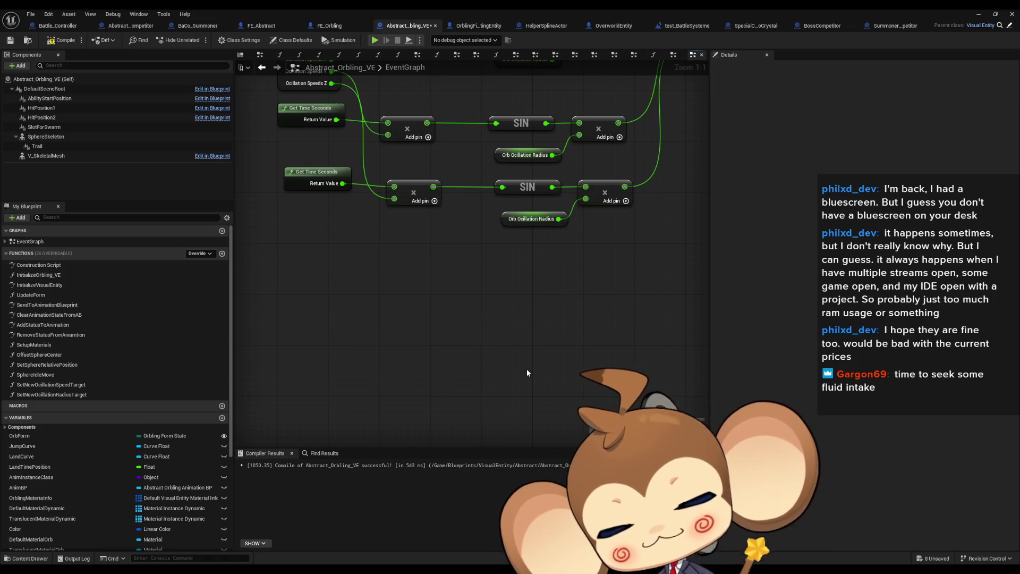
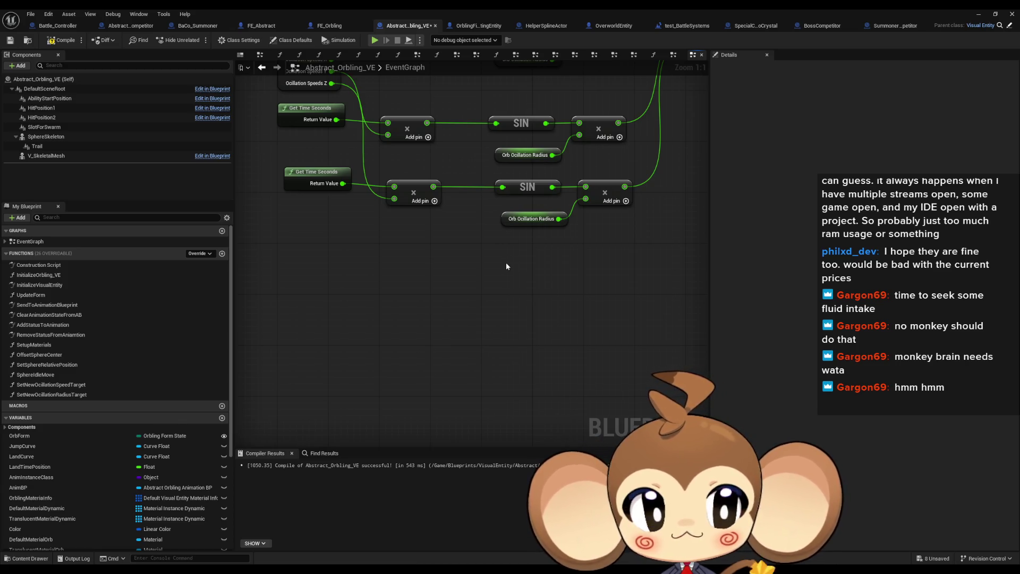
Review the Get Time Seconds, sine rows and SET logic in the event graph
scroll(505, 263, up, 3)
drag(298, 311, 388, 367)
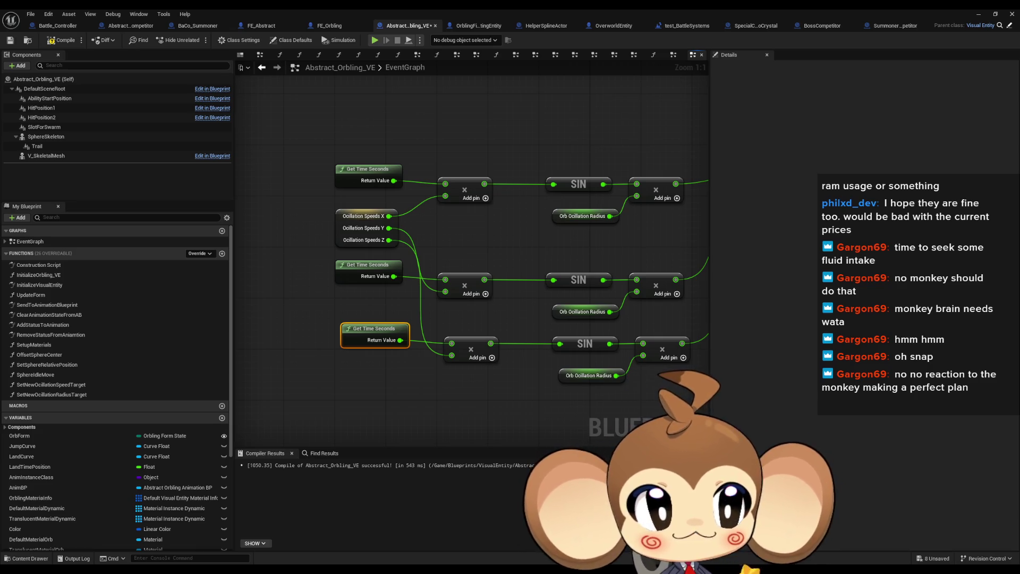
click(445, 379)
scroll(444, 380, down, 5)
scroll(493, 339, up, 3)
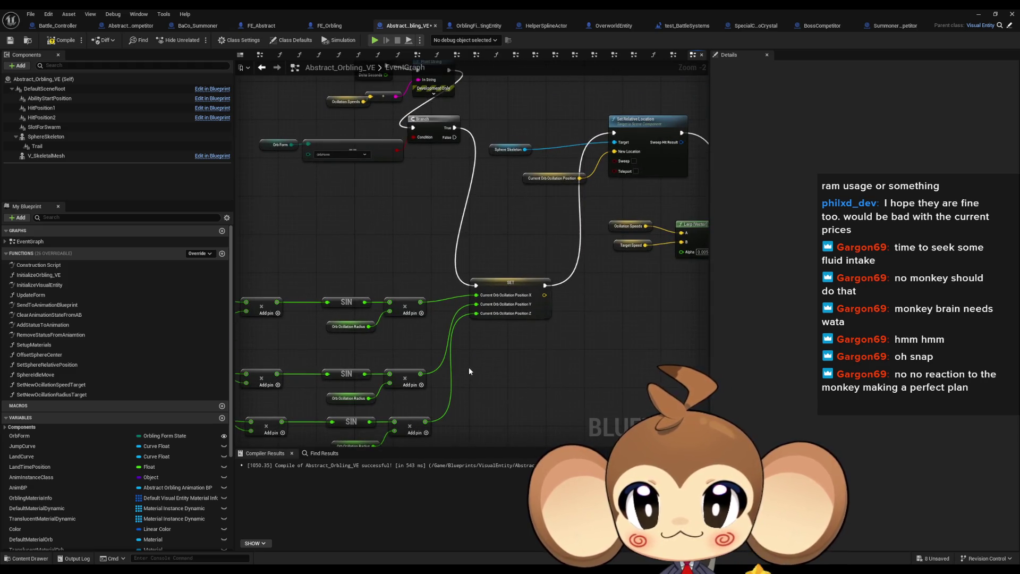
drag(469, 368, 611, 317)
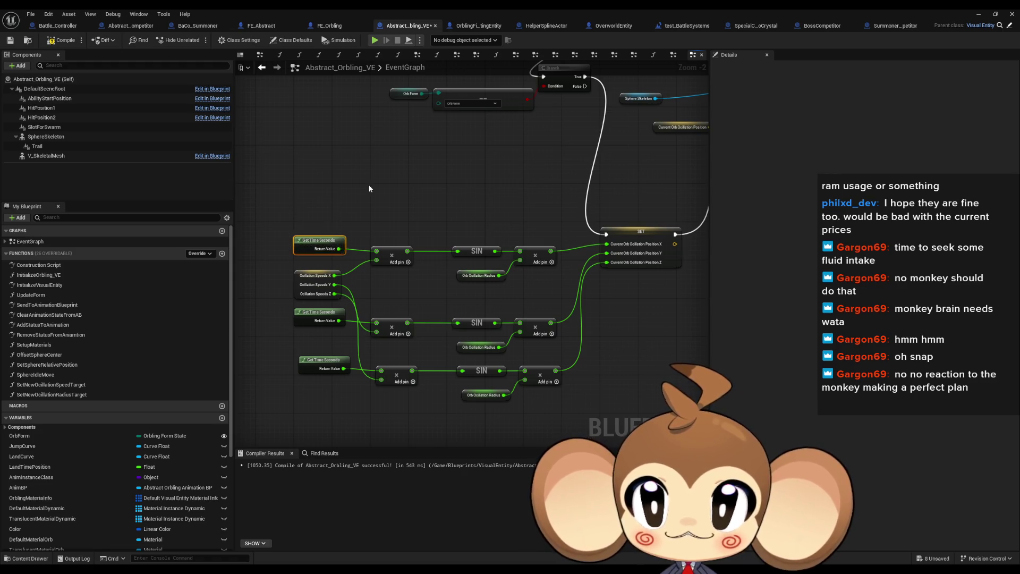
mouse_move(368, 184)
mouse_down()
mouse_move(419, 242)
mouse_move(477, 253)
mouse_move(457, 237)
mouse_move(368, 314)
mouse_move(395, 235)
mouse_up()
scroll(129, 431, down, 3)
scroll(129, 432, down, 3)
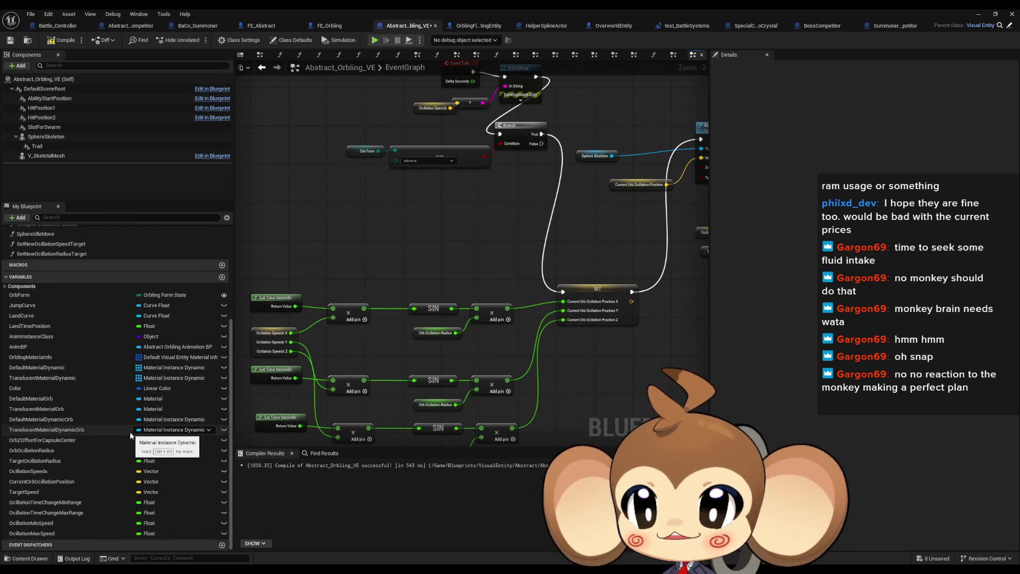
scroll(185, 330, up, 1)
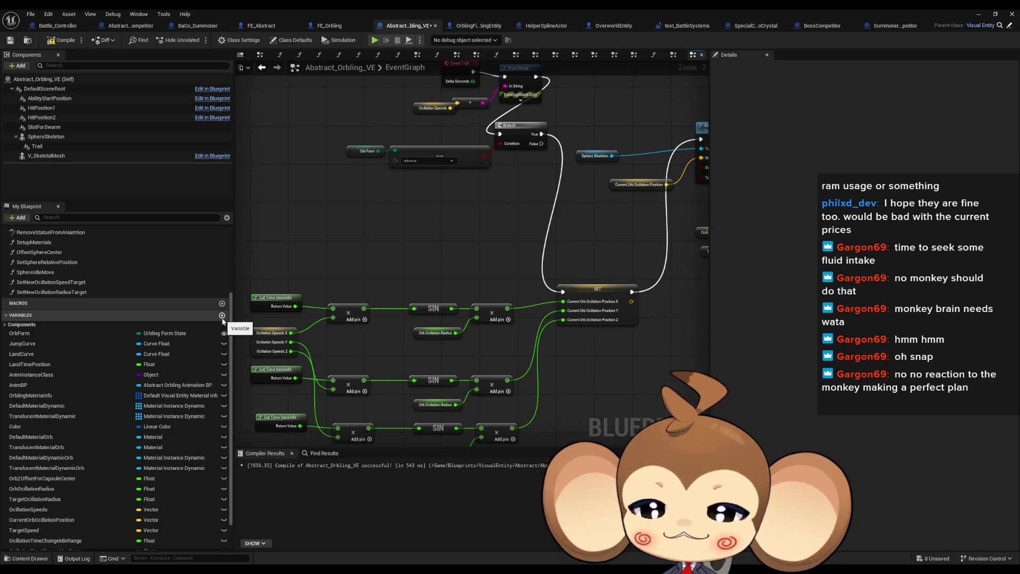
Add a new float variable named OcillationTimer
click(222, 317)
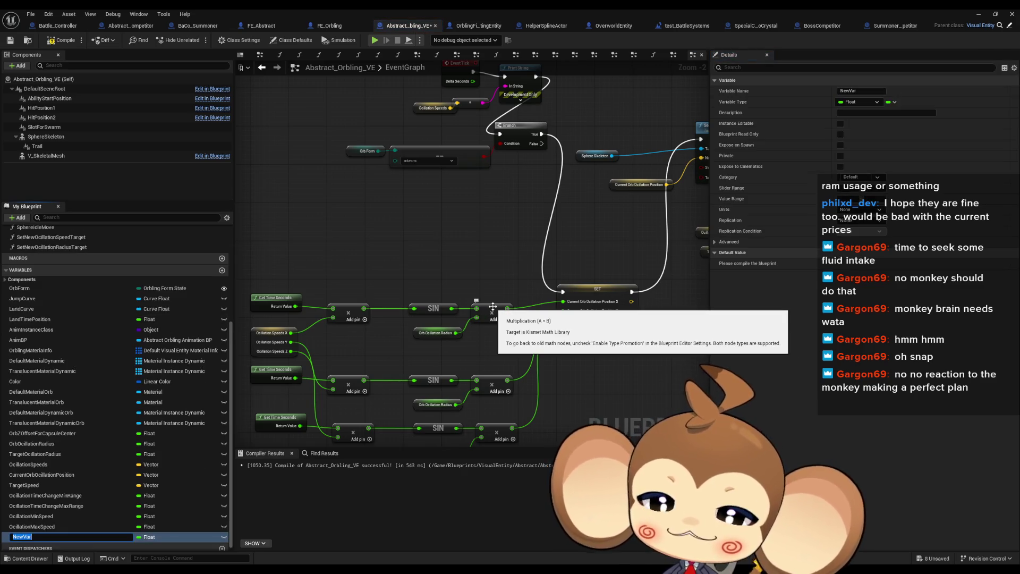
text(Ocillati)
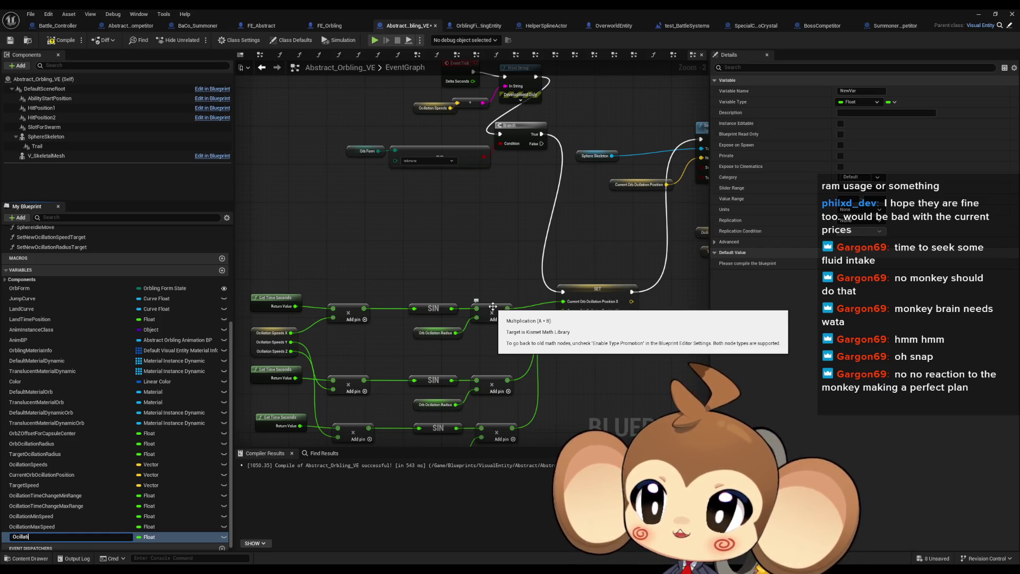
text(onTimer)
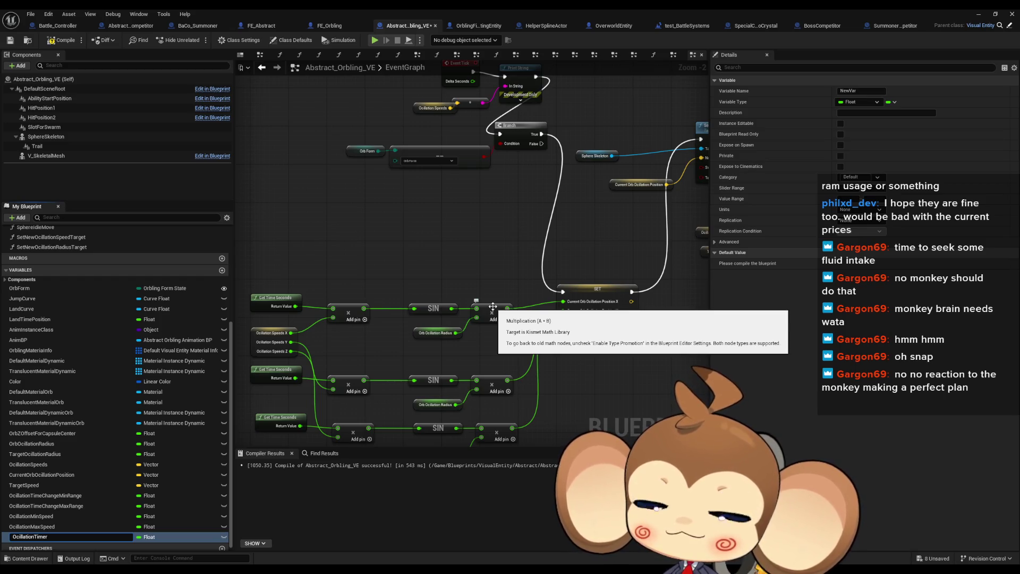
key(Return)
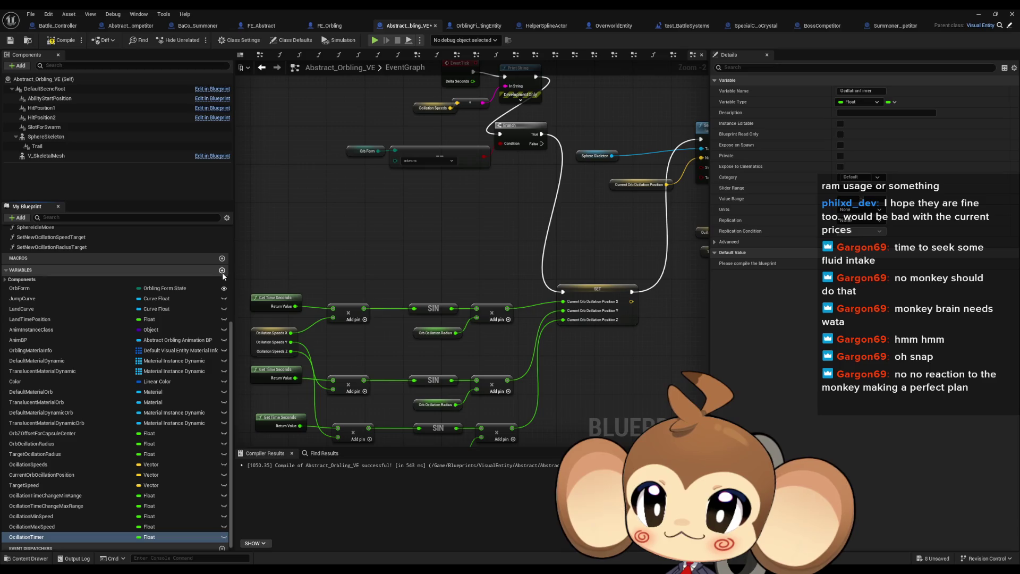
Add a second float variable named OcillationTimerAccumulationSpeed
click(222, 270)
text(Oci)
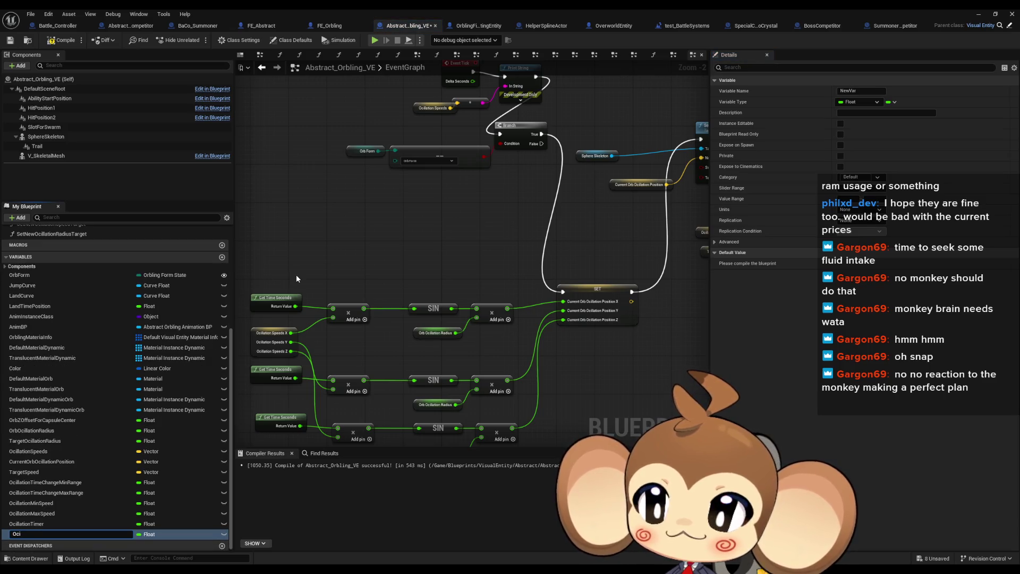
text(llation)
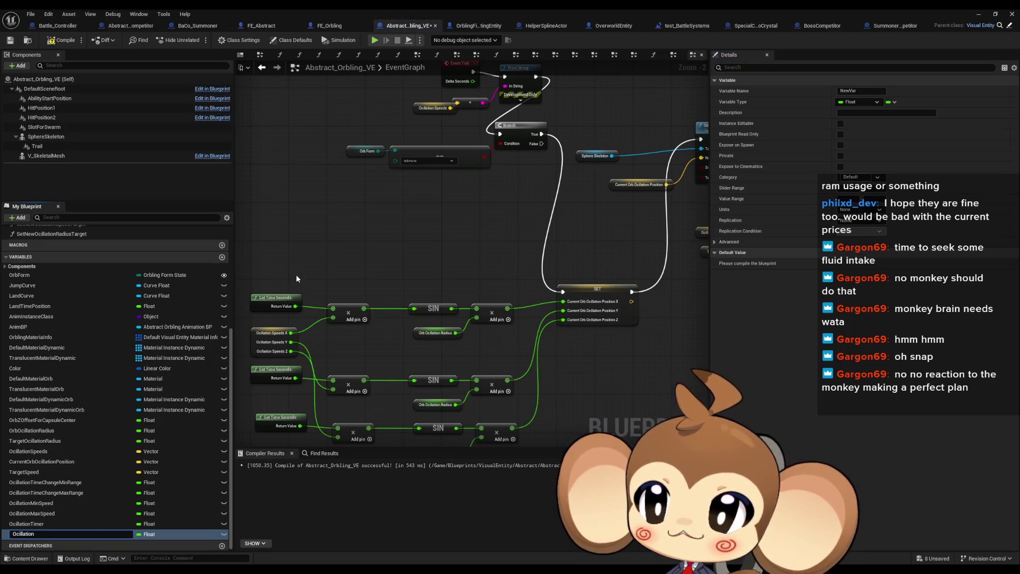
text(Timer)
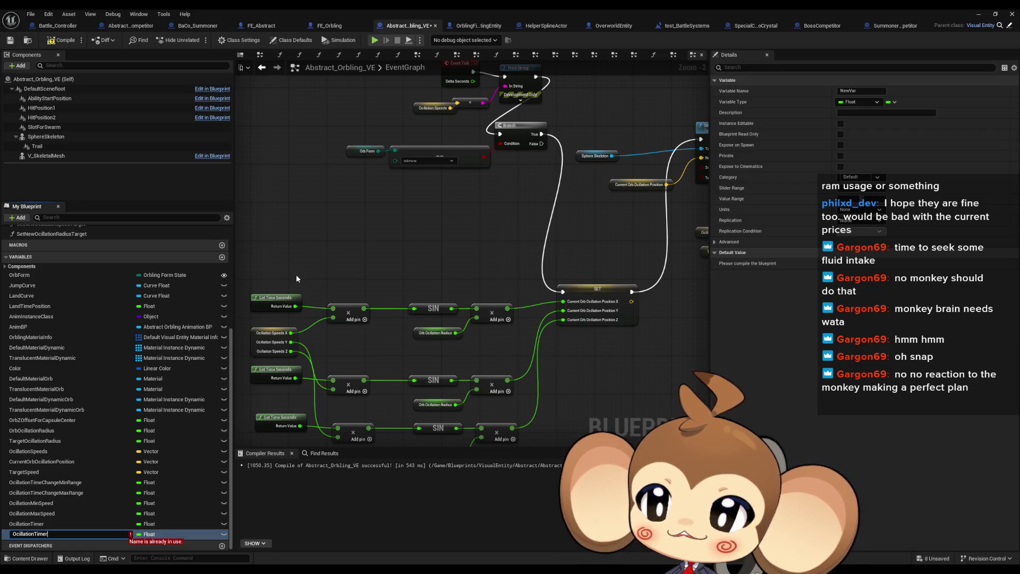
text(Accumula)
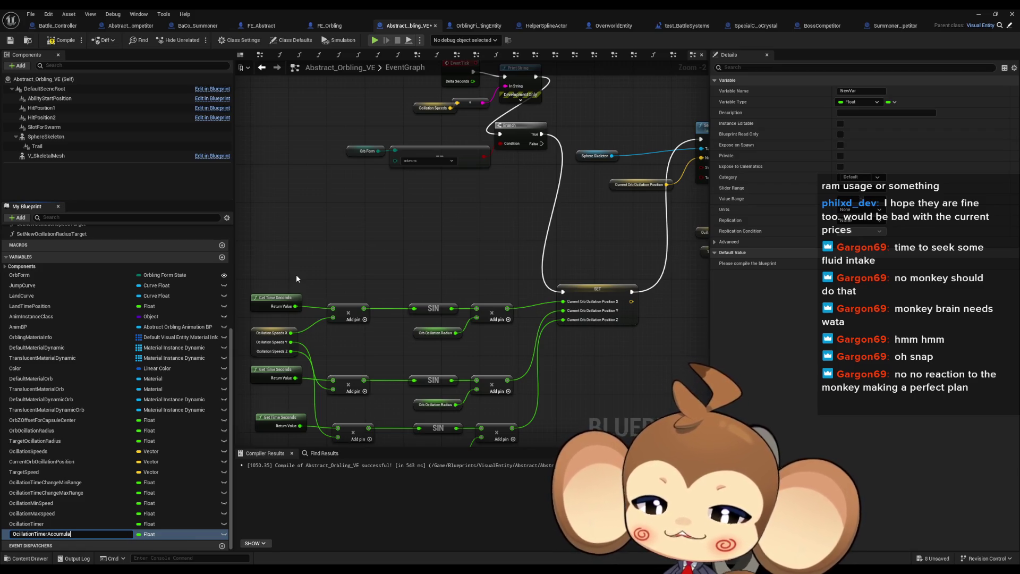
text(tionSpeed)
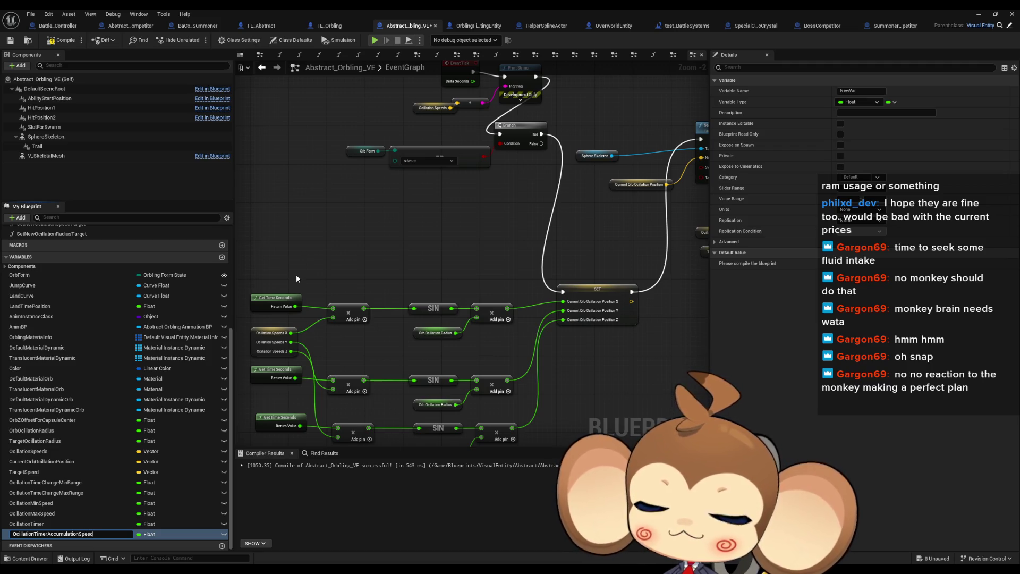
key(Return)
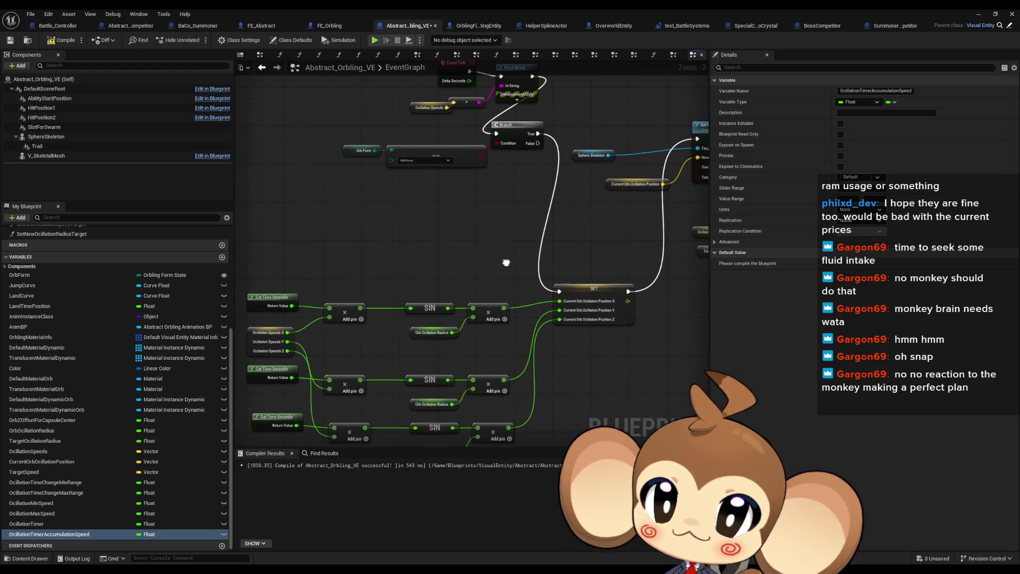
drag(500, 282, 478, 268)
mouse_move(419, 350)
mouse_down()
mouse_move(479, 329)
mouse_move(540, 289)
mouse_move(568, 294)
mouse_move(437, 314)
mouse_up()
mouse_move(597, 301)
mouse_down()
mouse_move(419, 289)
mouse_move(405, 241)
mouse_up()
drag(328, 315, 493, 326)
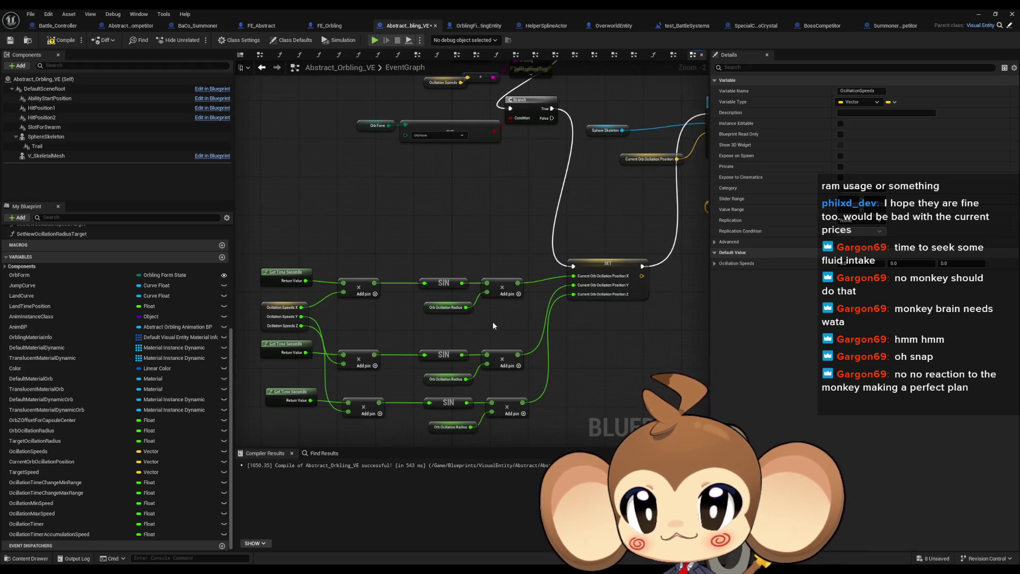
drag(428, 325, 458, 318)
click(310, 301)
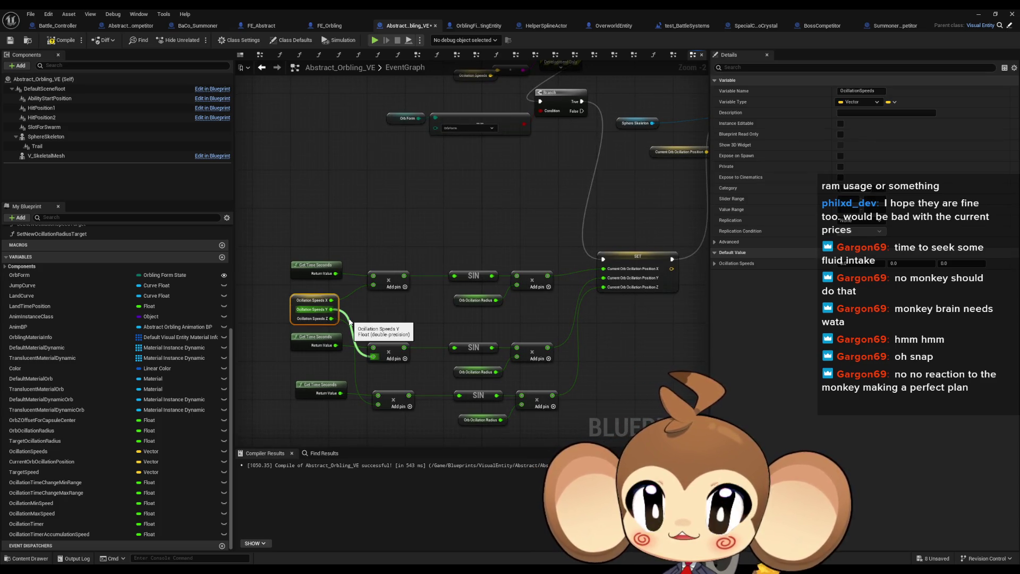
click(316, 268)
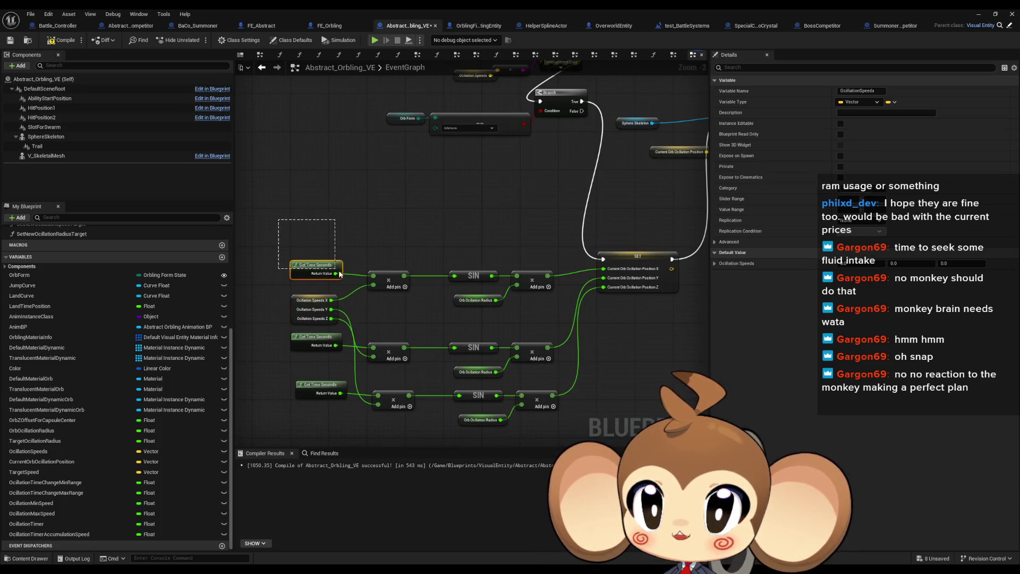
click(378, 211)
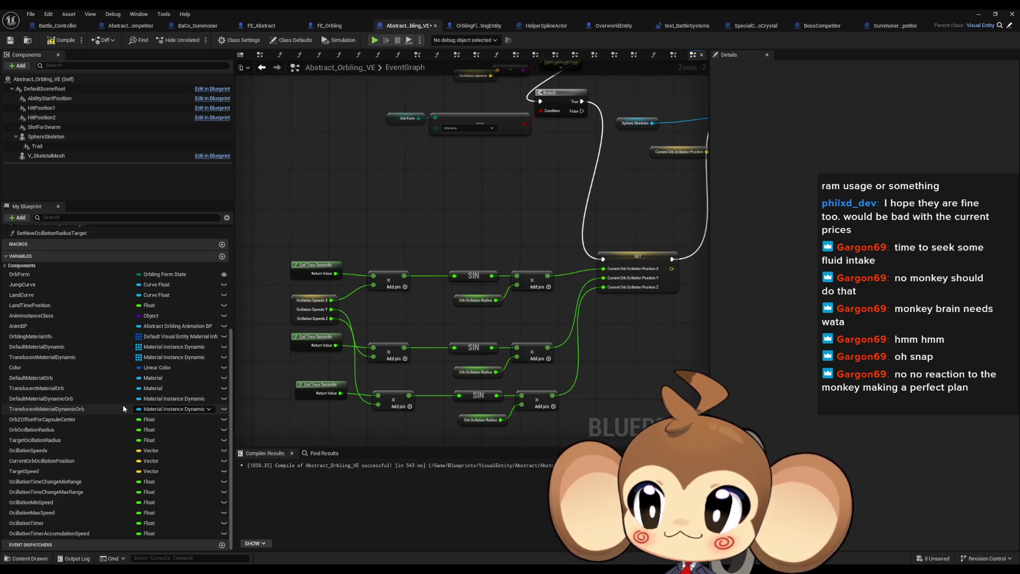
mouse_move(411, 264)
mouse_down()
mouse_move(352, 384)
mouse_move(441, 276)
mouse_up()
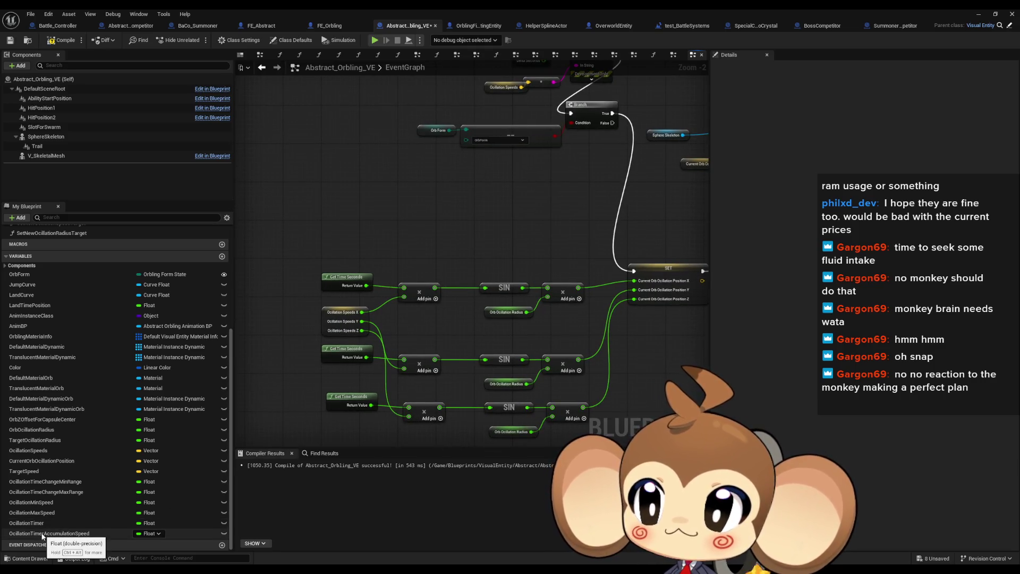
click(135, 533)
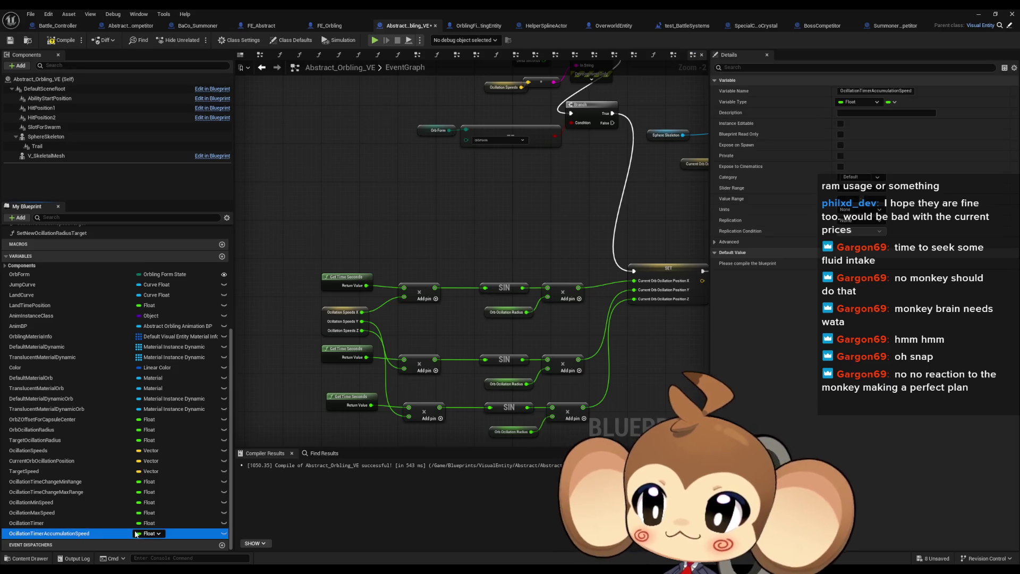
Duplicate OcillationTimerAccumulationSpeed and rename the copy OcillationTimerAccumulationTargetSpeed
key(ctrl+d)
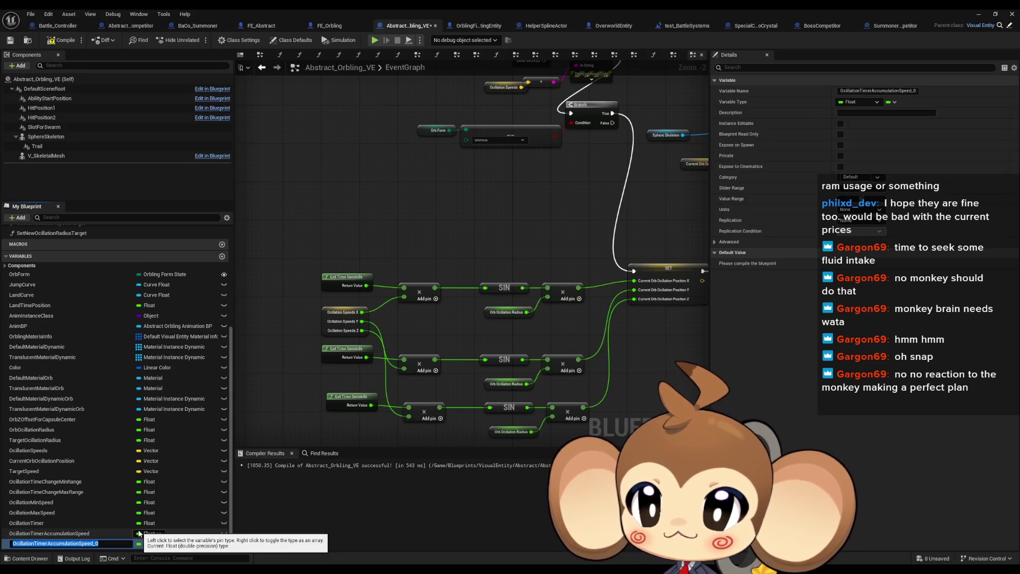
key(End)
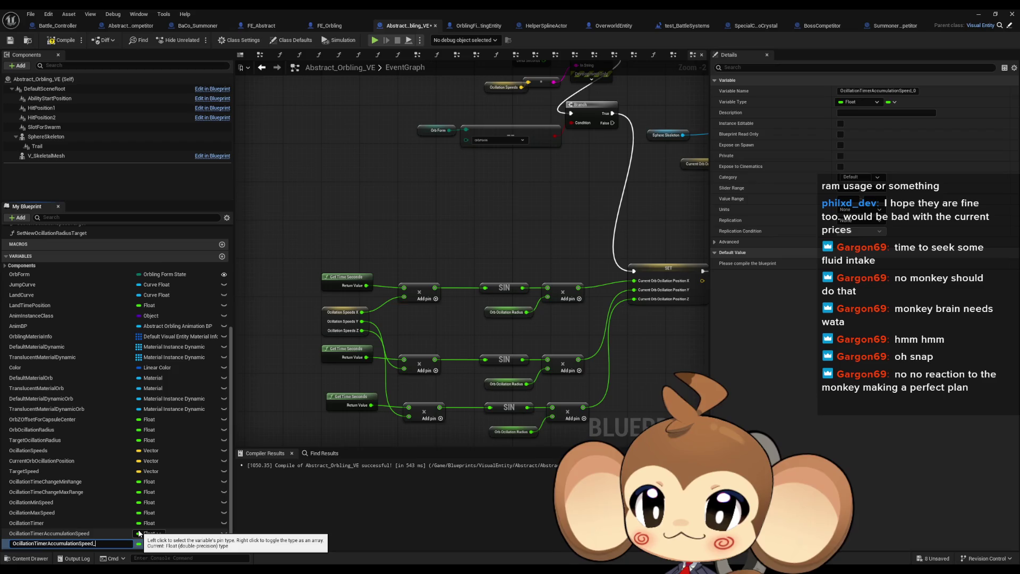
key(BackSpace)
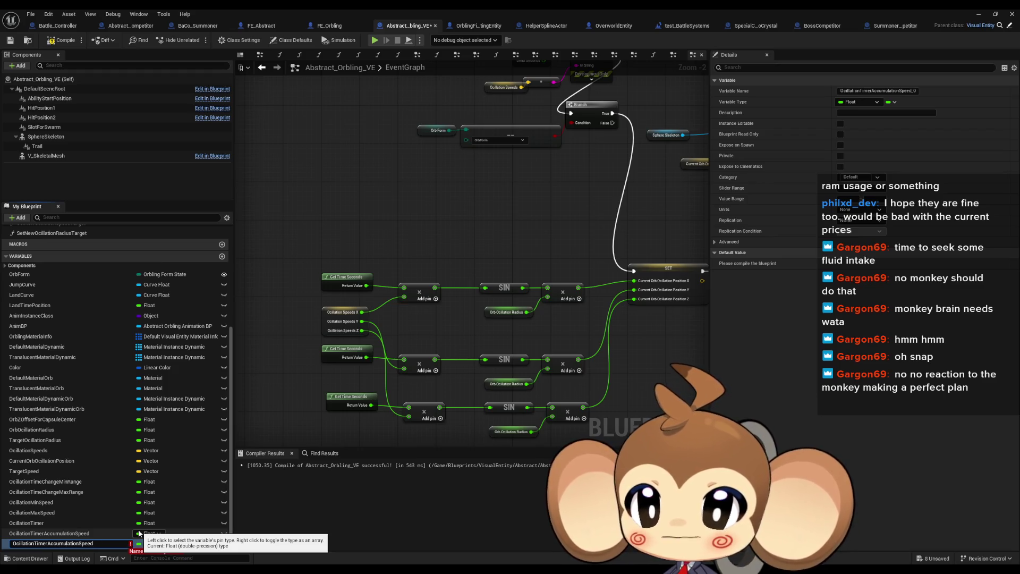
key(Left)
key(Left)
key(Left)
text(Target)
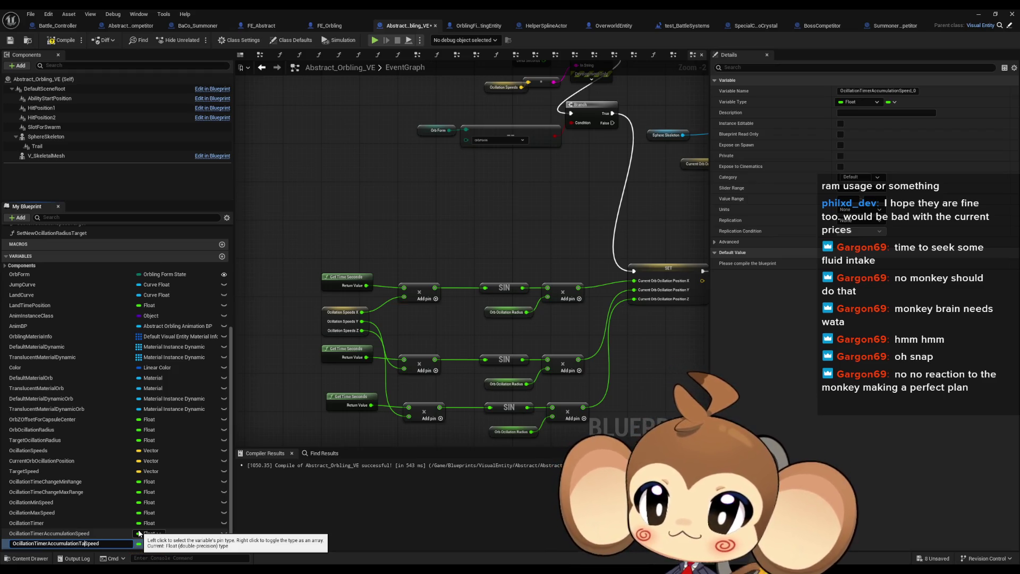
key(Return)
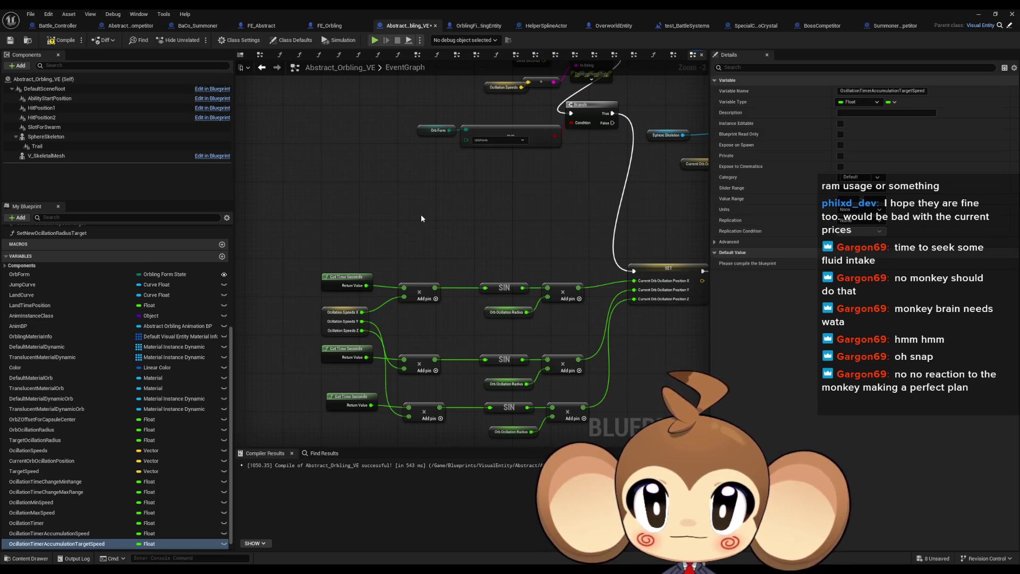
scroll(115, 360, up, 5)
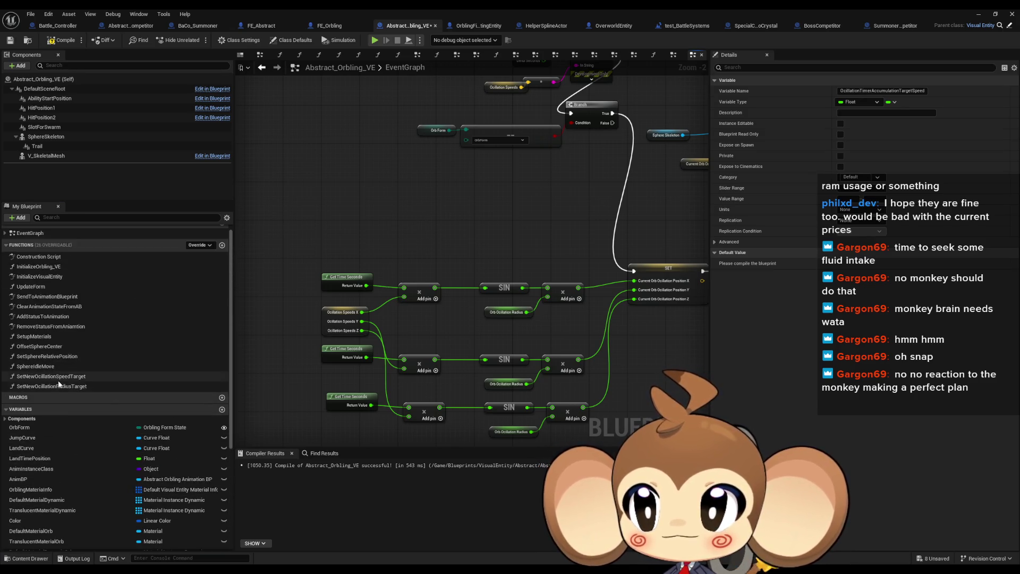
In the SetNewOcillationSpeedTarget graph, place a SET node for OcillationTimerAccumulationTargetSpeed
double_click(66, 386)
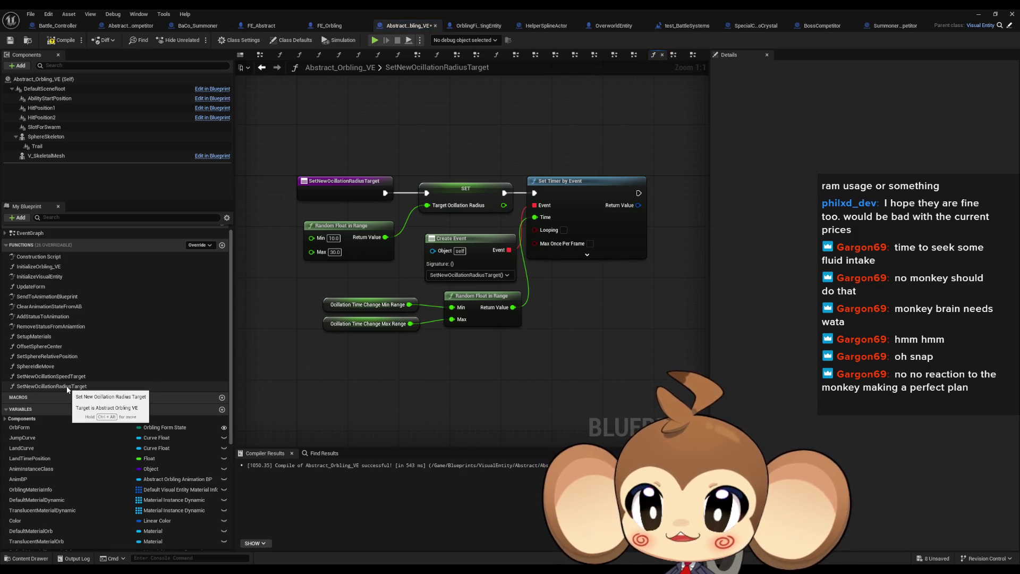
double_click(53, 376)
scroll(69, 523, down, 6)
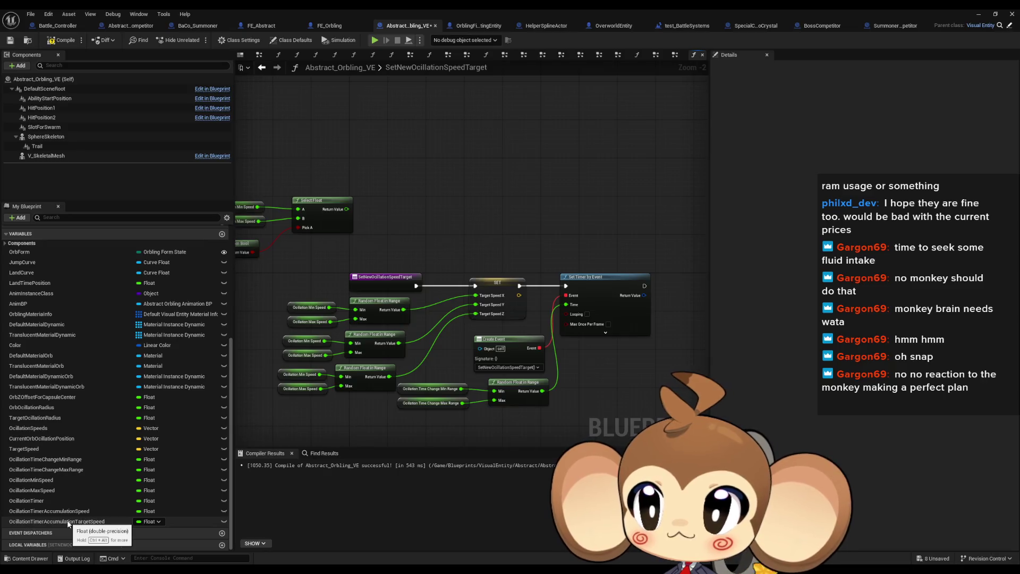
mouse_move(68, 523)
mouse_down()
mouse_move(522, 204)
mouse_move(458, 203)
mouse_move(515, 215)
mouse_up()
click(502, 221)
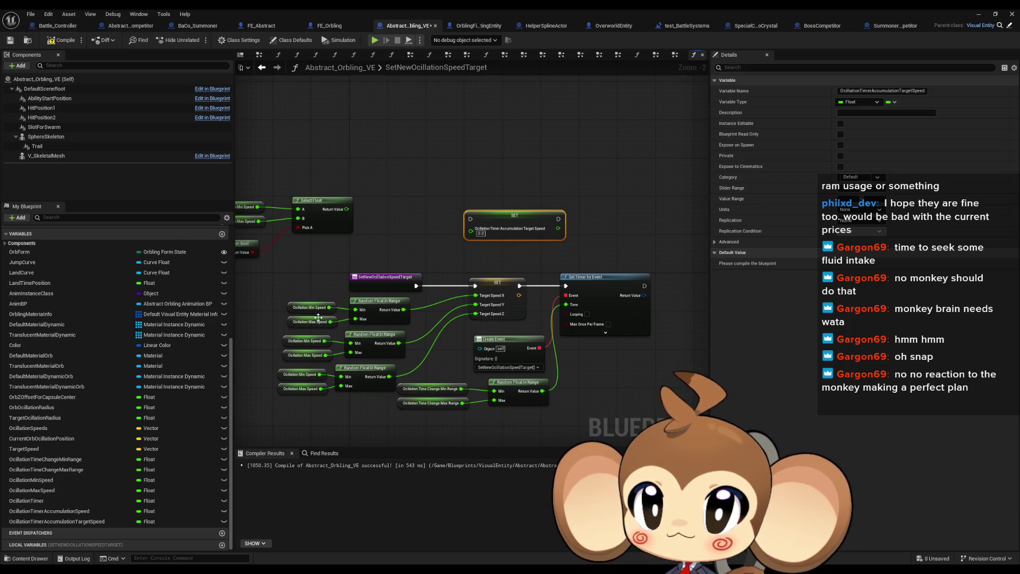
drag(293, 287, 306, 414)
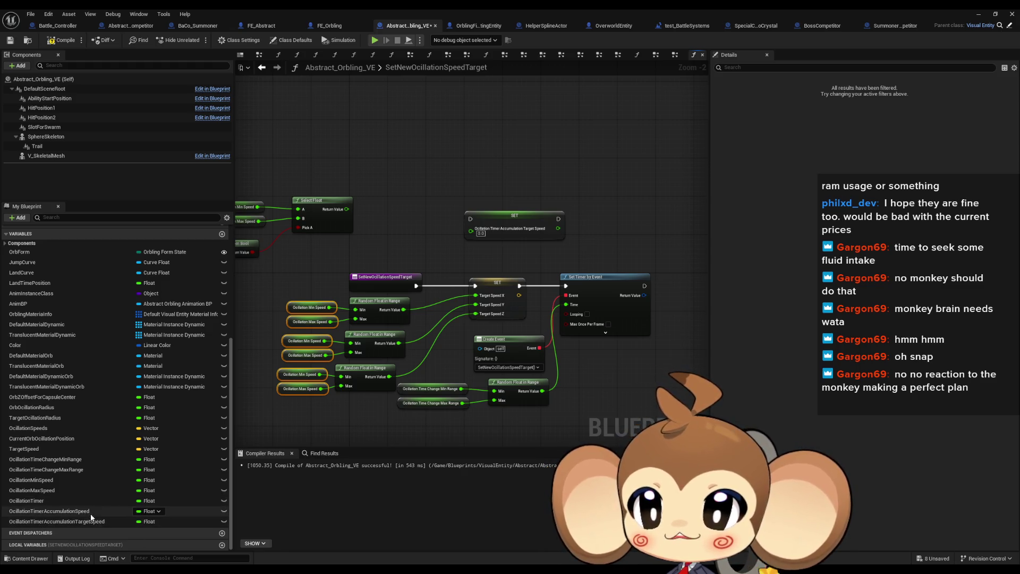
click(64, 505)
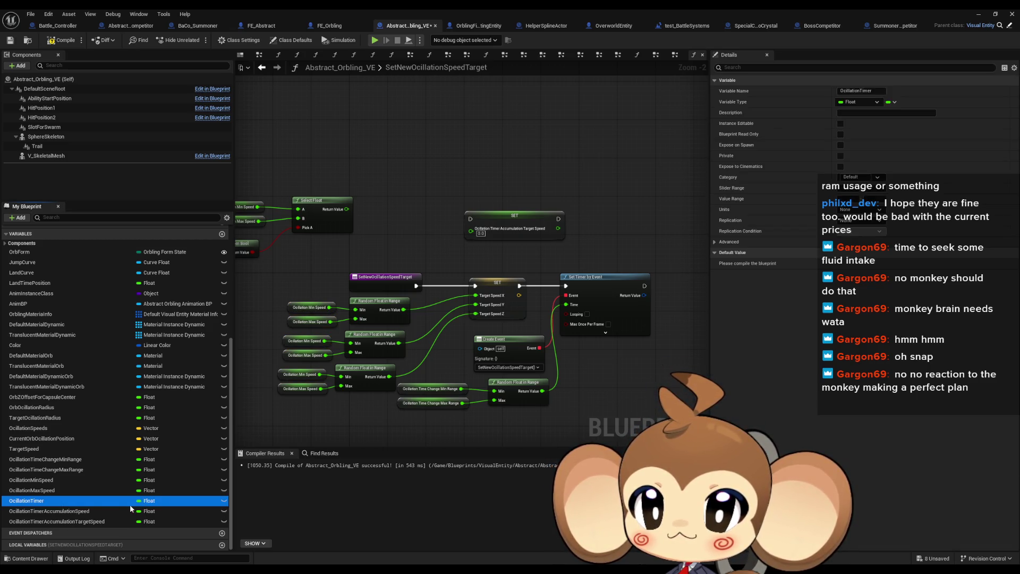
Change OcillationTimer, OcillationTimerAccumulationSpeed and OcillationTimerAccumulationTargetSpeed to Vector and confirm
click(154, 501)
click(161, 417)
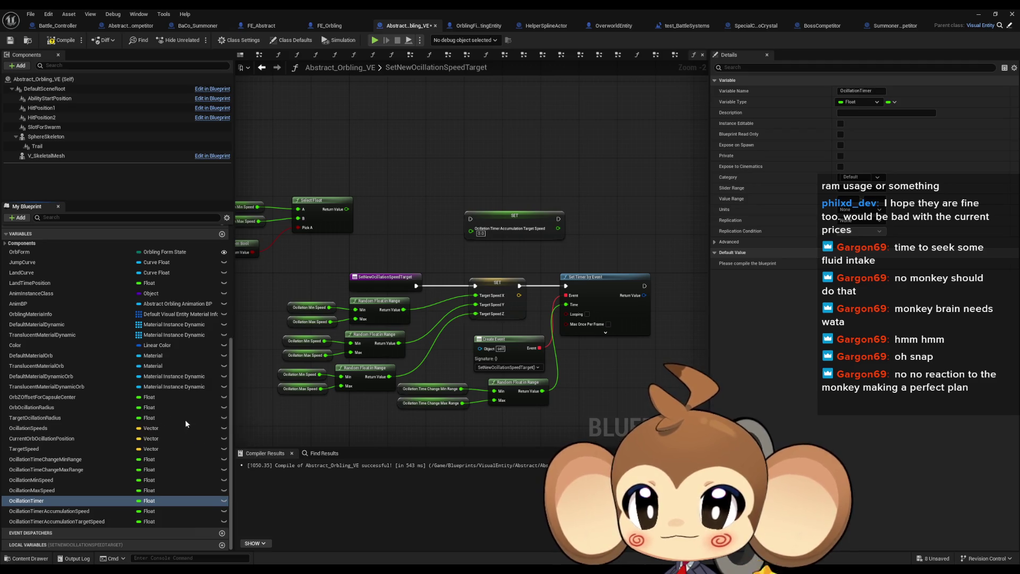
click(53, 511)
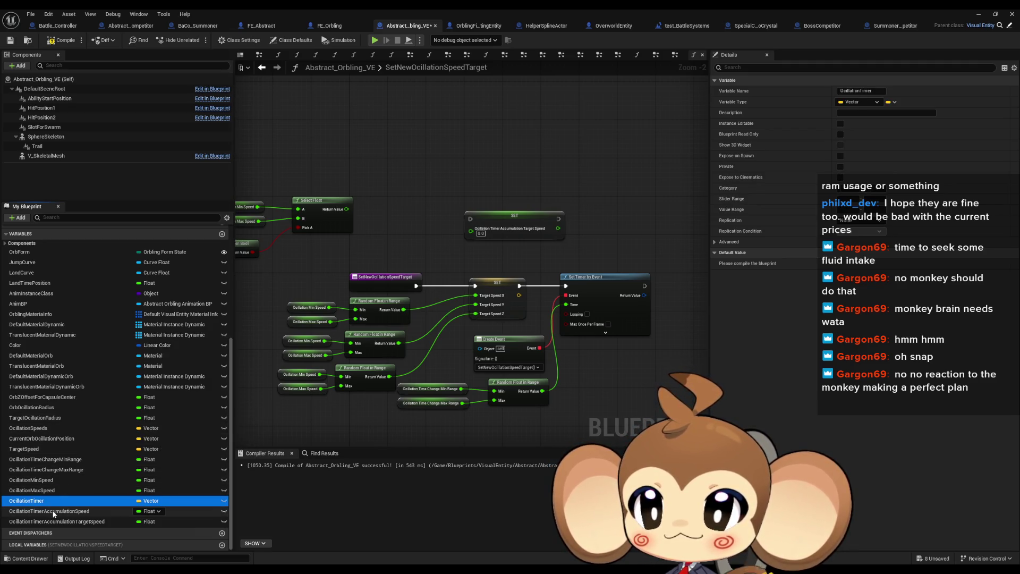
right_click(53, 511)
key(Escape)
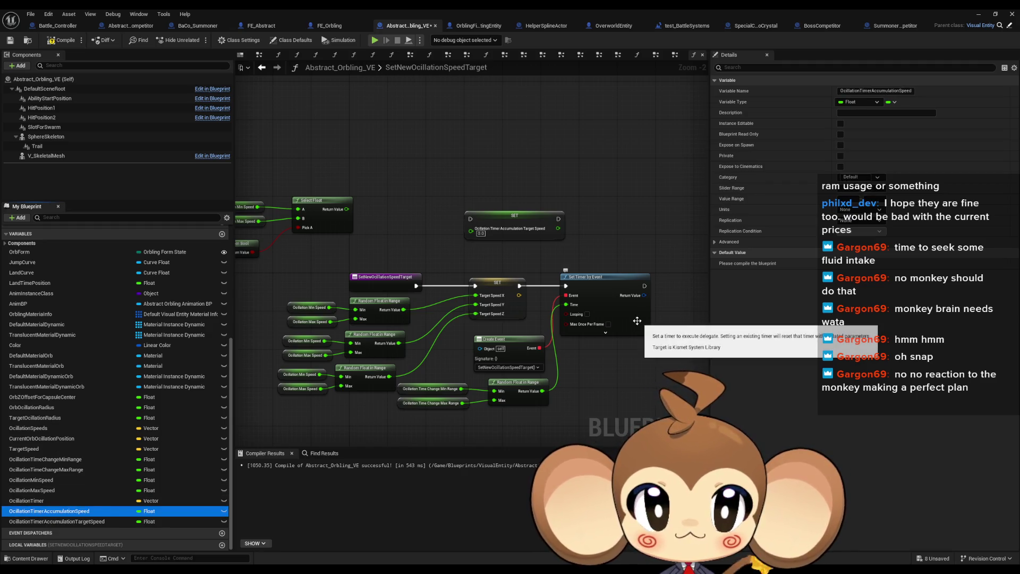
click(152, 512)
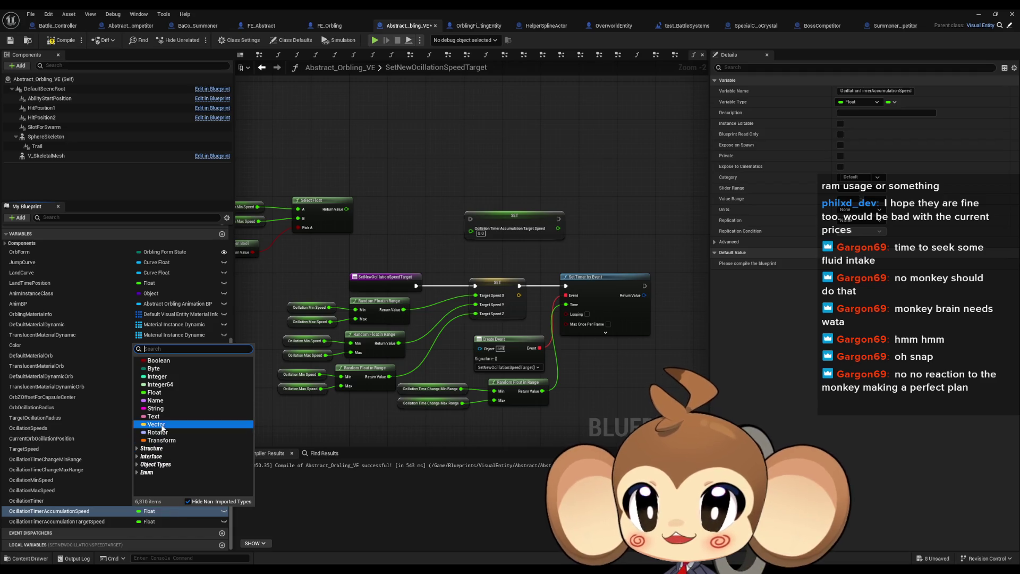
click(152, 426)
click(52, 522)
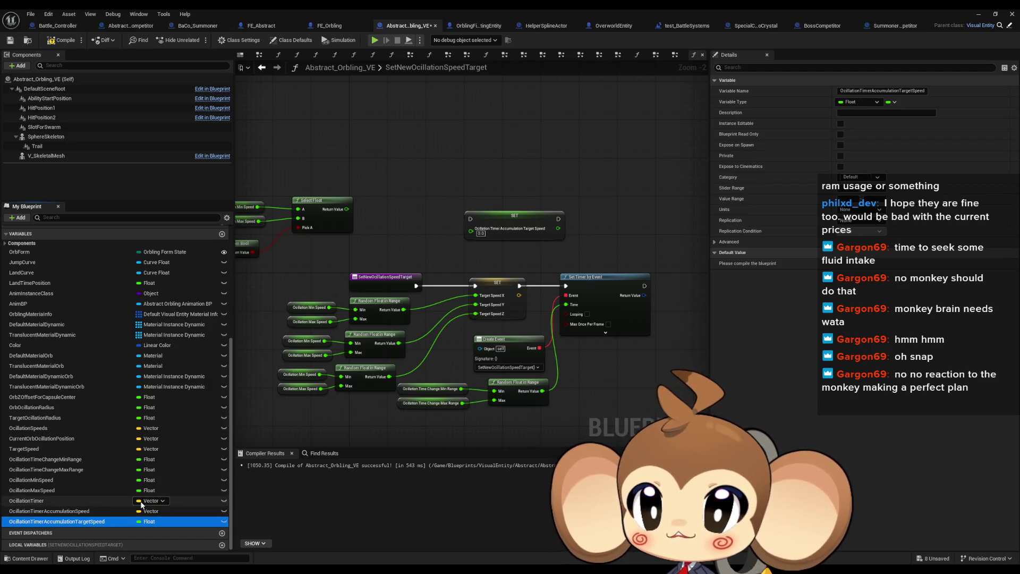
click(149, 521)
click(166, 434)
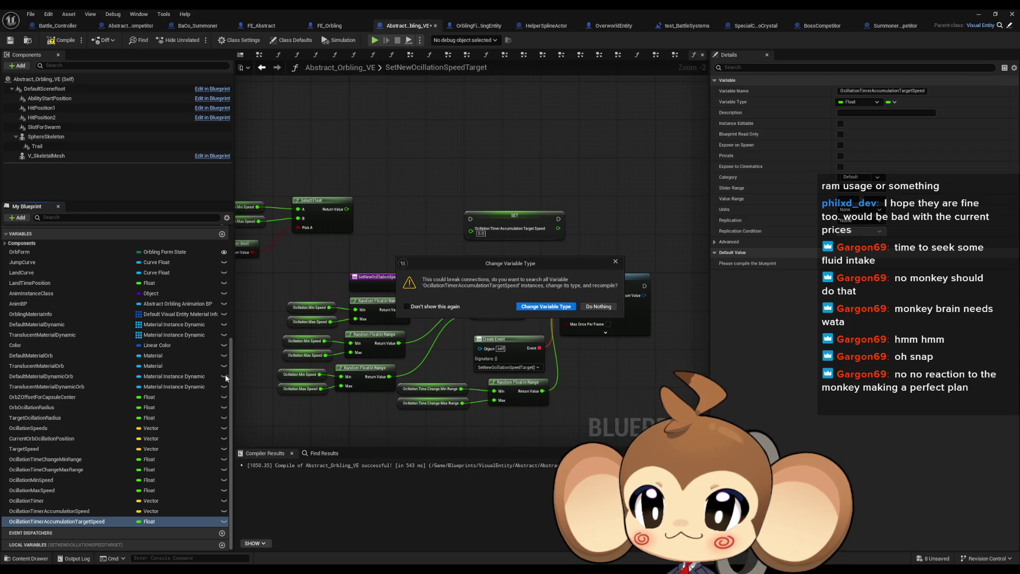
click(546, 307)
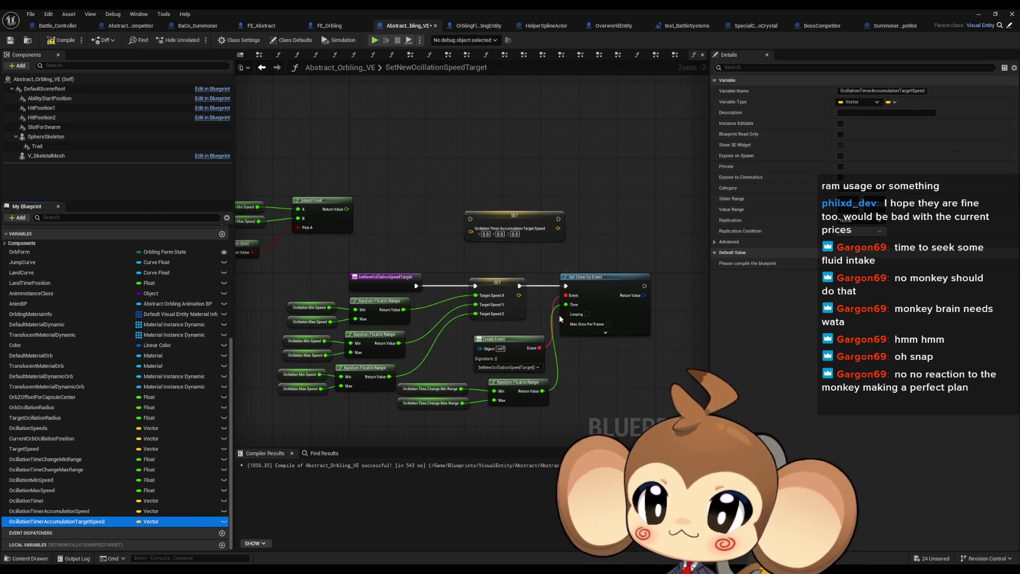
Split the target-speed SET node's vector pin into X, Y and Z
mouse_move(400, 429)
mouse_down()
mouse_move(457, 427)
mouse_move(401, 429)
mouse_up()
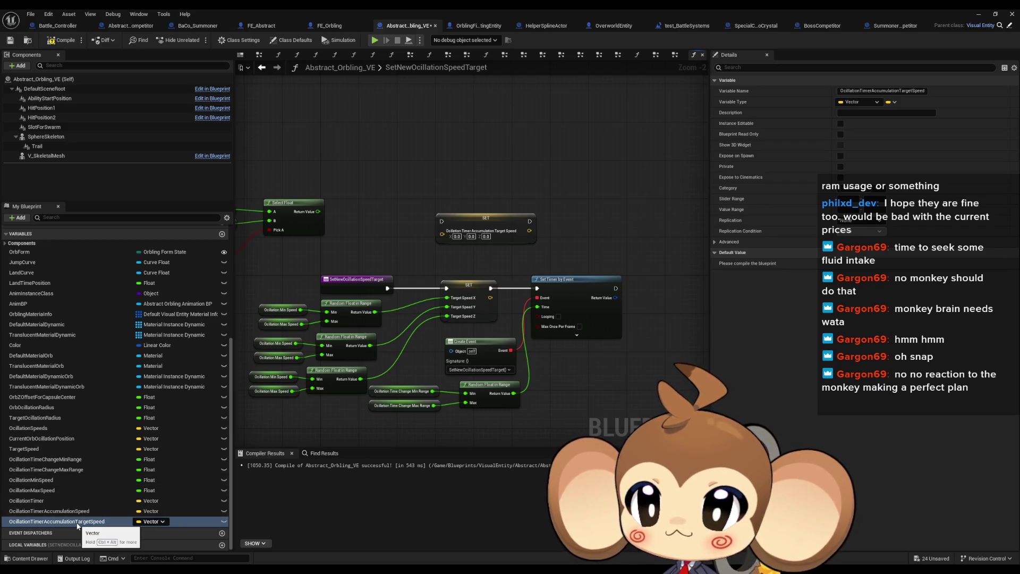
right_click(445, 235)
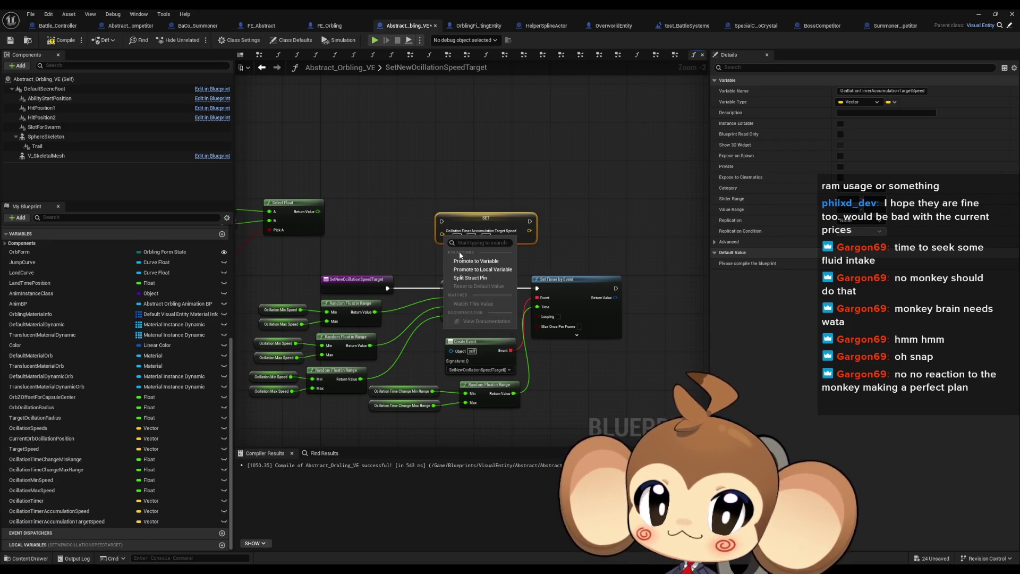
click(467, 278)
drag(456, 259, 466, 240)
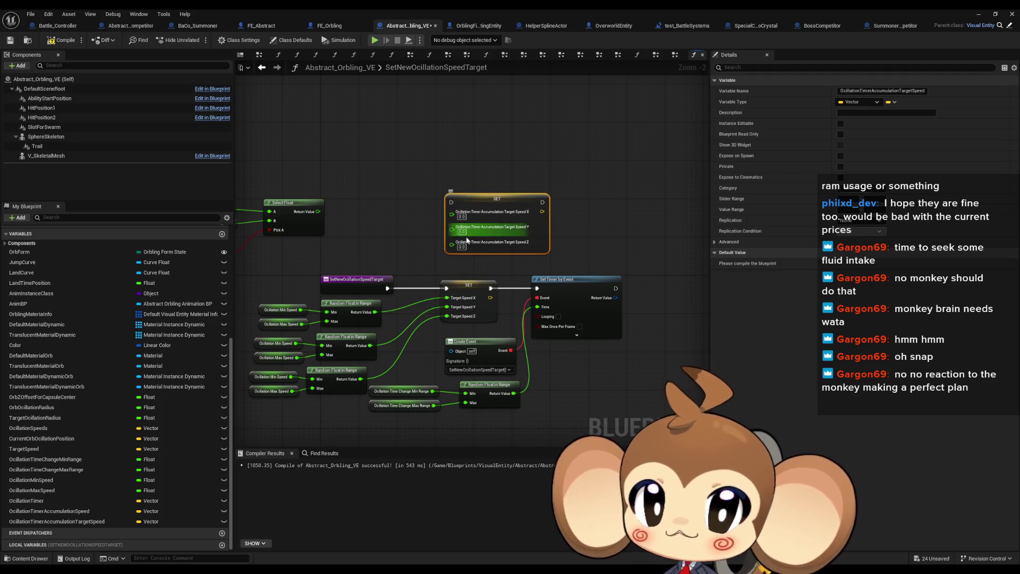
Wire the random speed values into the target-speed SET node's Y and Z pins
drag(273, 283, 276, 398)
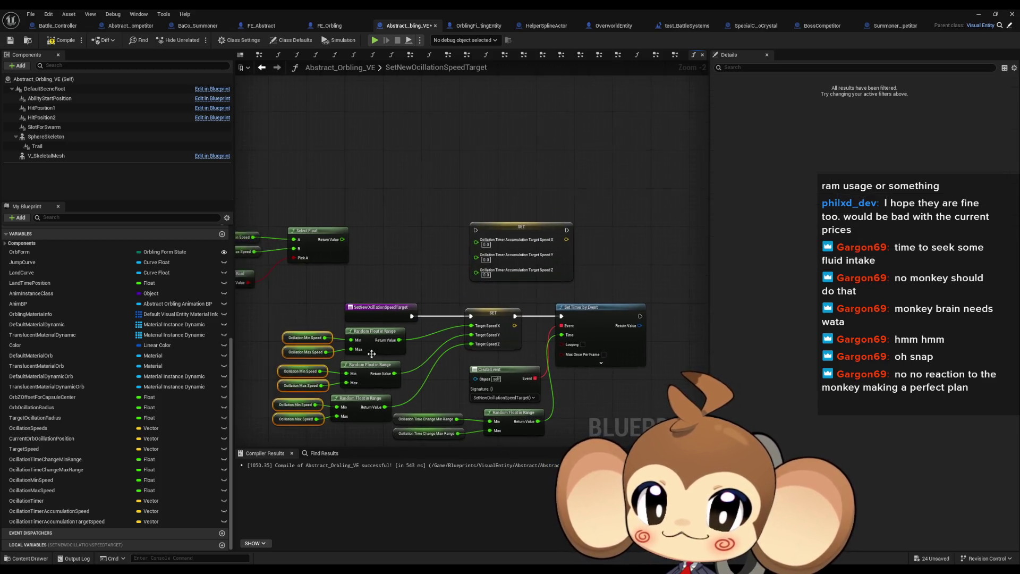
scroll(371, 353, up, 2)
drag(417, 291, 521, 173)
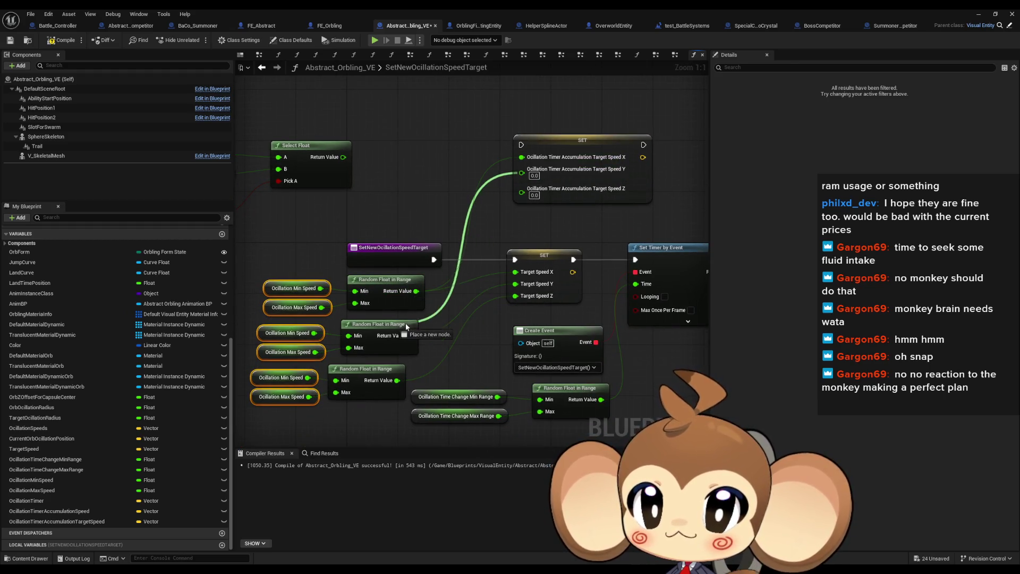
drag(397, 381, 534, 184)
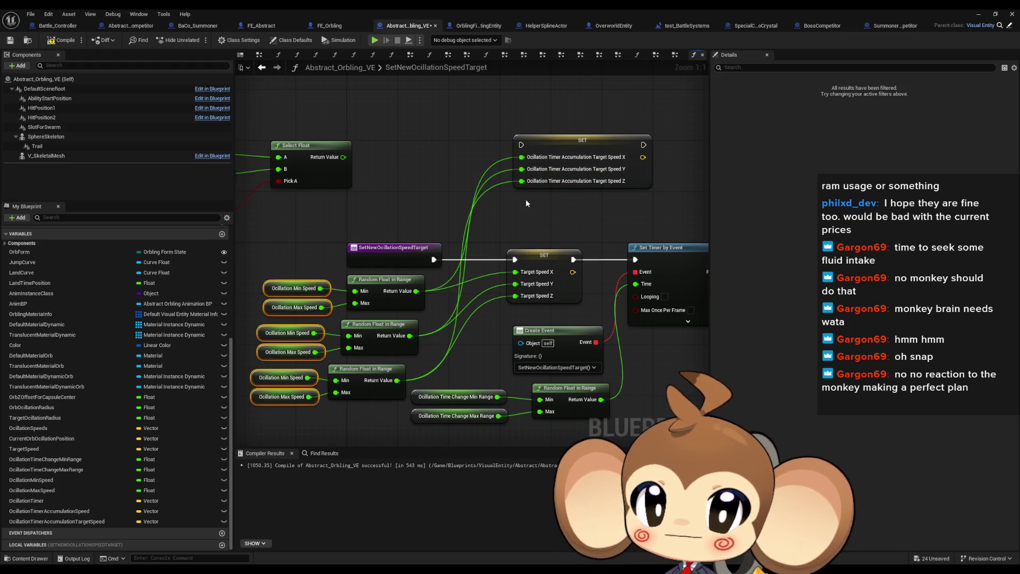
Route the function's execution through the new SET node into Set Timer by Event
drag(433, 261, 522, 145)
drag(644, 144, 638, 261)
drag(578, 143, 553, 174)
click(678, 132)
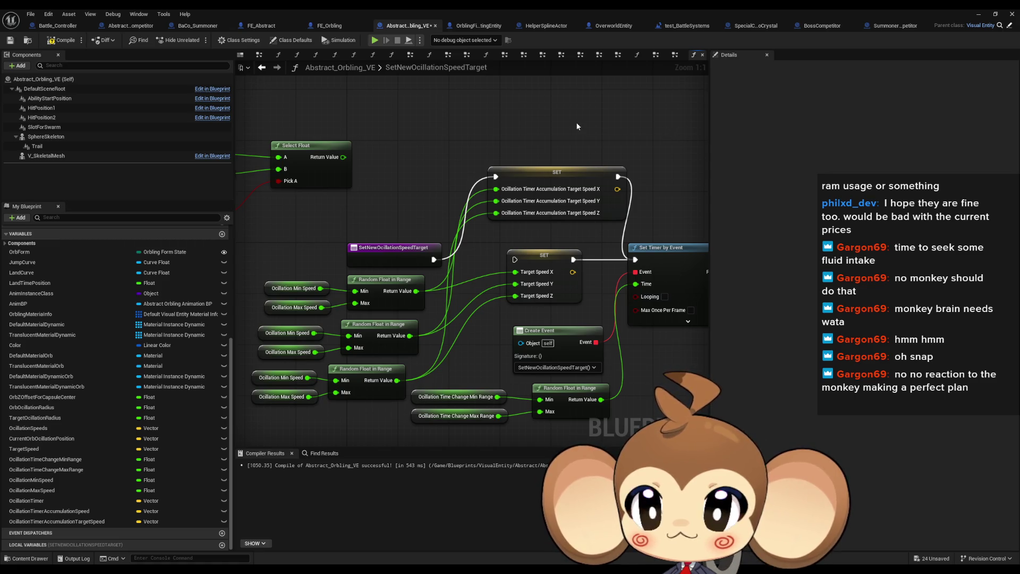
scroll(668, 129, down, 1)
mouse_move(480, 131)
mouse_down()
mouse_move(618, 155)
mouse_move(438, 158)
mouse_up()
scroll(82, 332, up, 5)
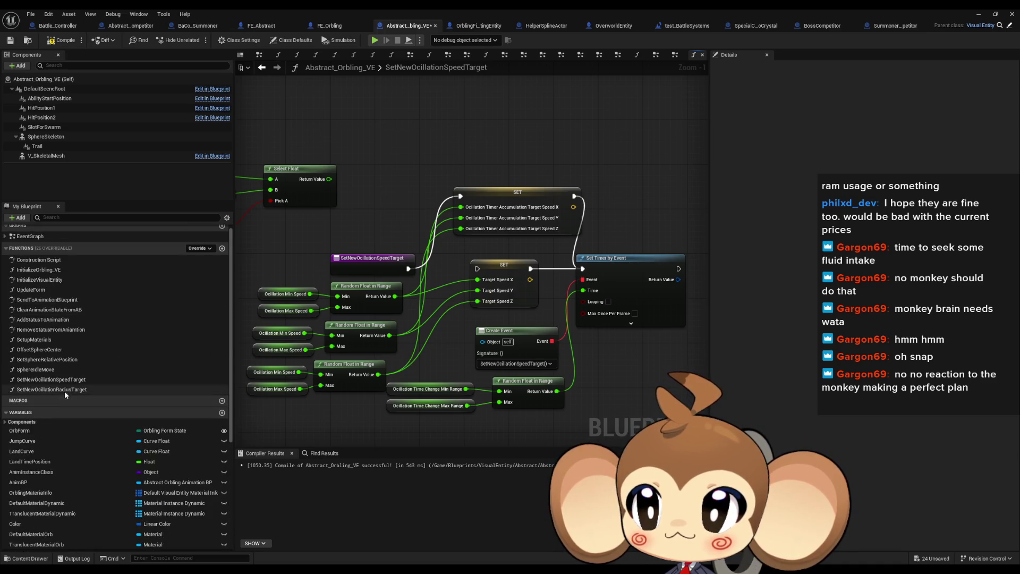
scroll(64, 391, up, 1)
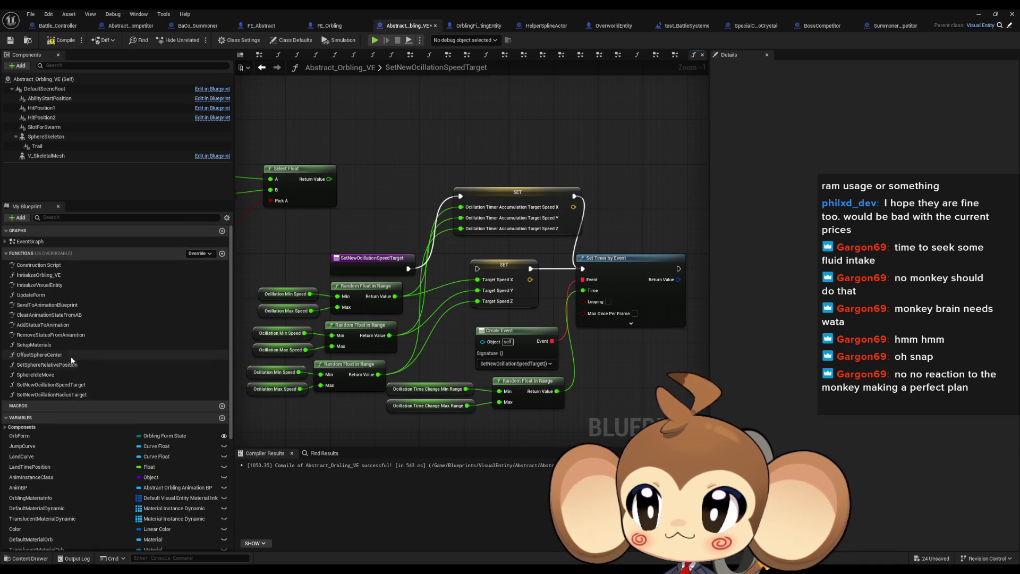
Place a SET OcillationTimer node in the EventGraph
double_click(32, 242)
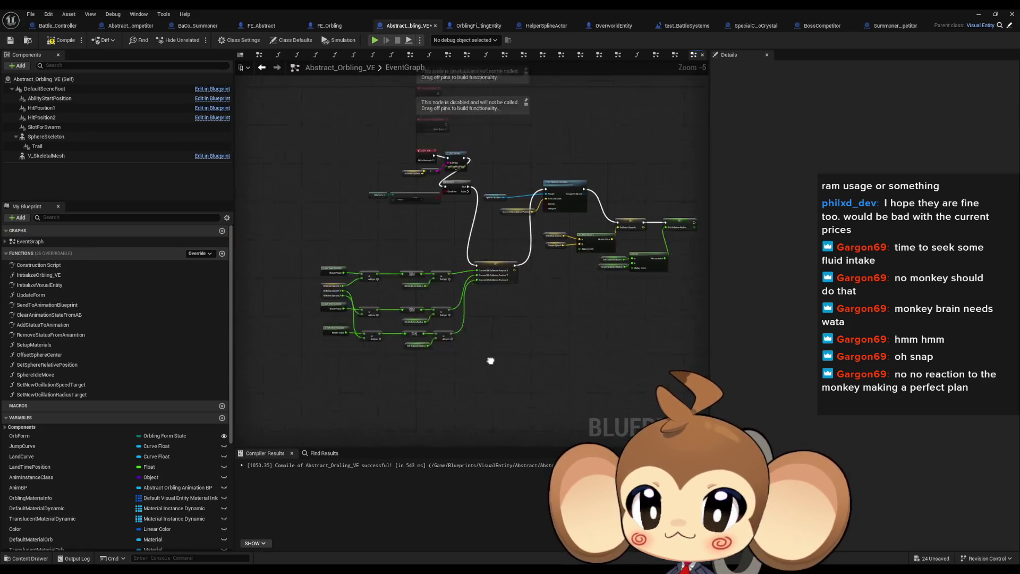
scroll(206, 485, down, 5)
scroll(424, 323, up, 3)
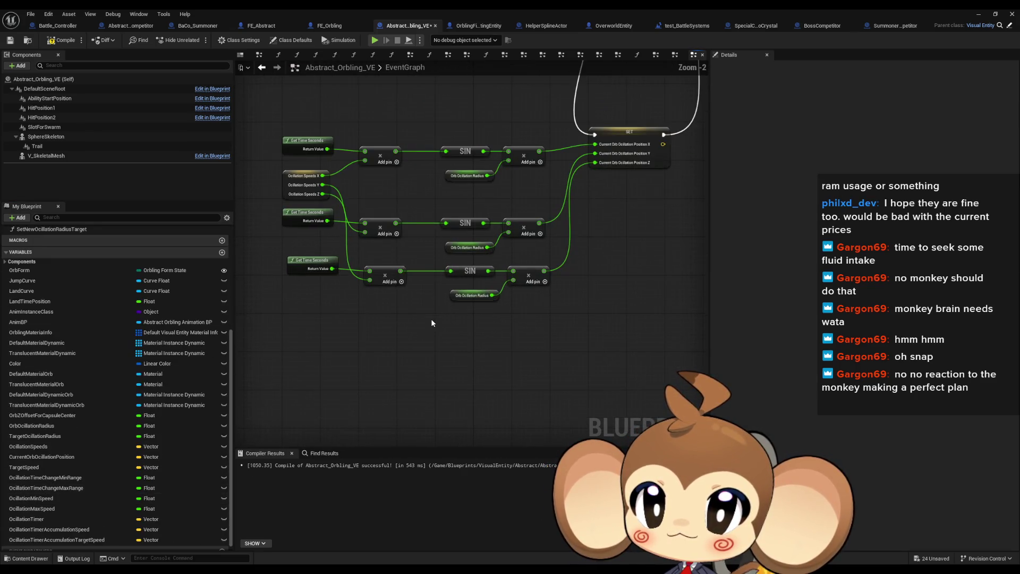
scroll(87, 457, down, 1)
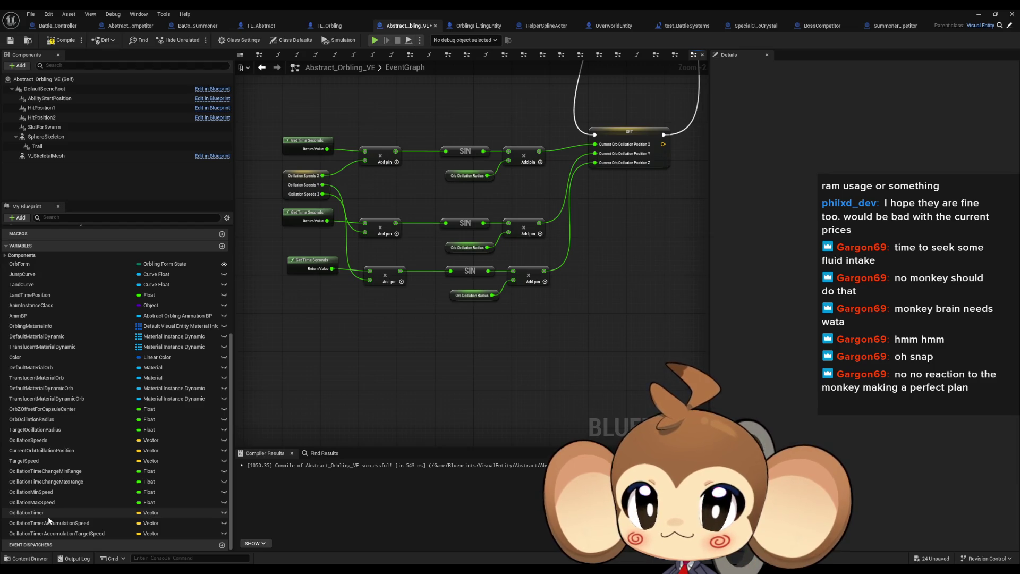
click(49, 515)
mouse_move(49, 516)
mouse_down()
mouse_move(653, 388)
mouse_move(606, 383)
mouse_up()
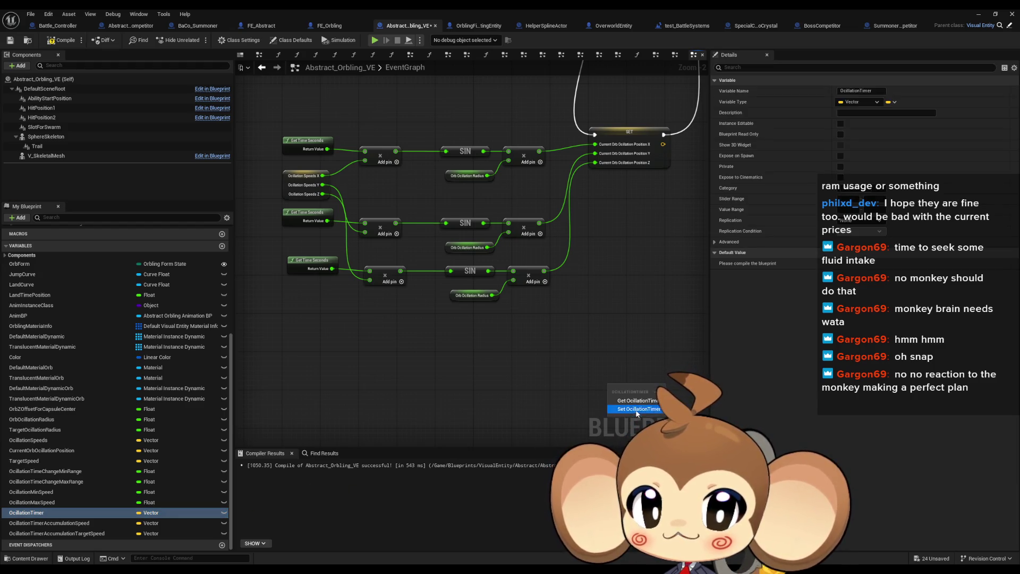
Add an OcillationTimer getter and split its pin into X, Y, Z
mouse_move(16, 513)
mouse_down()
mouse_move(375, 397)
mouse_move(341, 358)
mouse_up()
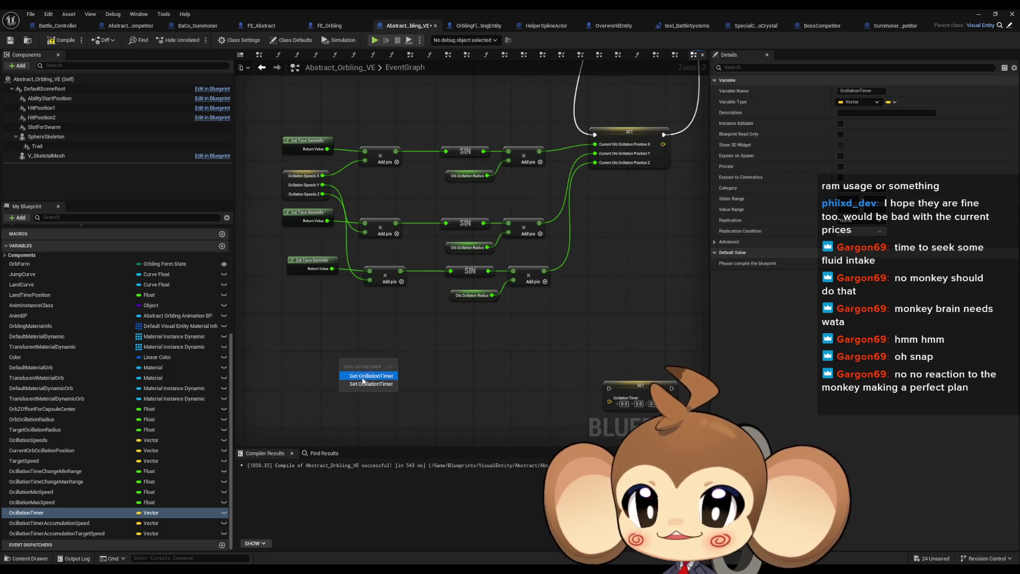
click(367, 375)
right_click(375, 363)
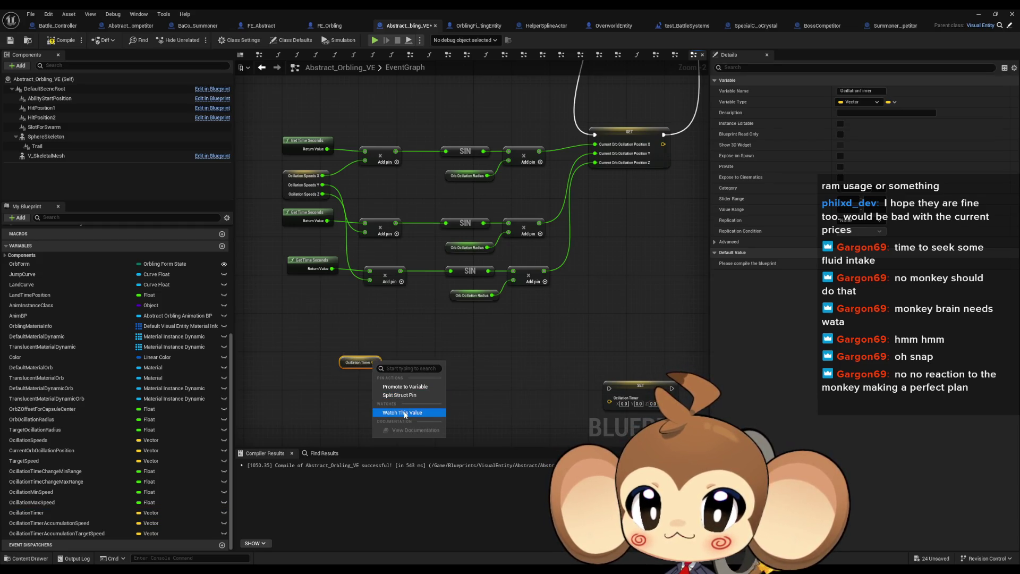
click(404, 395)
From OcillationTimer X, create an Add node and a Multiply node
mouse_move(377, 362)
mouse_down()
mouse_move(482, 365)
mouse_move(415, 405)
mouse_move(412, 387)
mouse_up()
text(+)
key(Return)
text(*)
key(Return)
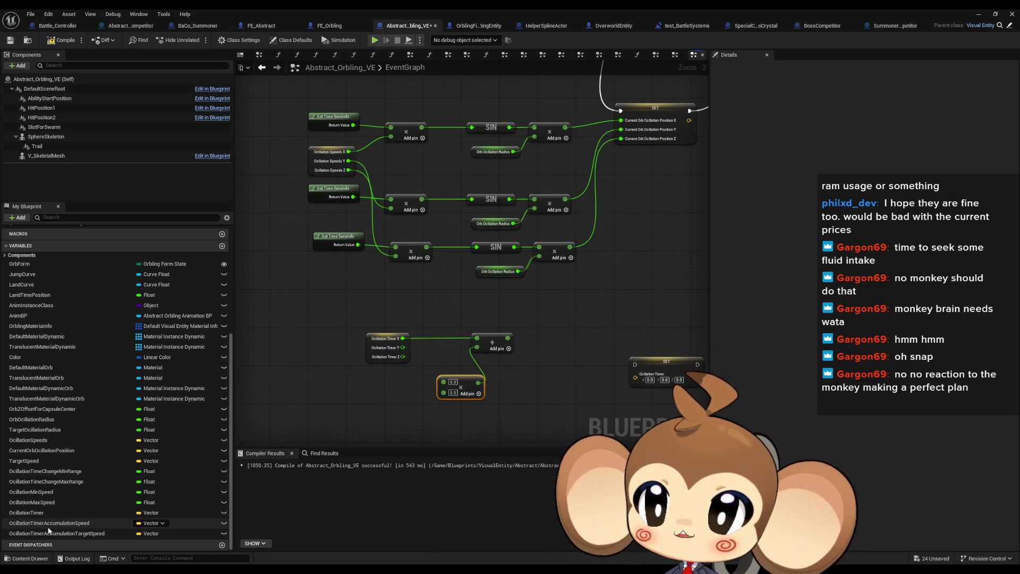
Add an OcillationTimerAccumulationSpeed getter split into X, Y, Z
mouse_move(49, 528)
mouse_down()
mouse_move(362, 405)
mouse_move(287, 393)
mouse_up()
click(340, 403)
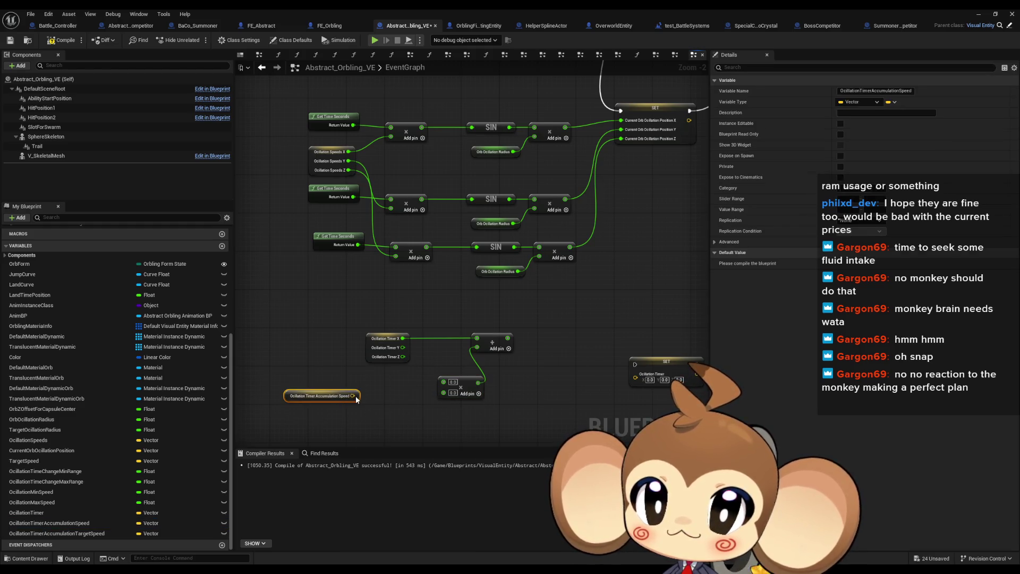
right_click(353, 396)
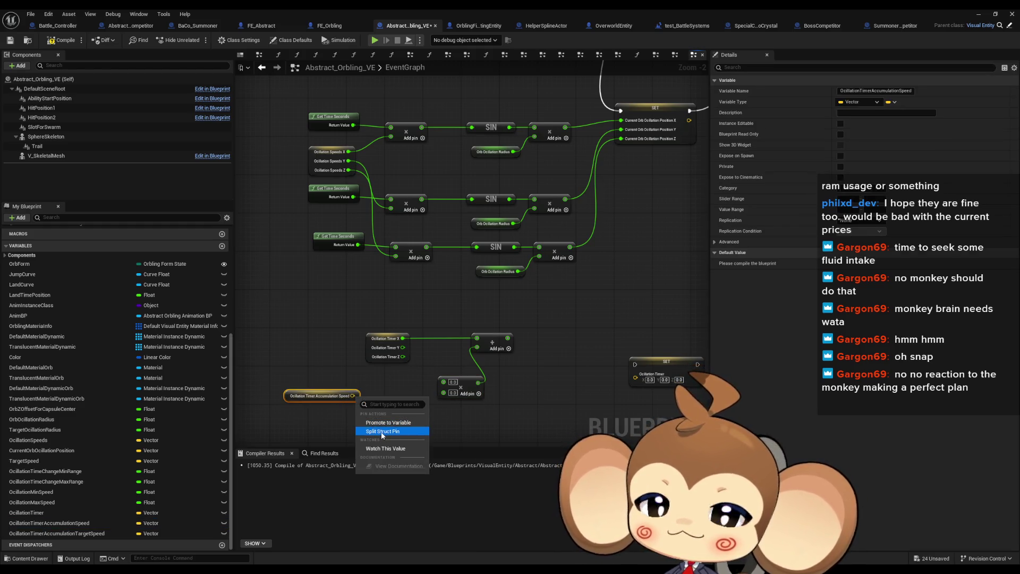
click(382, 432)
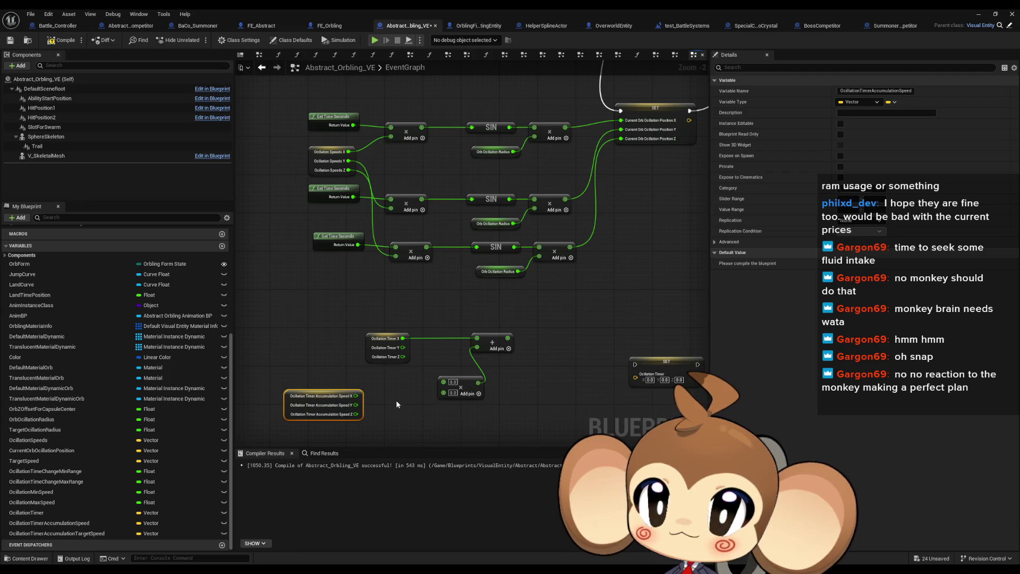
click(317, 206)
Add a Get World Delta Seconds node and move it lower
right_click(300, 361)
text(de time sec)
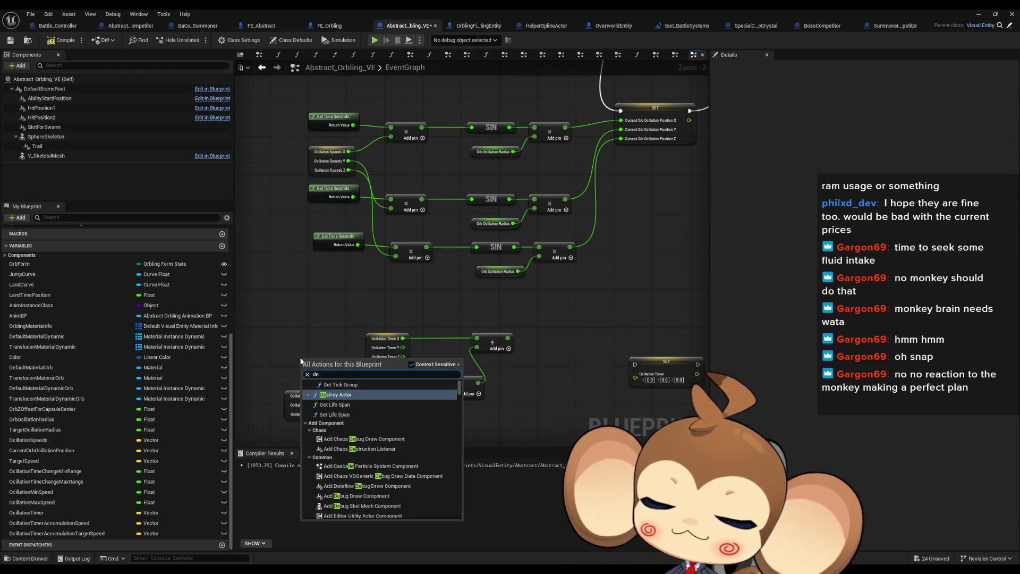
key(Return)
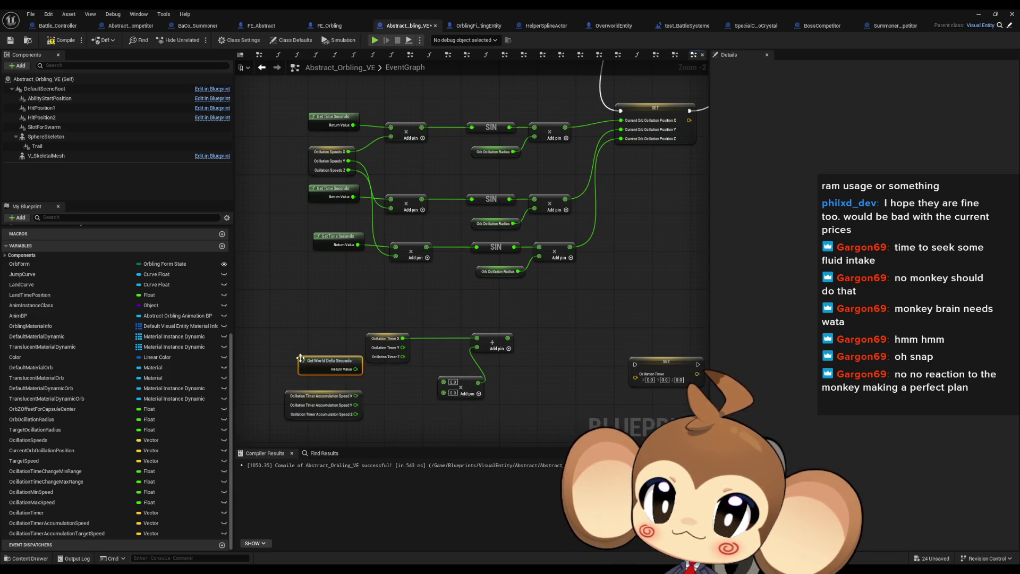
scroll(337, 306, up, 2)
mouse_move(337, 306)
mouse_down()
mouse_move(329, 424)
mouse_move(351, 395)
mouse_up()
Paste two more copies of the Multiply node and arrange them
click(490, 318)
key(ctrl+v)
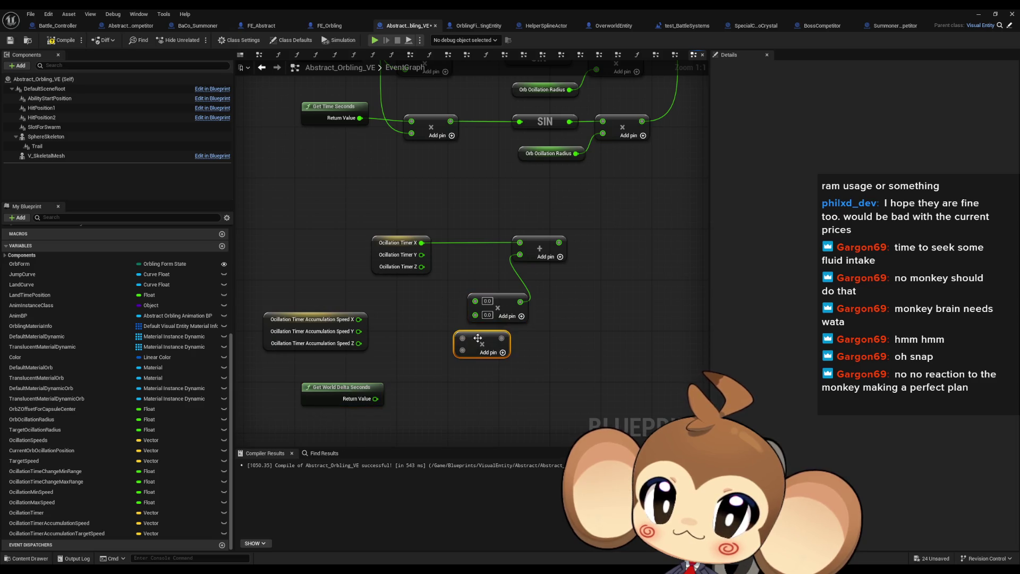
key(ctrl+v)
mouse_move(486, 335)
mouse_down()
mouse_move(498, 335)
mouse_move(522, 258)
mouse_move(564, 330)
mouse_up()
click(531, 285)
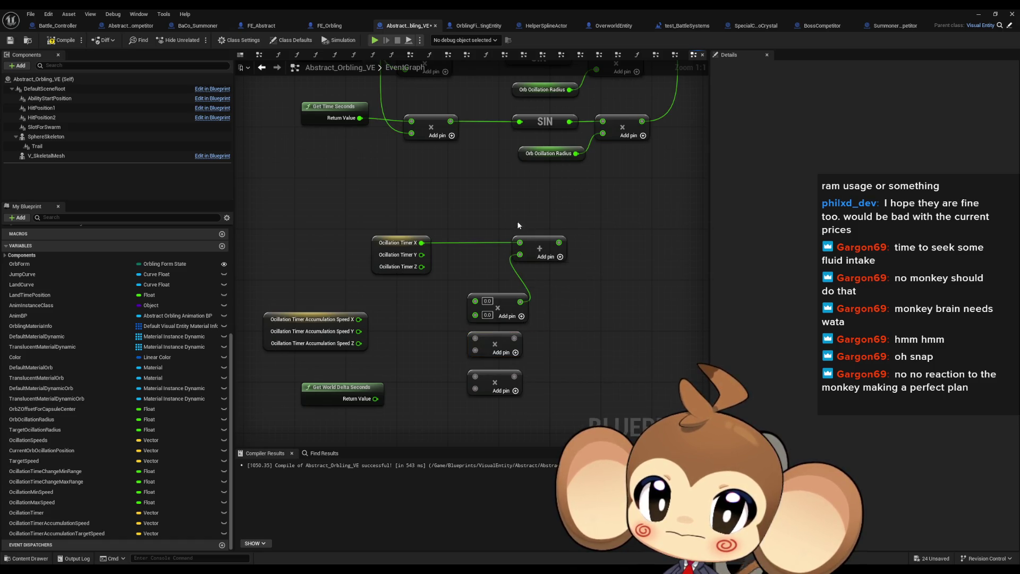
Group the three Multiply nodes to the left and copy the Add node twice
click(539, 250)
drag(474, 278, 526, 401)
drag(500, 345, 455, 350)
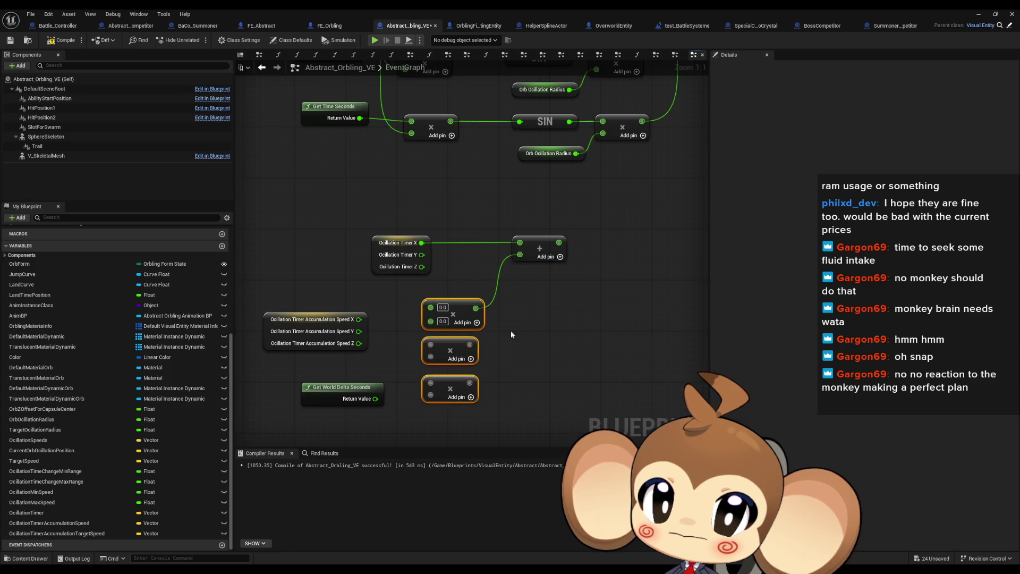
click(511, 330)
key(ctrl+c)
key(ctrl+v)
key(ctrl+v)
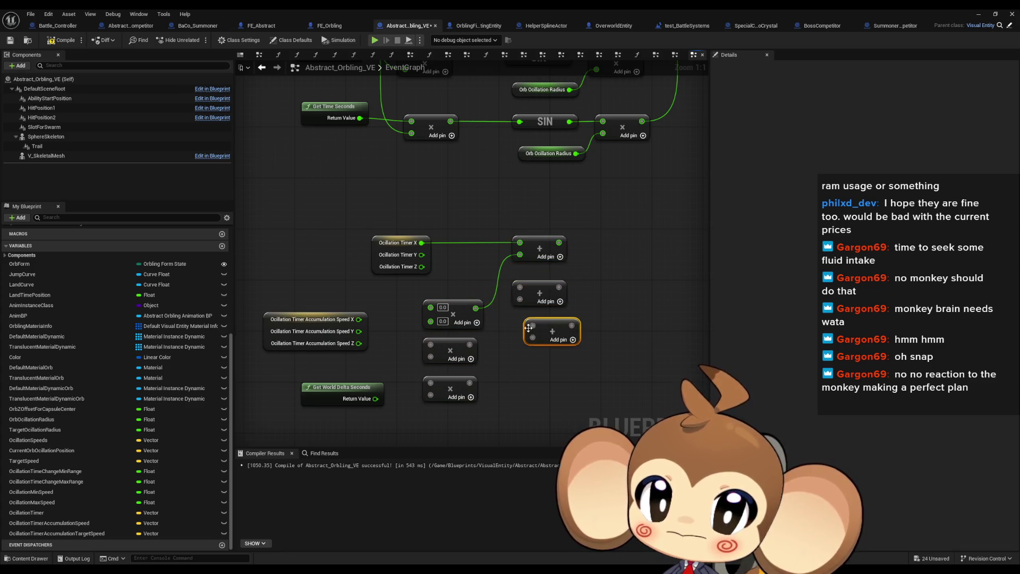
Wire a multiply result and Oscillation Timer Y and Z into the Add nodes
drag(520, 301, 471, 346)
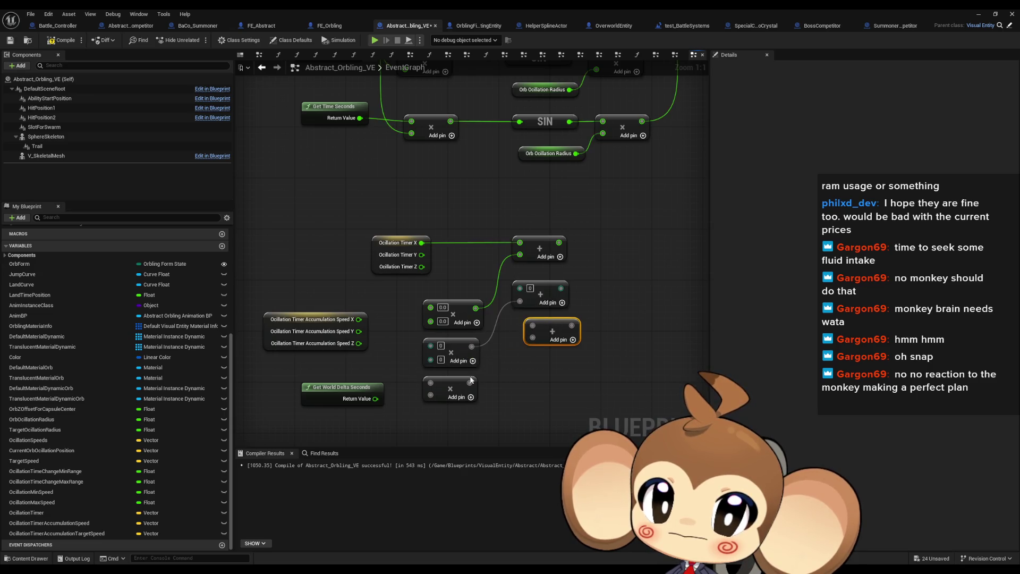
drag(469, 383, 531, 342)
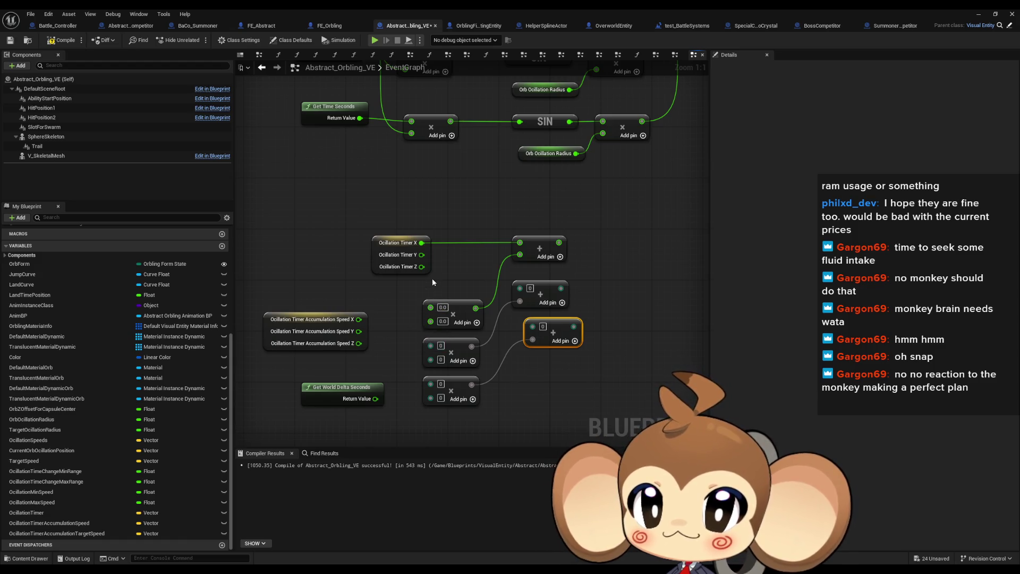
drag(423, 255, 520, 287)
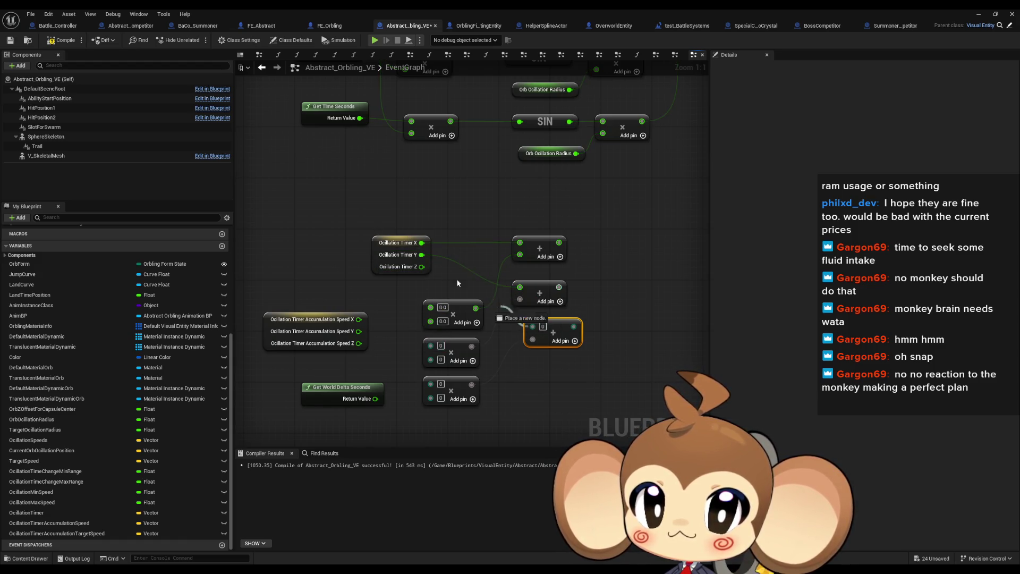
mouse_move(422, 267)
mouse_down()
mouse_move(463, 277)
mouse_move(533, 326)
mouse_up()
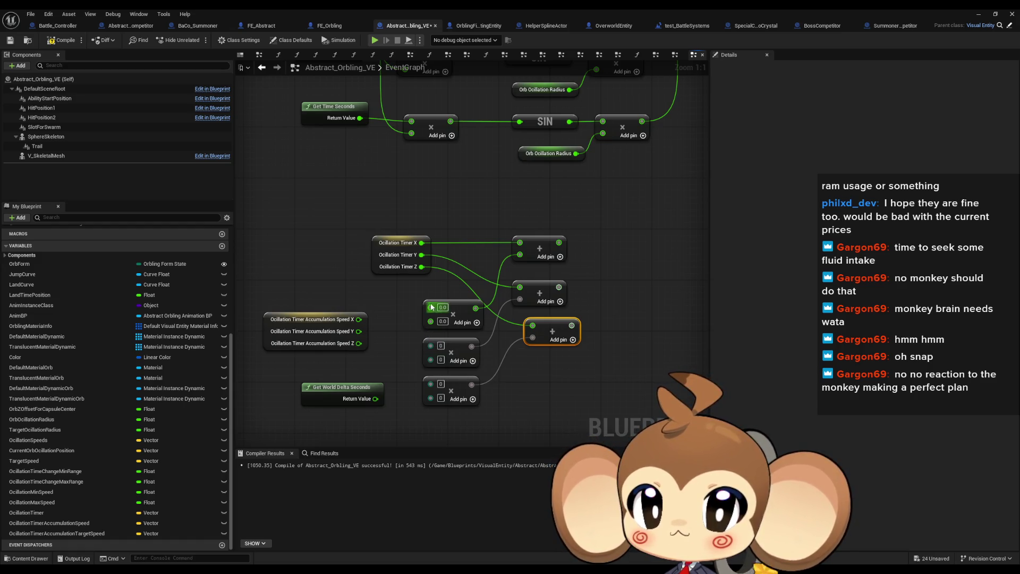
Feed Accumulation Speed X, Y, Z and world delta seconds into the three Multiply nodes
drag(431, 307, 359, 320)
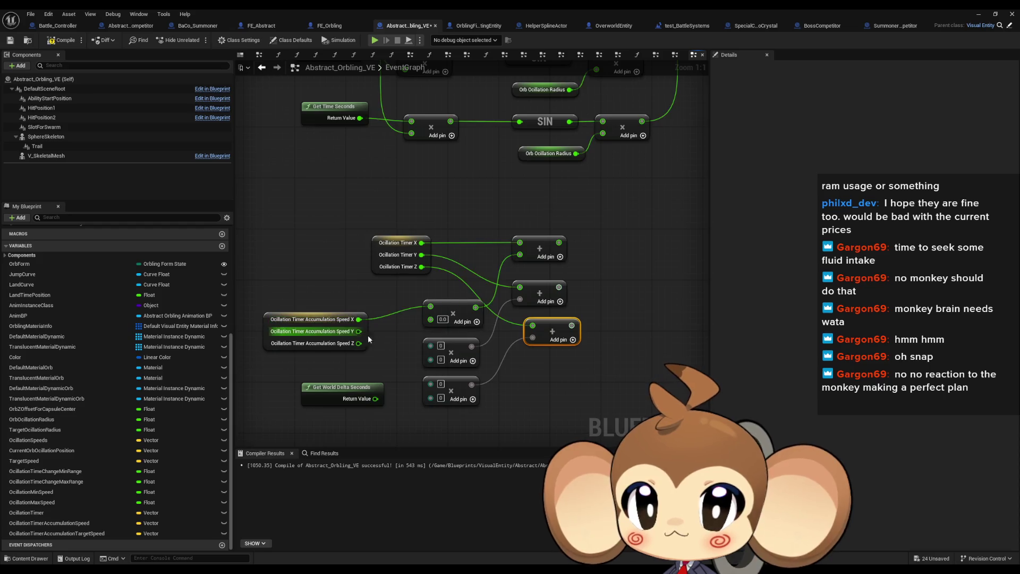
drag(431, 344, 359, 331)
drag(430, 383, 359, 343)
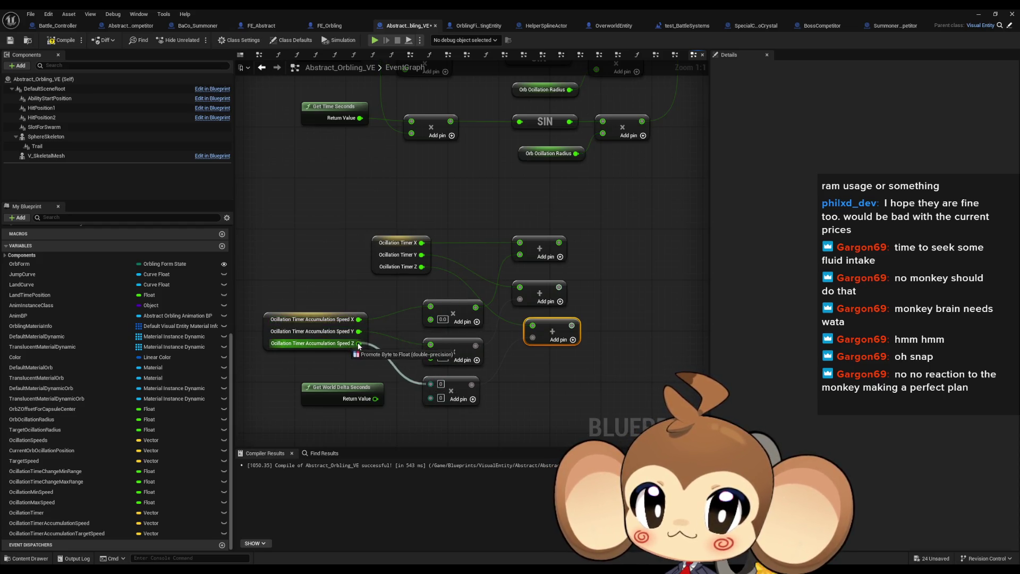
mouse_move(375, 399)
mouse_down()
mouse_move(407, 327)
mouse_move(430, 318)
mouse_up()
drag(430, 357, 375, 398)
click(533, 404)
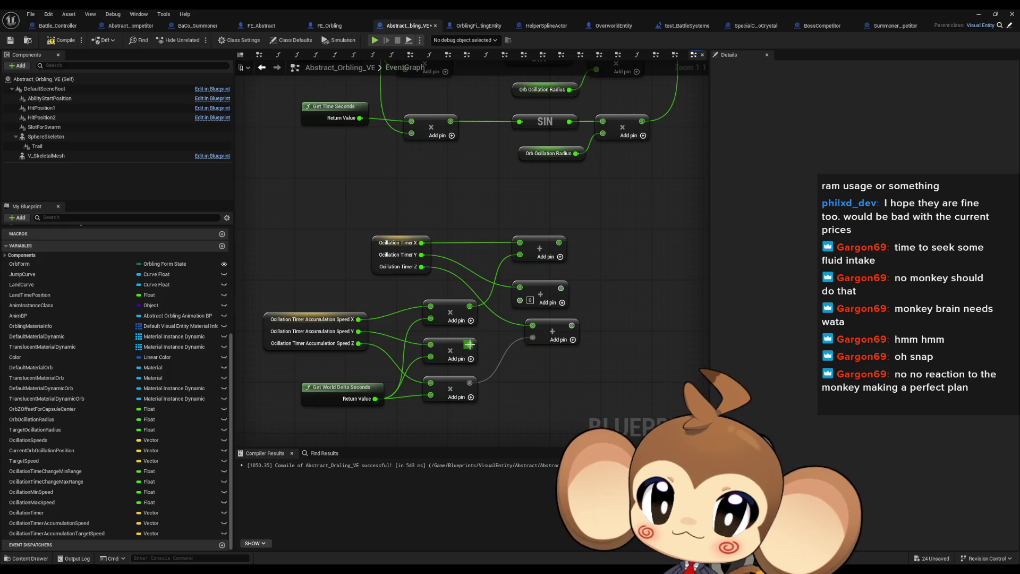
drag(470, 344, 519, 299)
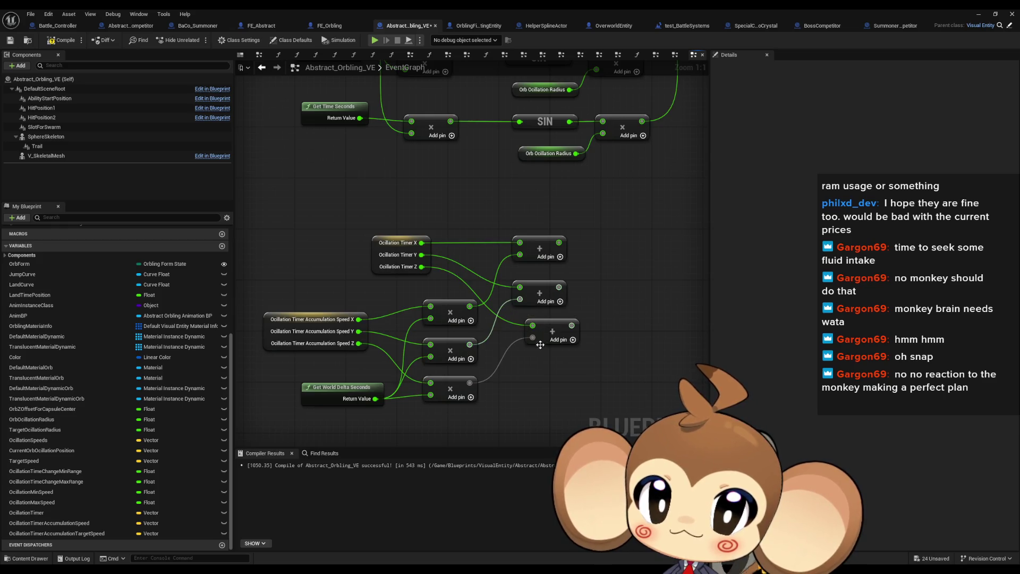
Break the wrong link into an Add node's input
right_click(559, 287)
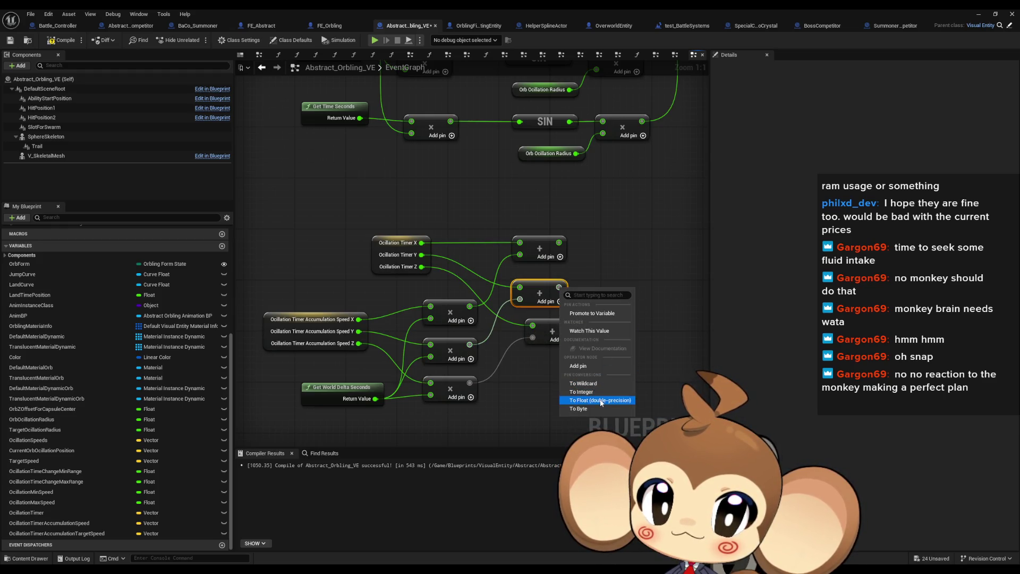
key(Escape)
right_click(530, 301)
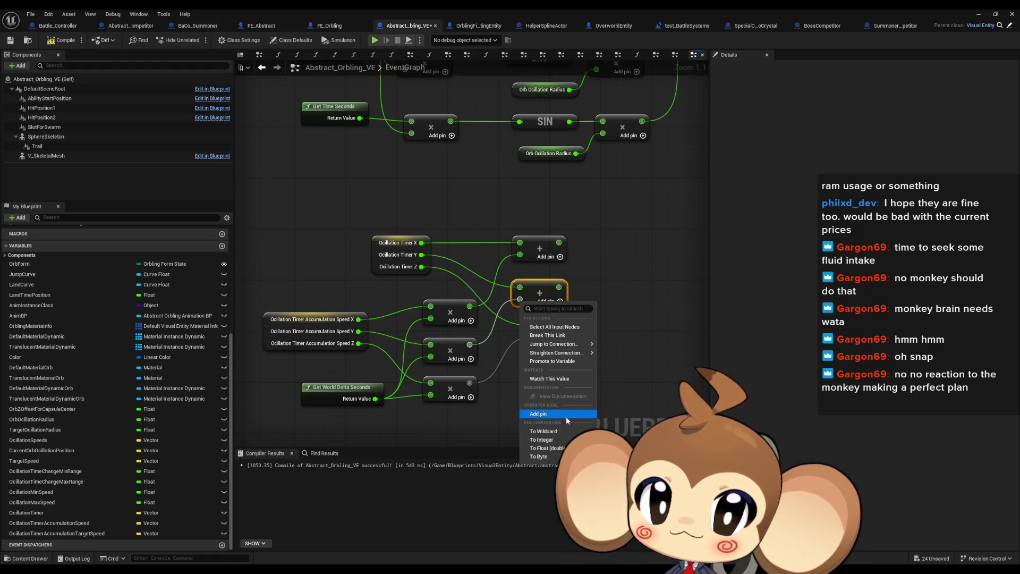
click(548, 335)
right_click(470, 343)
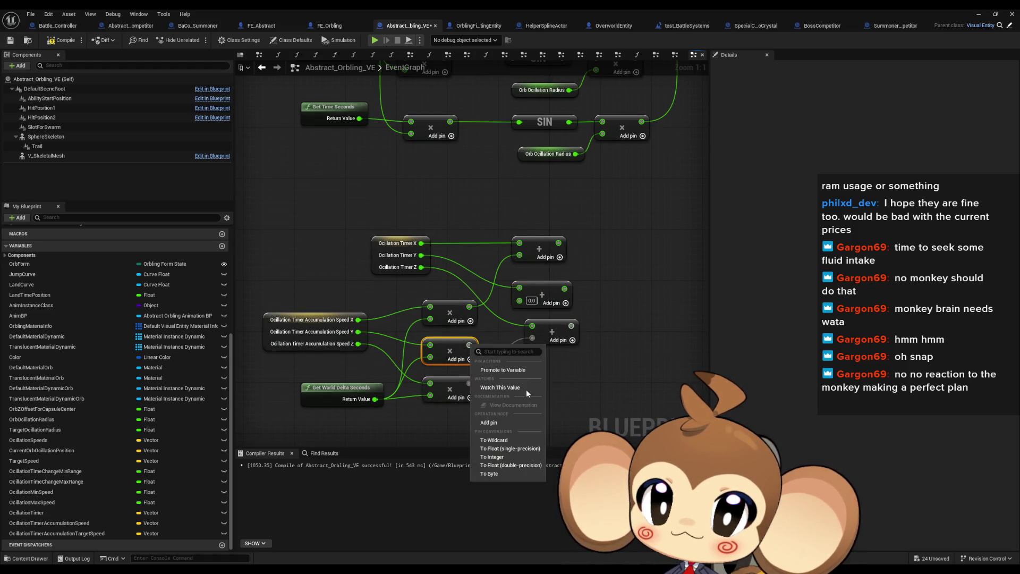
key(Escape)
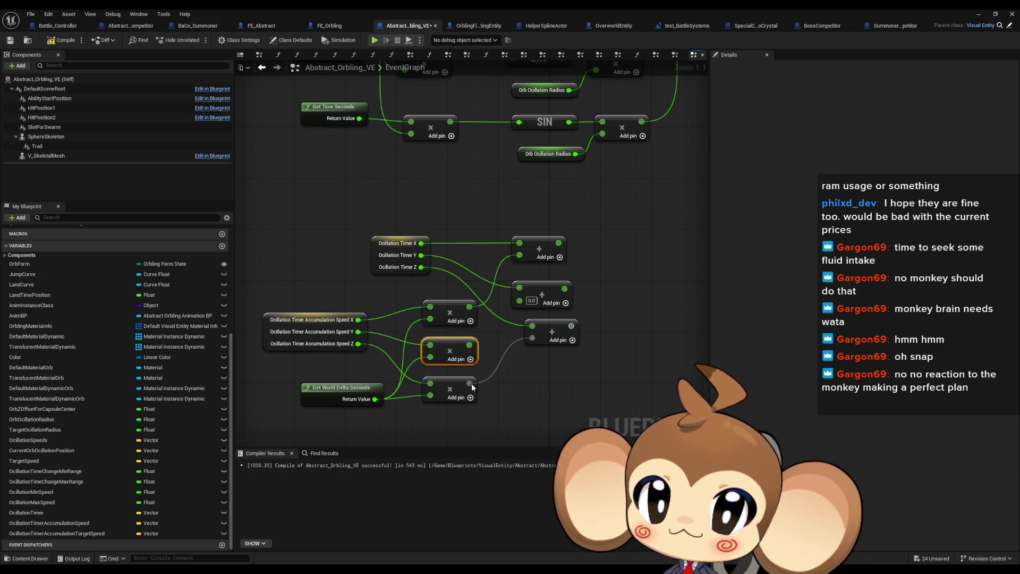
right_click(469, 383)
key(Escape)
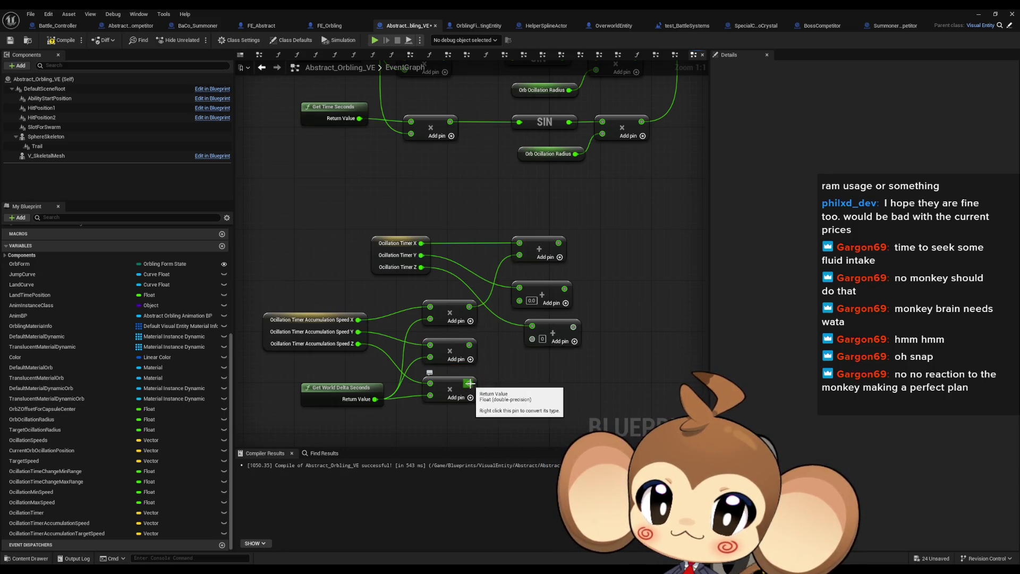
Rewire the lower and middle multiply results into the bottom and middle Add nodes
drag(469, 384, 533, 338)
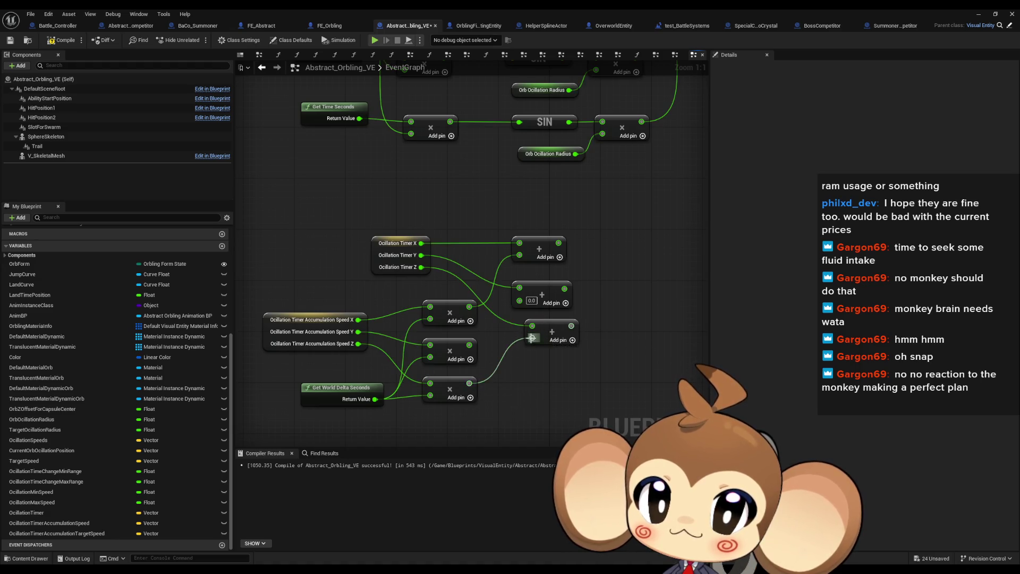
right_click(469, 383)
click(495, 418)
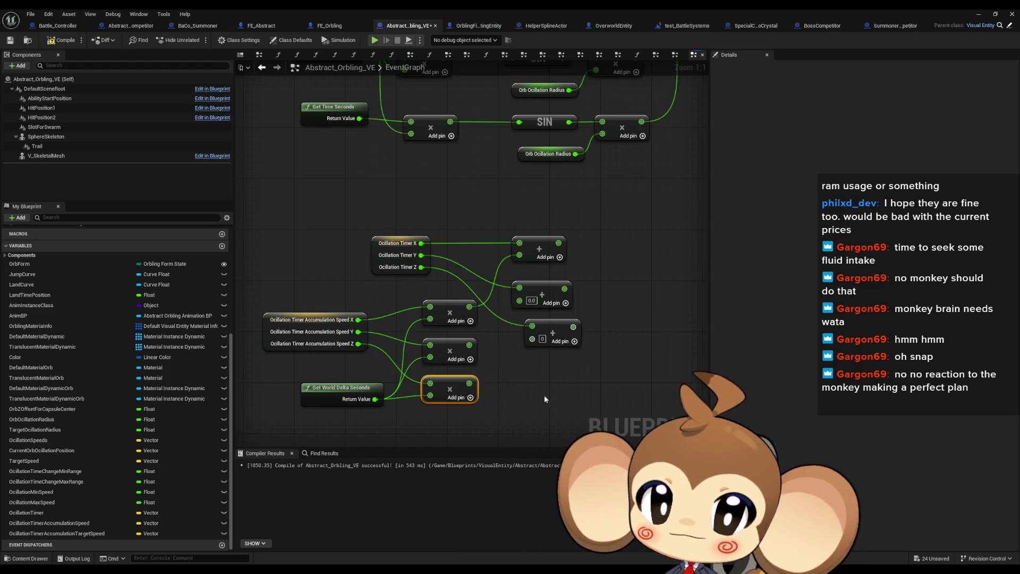
right_click(531, 339)
click(490, 387)
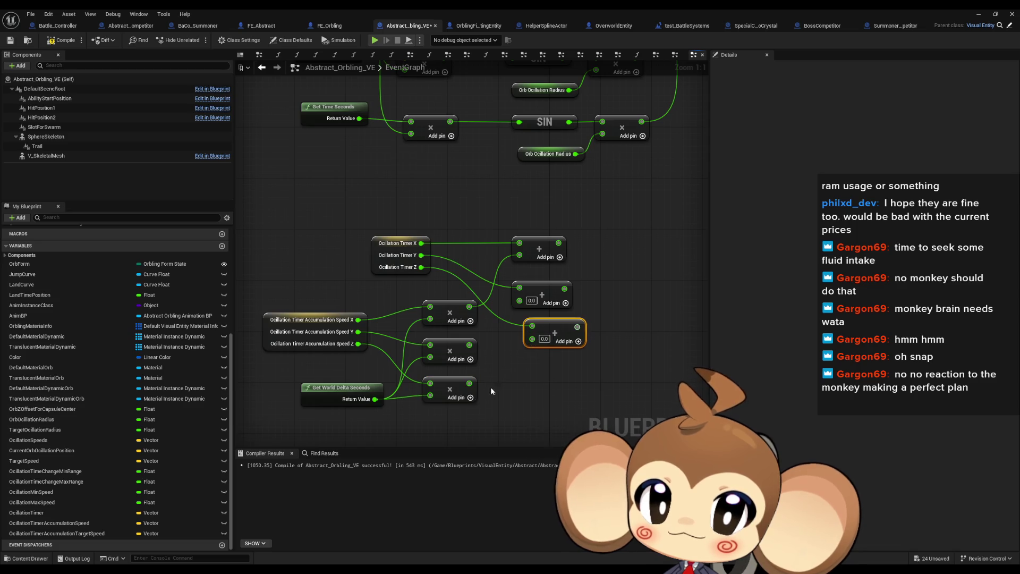
drag(469, 383, 532, 337)
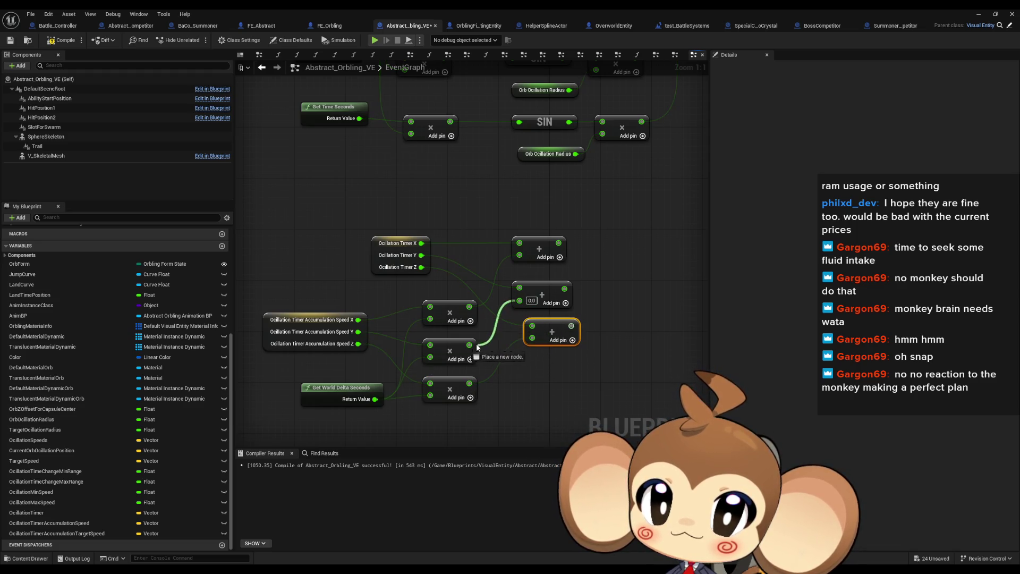
drag(469, 345, 520, 300)
Line the bottom Add node up with the other two
right_click(576, 329)
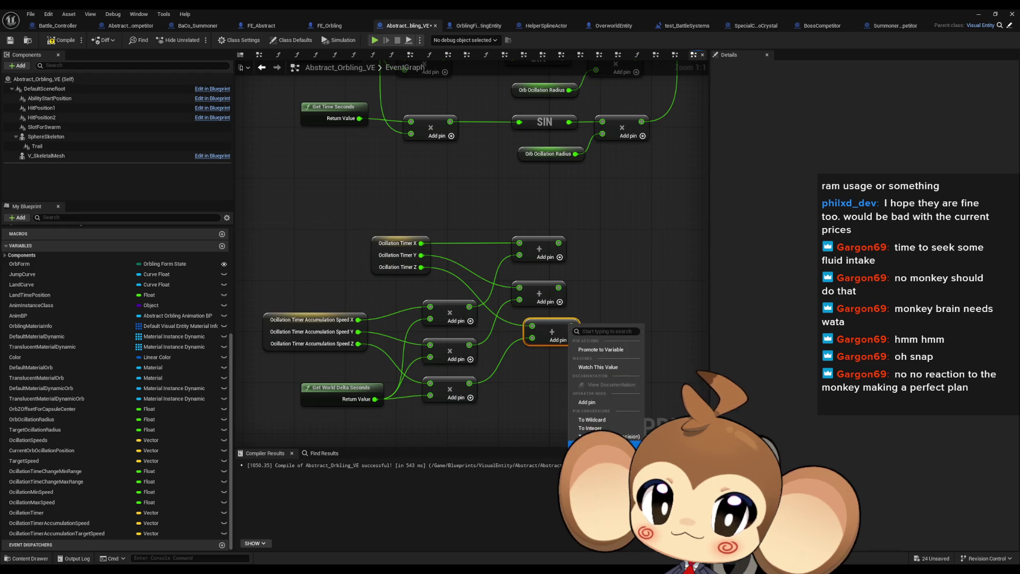
click(524, 438)
scroll(525, 404, down, 1)
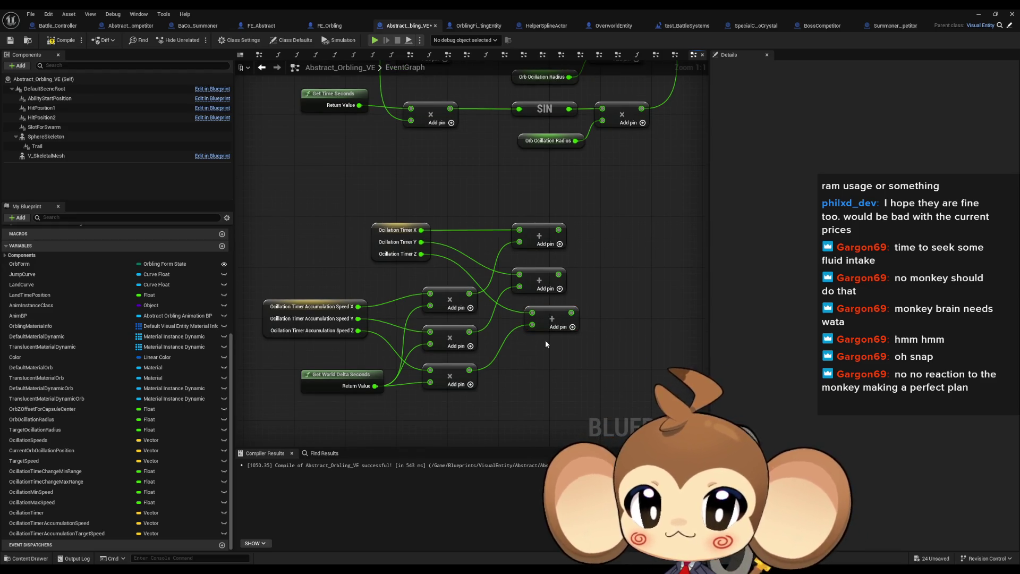
drag(556, 319, 543, 319)
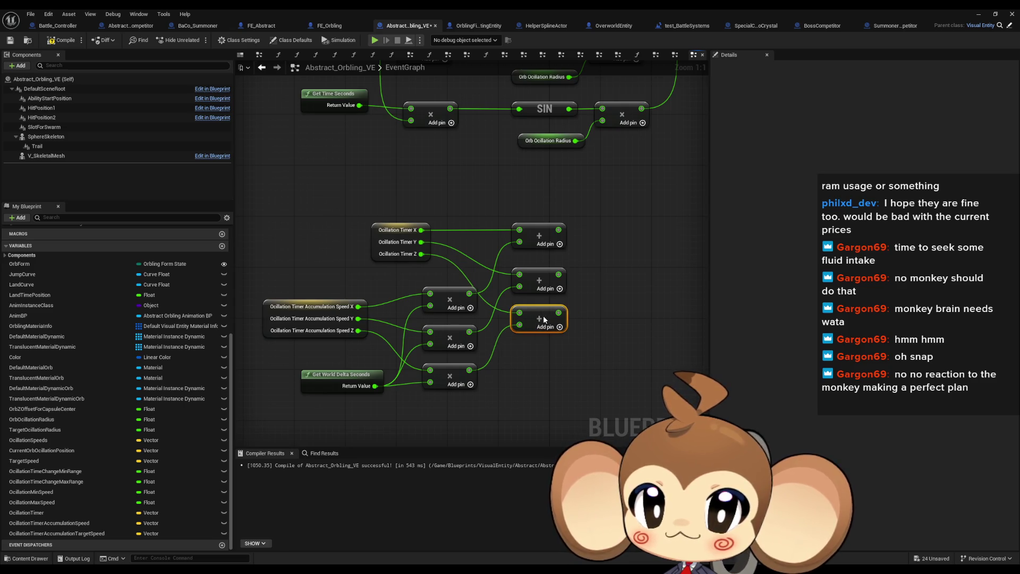
Split the SET OcillationTimer pin into X, Y, Z and wire the sums into them
click(551, 359)
scroll(546, 361, down, 1)
drag(547, 365, 514, 377)
mouse_move(694, 339)
mouse_down()
mouse_move(610, 312)
mouse_move(571, 274)
mouse_up()
right_click(610, 313)
click(635, 348)
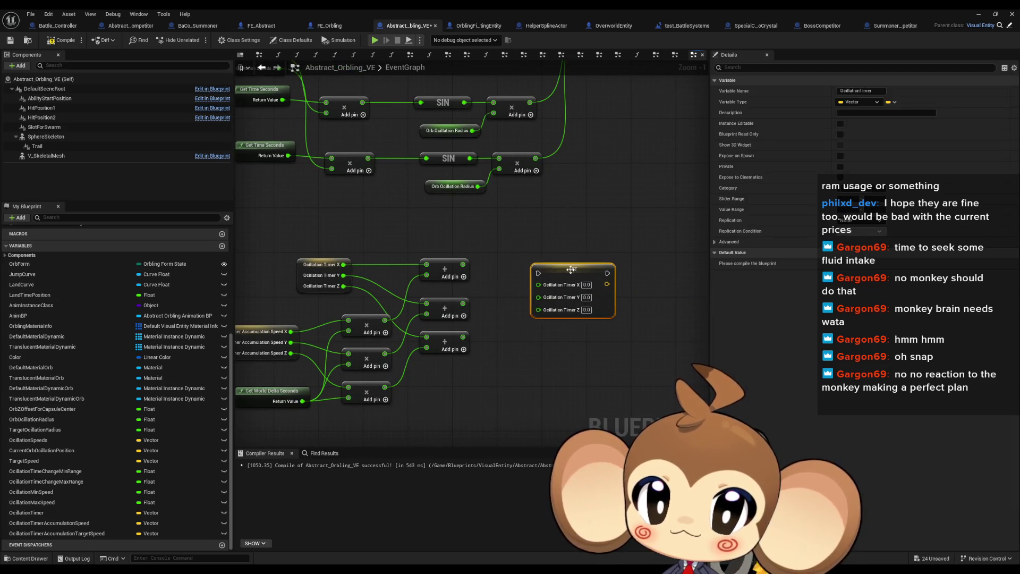
mouse_move(463, 264)
mouse_down()
mouse_move(539, 284)
mouse_move(463, 303)
mouse_move(556, 305)
mouse_move(538, 305)
mouse_up()
click(557, 267)
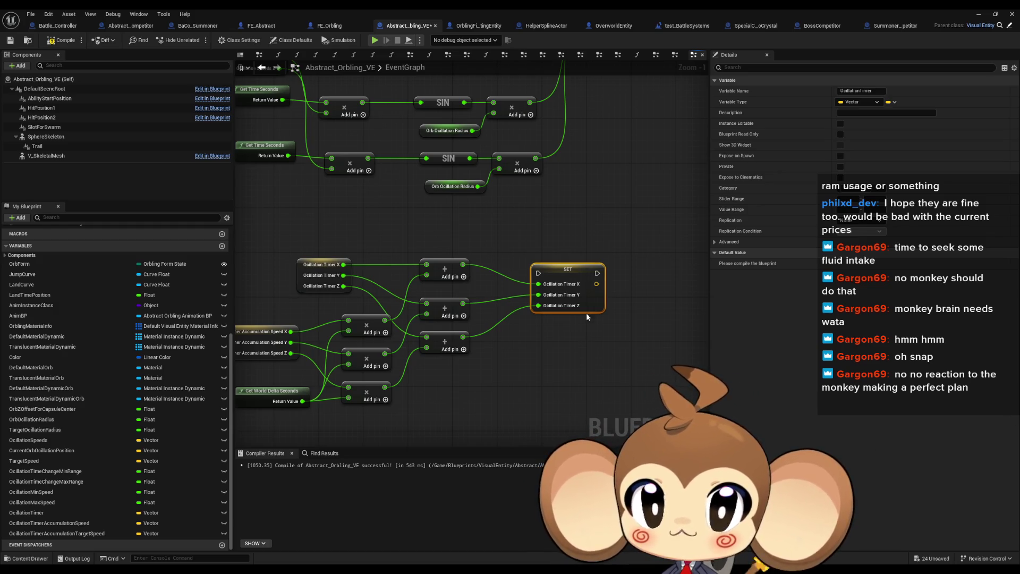
drag(563, 409, 562, 401)
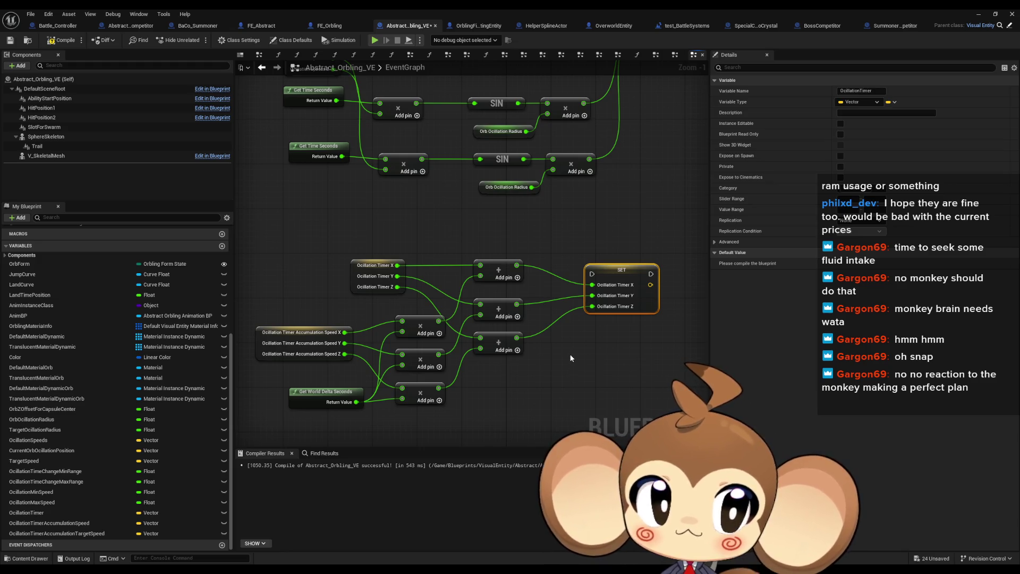
scroll(571, 358, down, 1)
scroll(608, 340, down, 1)
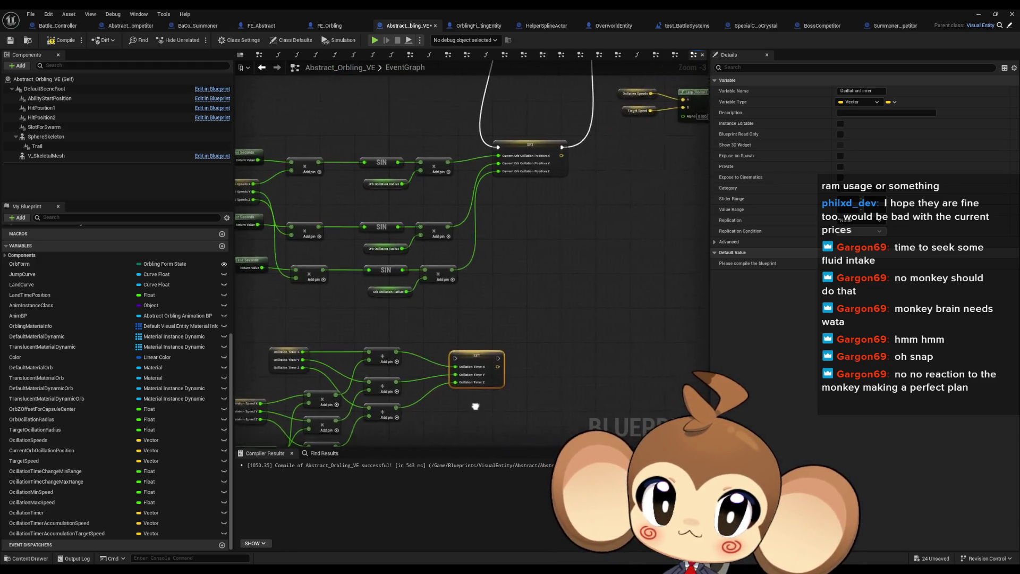
mouse_move(475, 406)
mouse_down()
mouse_move(457, 349)
mouse_move(449, 432)
mouse_up()
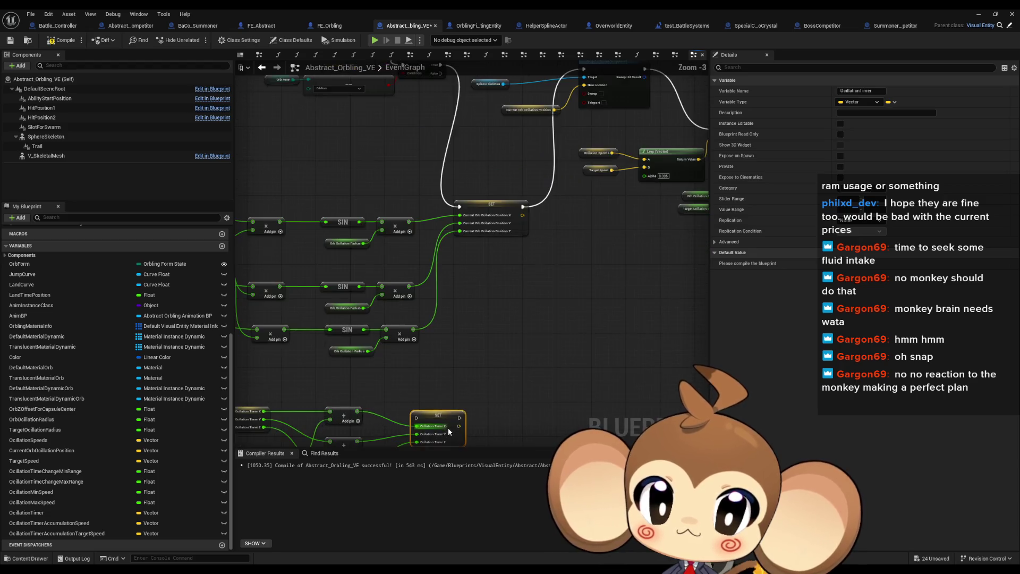
drag(501, 408, 512, 357)
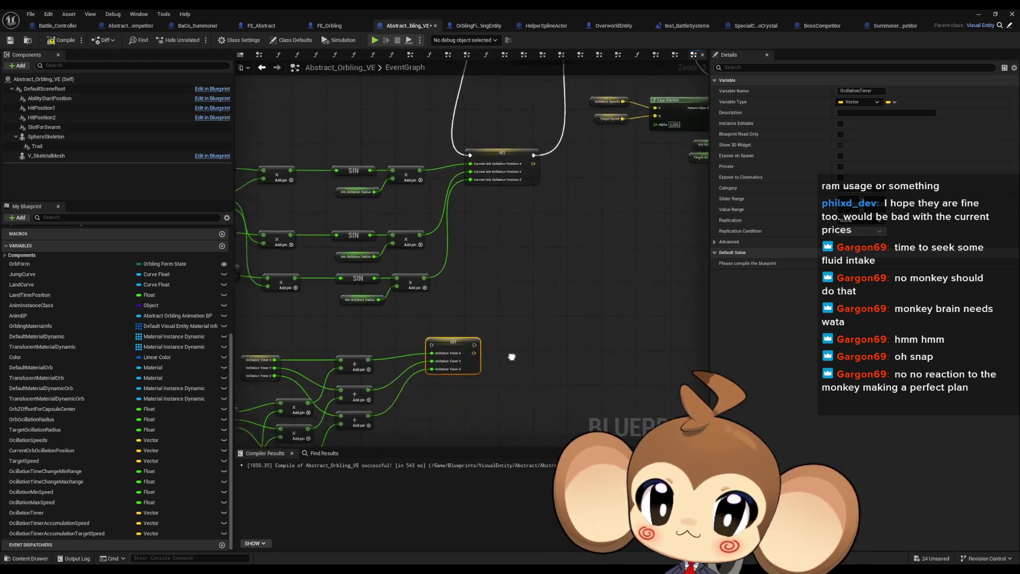
scroll(512, 356, up, 2)
scroll(428, 337, down, 1)
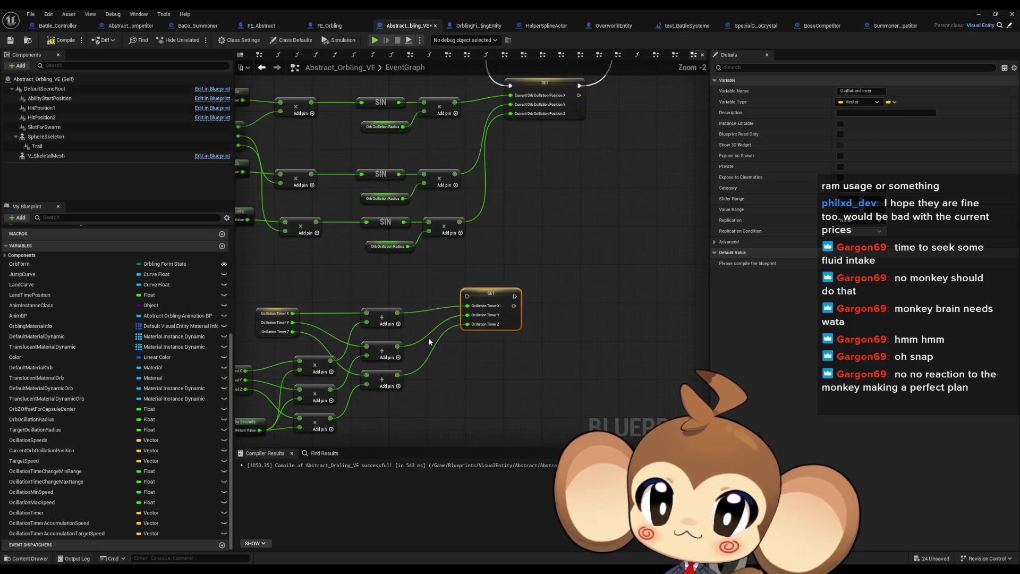
scroll(448, 343, up, 1)
drag(440, 343, 537, 344)
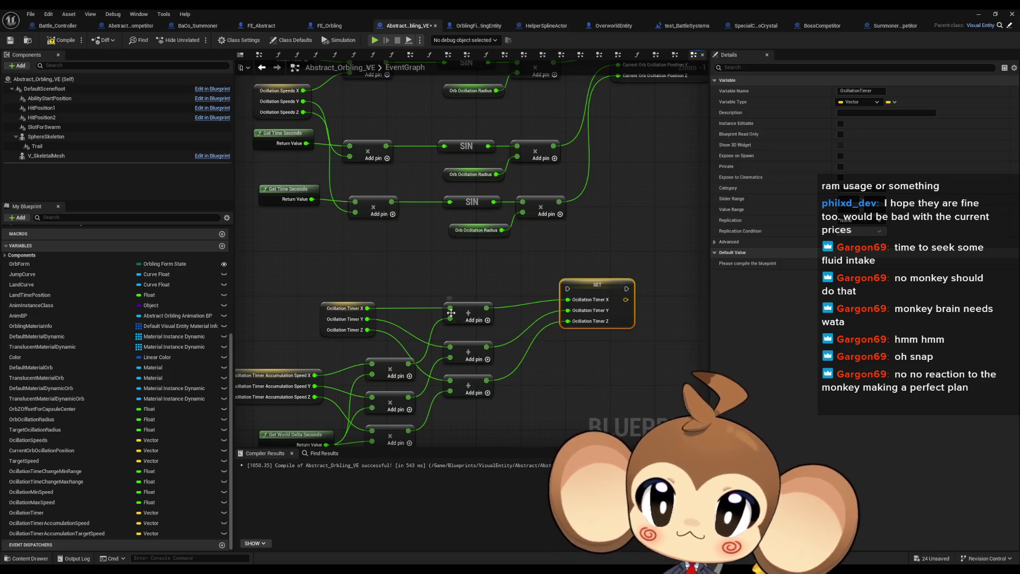
mouse_move(523, 335)
mouse_down()
mouse_move(585, 284)
mouse_move(548, 279)
mouse_up()
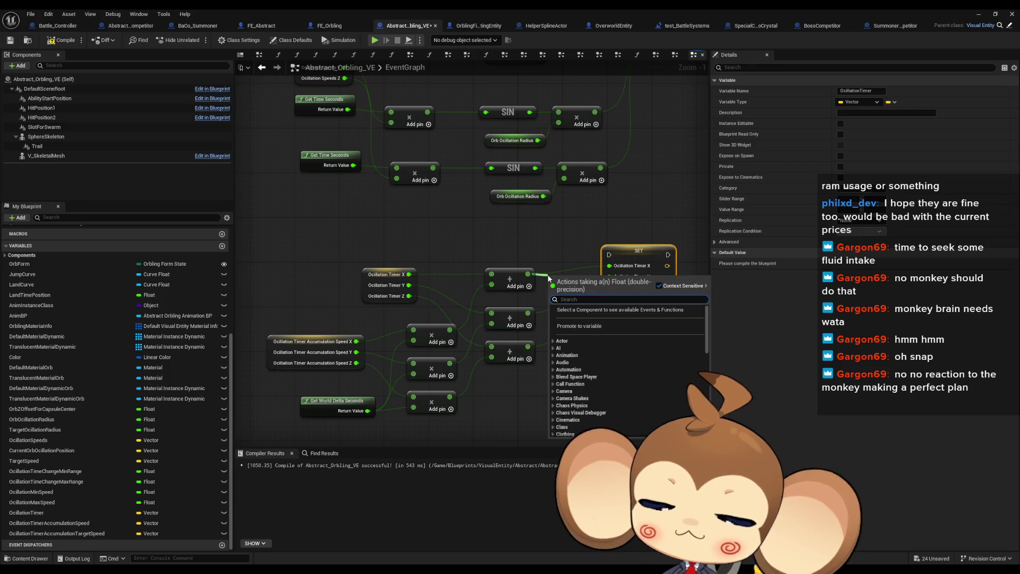
Add a % (Float) modulo node with divisor 100000 after the first timer sum
text(%)
key(Return)
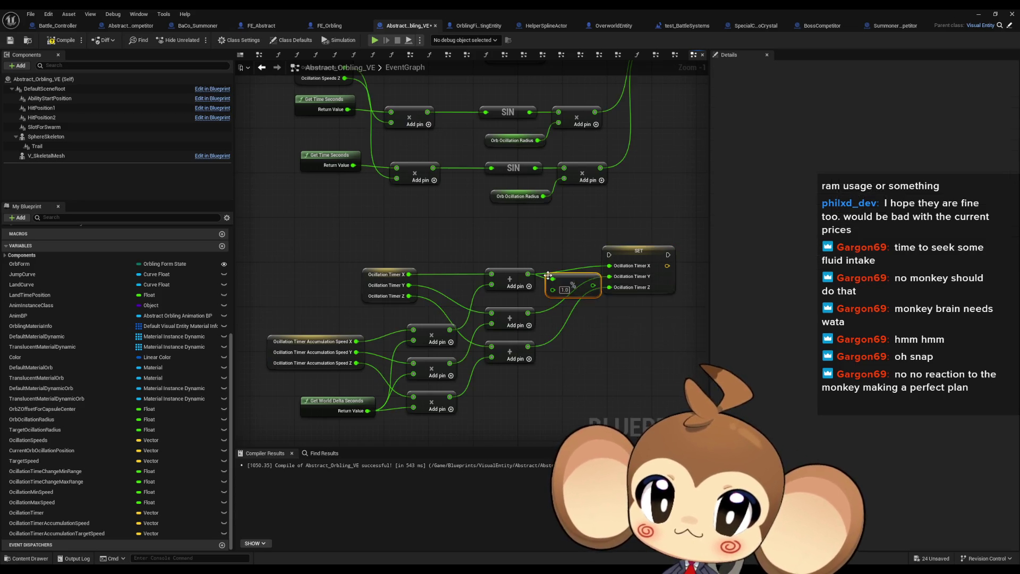
text(00)
key(Return)
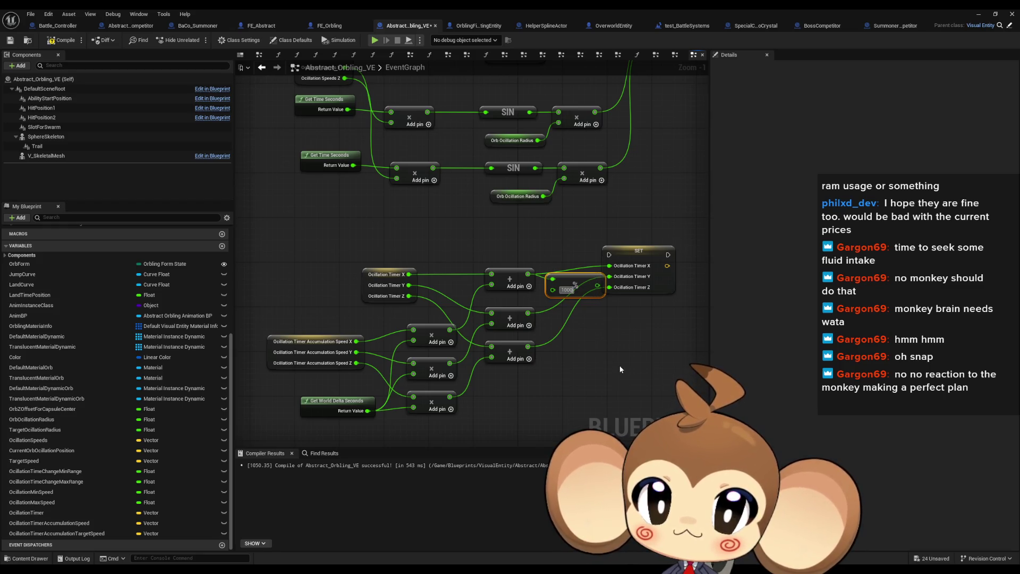
text(0000)
key(Return)
drag(636, 262, 686, 262)
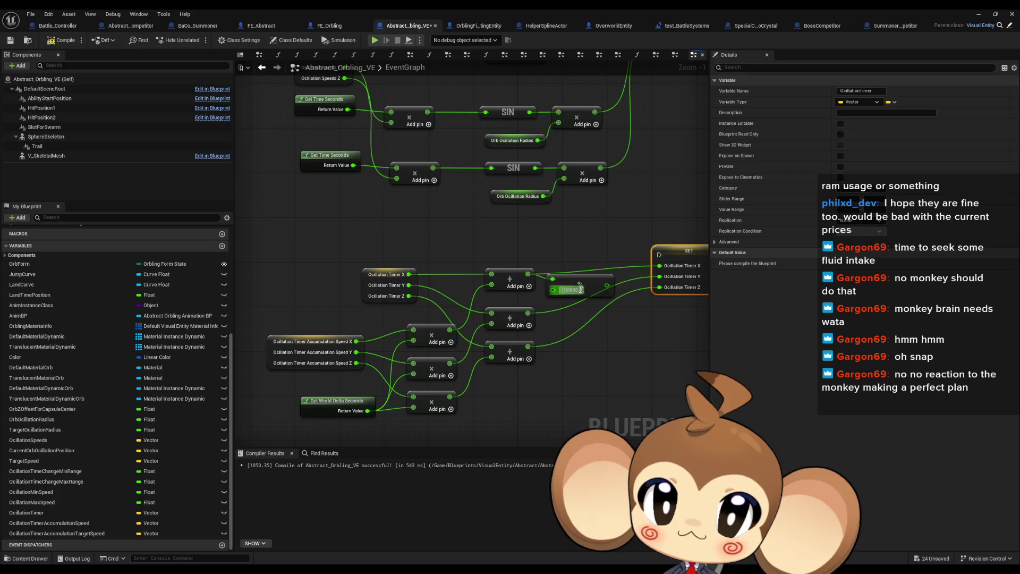
drag(582, 287, 582, 275)
Duplicate the modulo node twice and wire the second and third timer sums into the copies
key(ctrl+c)
key(ctrl+v)
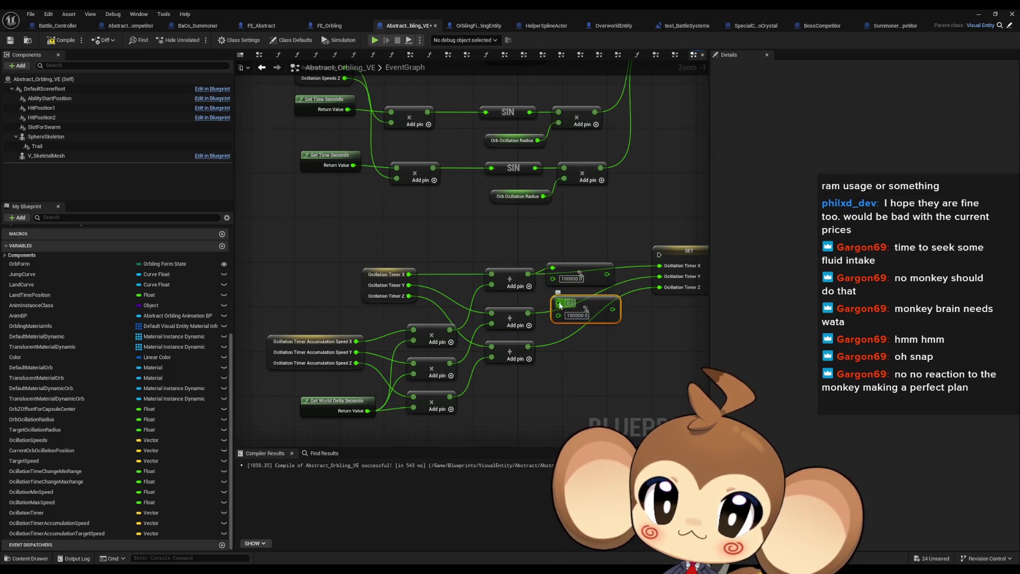
drag(528, 312, 558, 303)
key(ctrl+v)
drag(528, 346, 558, 346)
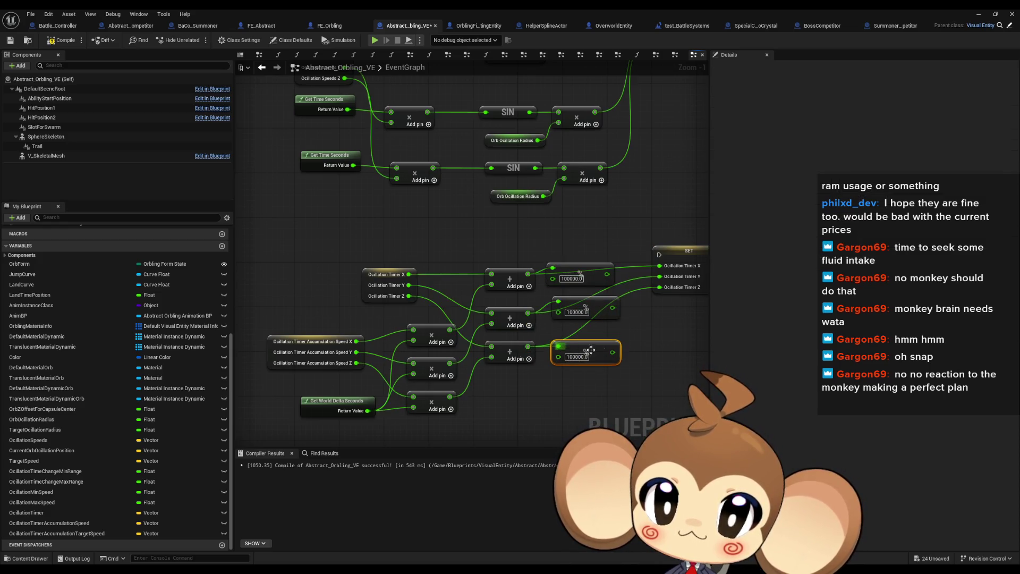
mouse_move(660, 276)
mouse_down()
mouse_move(612, 309)
mouse_move(612, 352)
mouse_move(586, 345)
mouse_up()
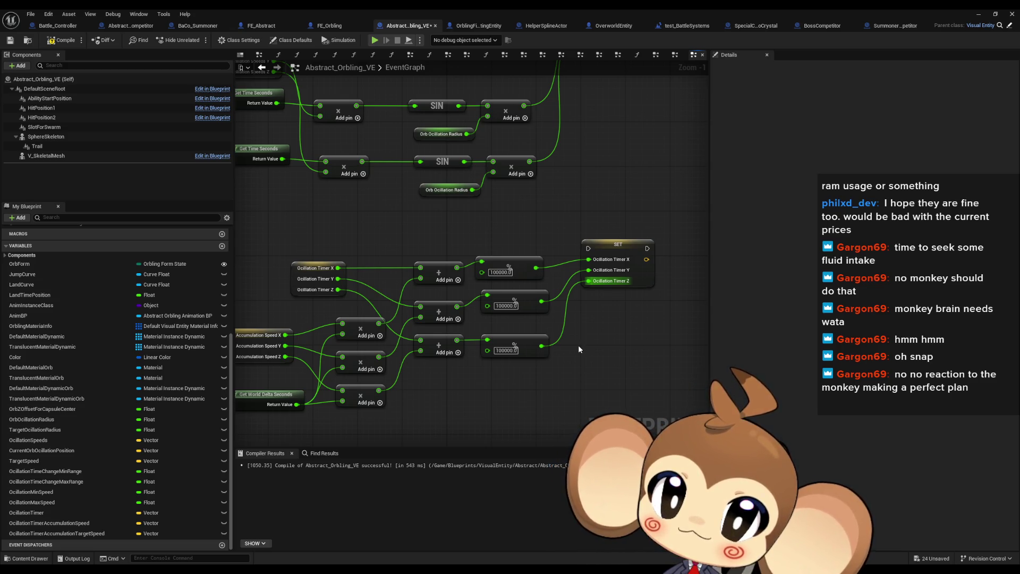
drag(488, 218, 531, 376)
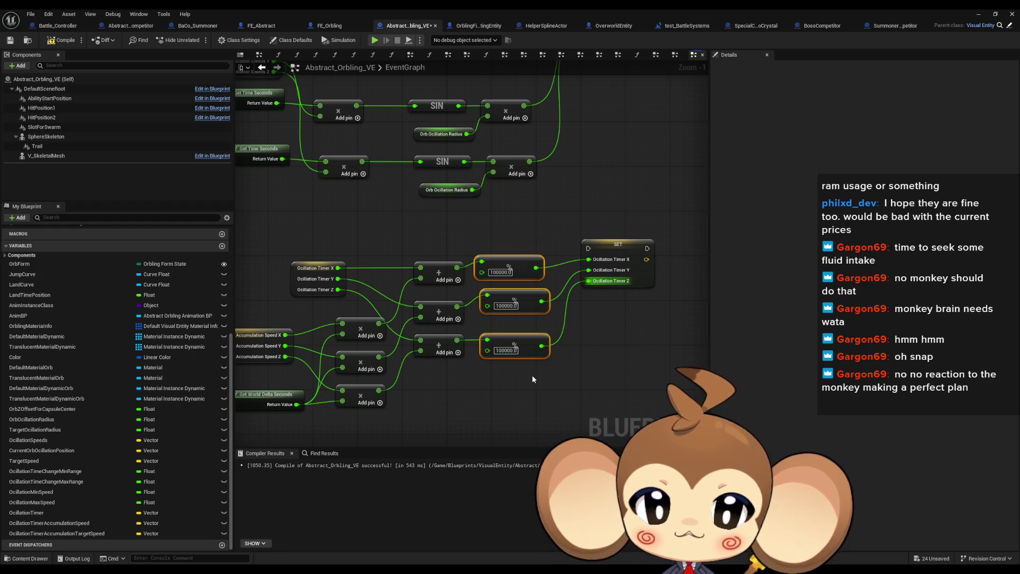
click(506, 306)
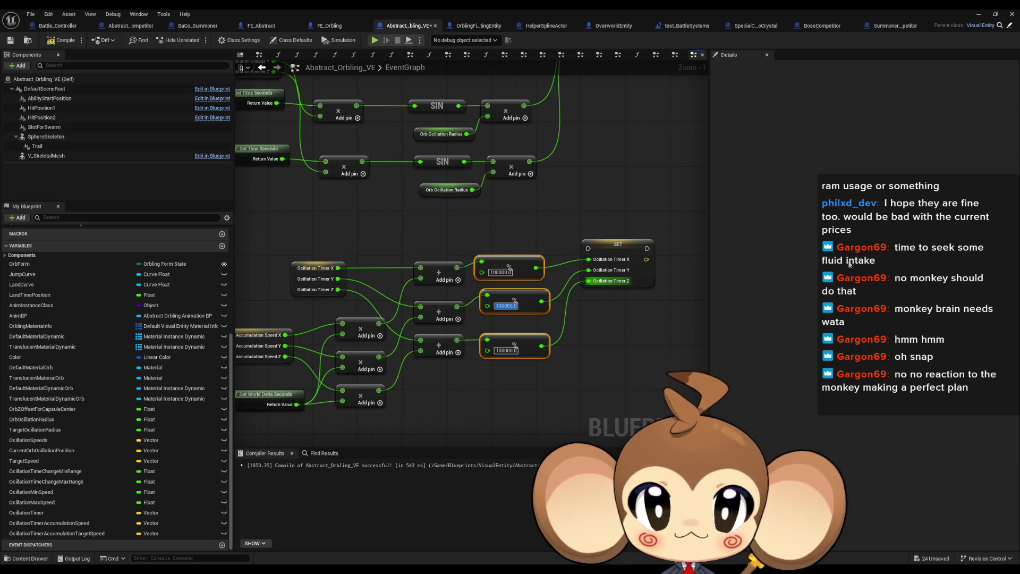
Inspect the SET Oscillation Timer node and the timer accumulation speed variable
click(614, 398)
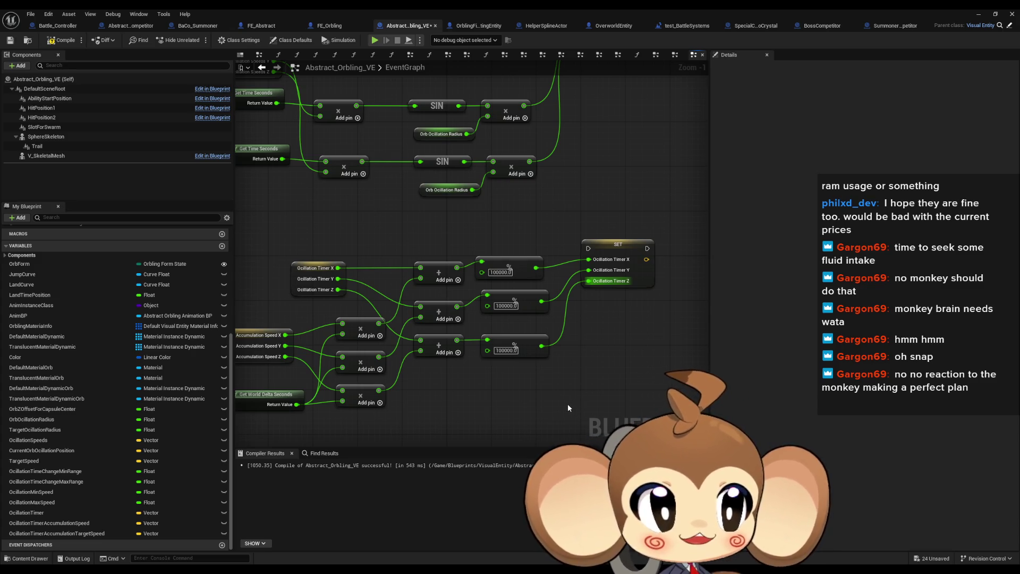
scroll(594, 372, down, 1)
scroll(585, 390, down, 2)
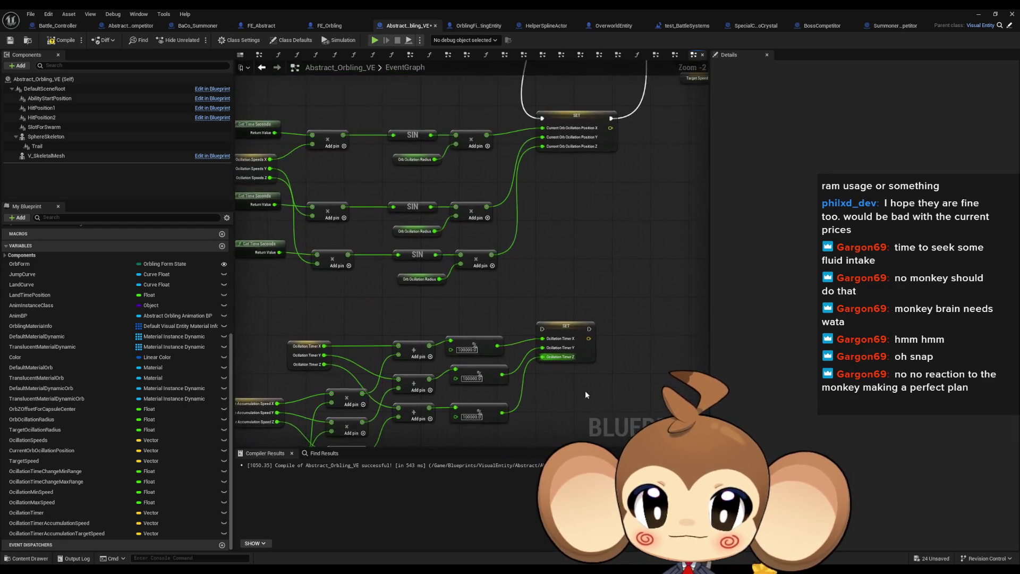
click(532, 312)
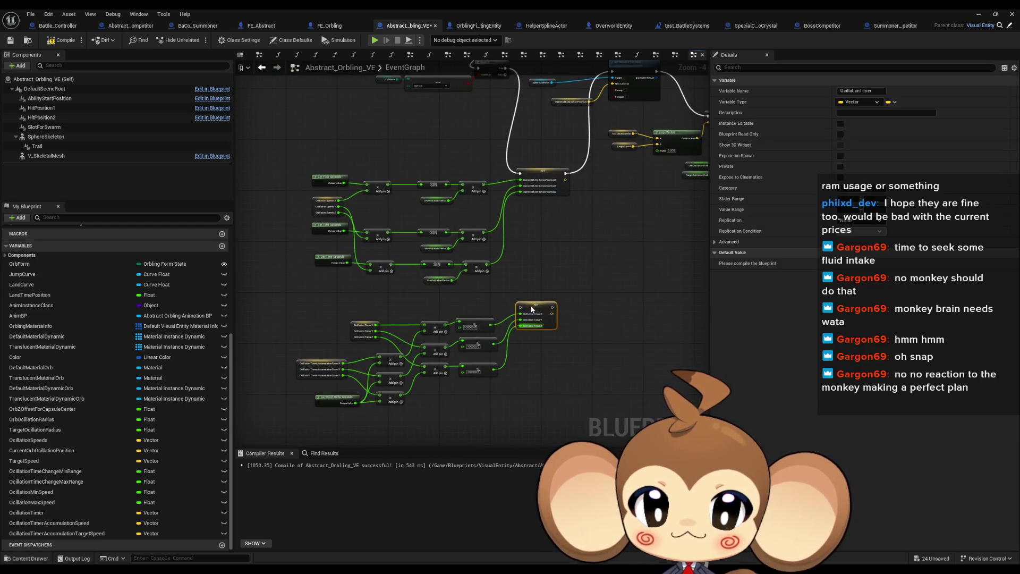
scroll(506, 365, up, 2)
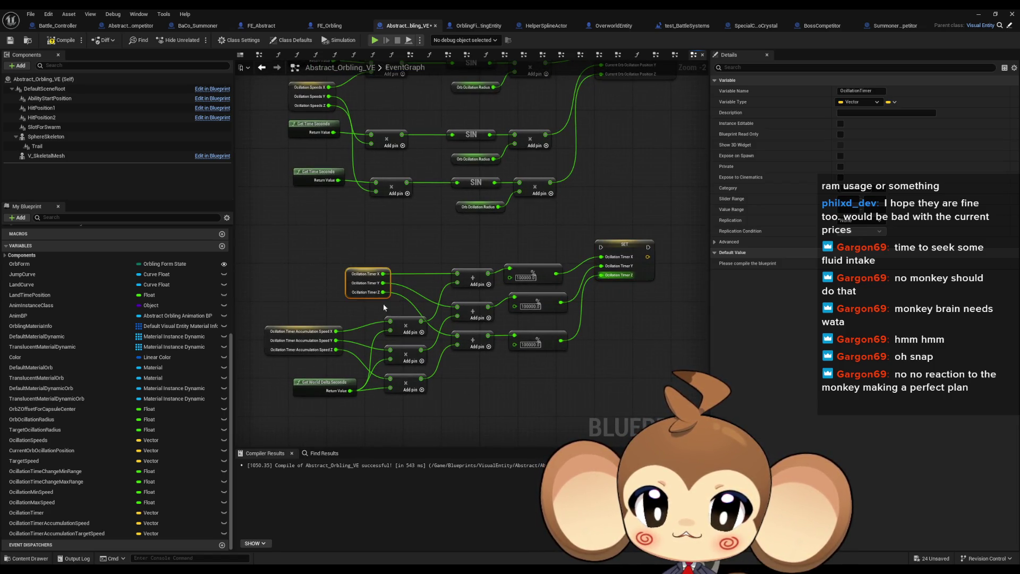
click(302, 340)
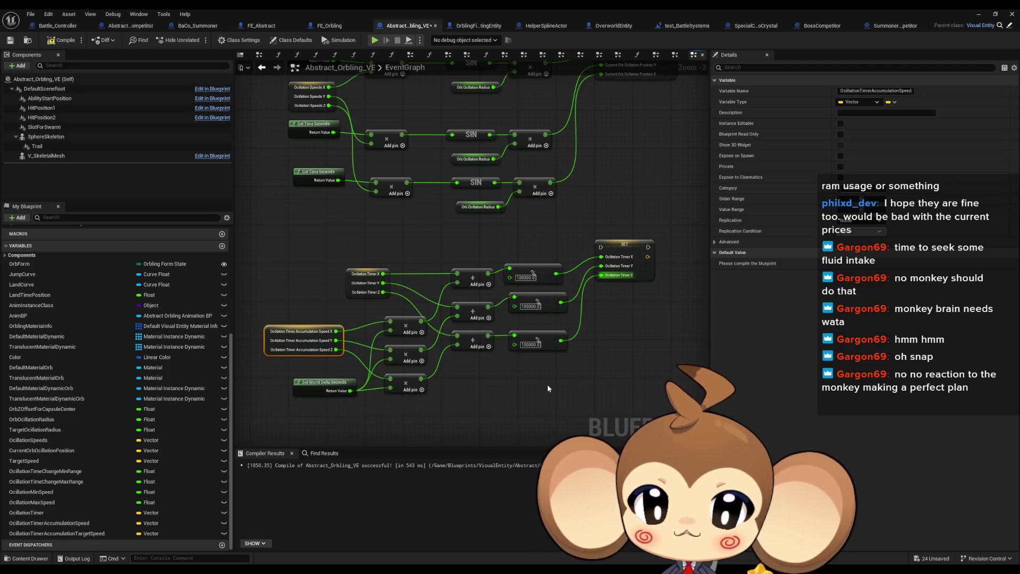
click(276, 313)
click(300, 344)
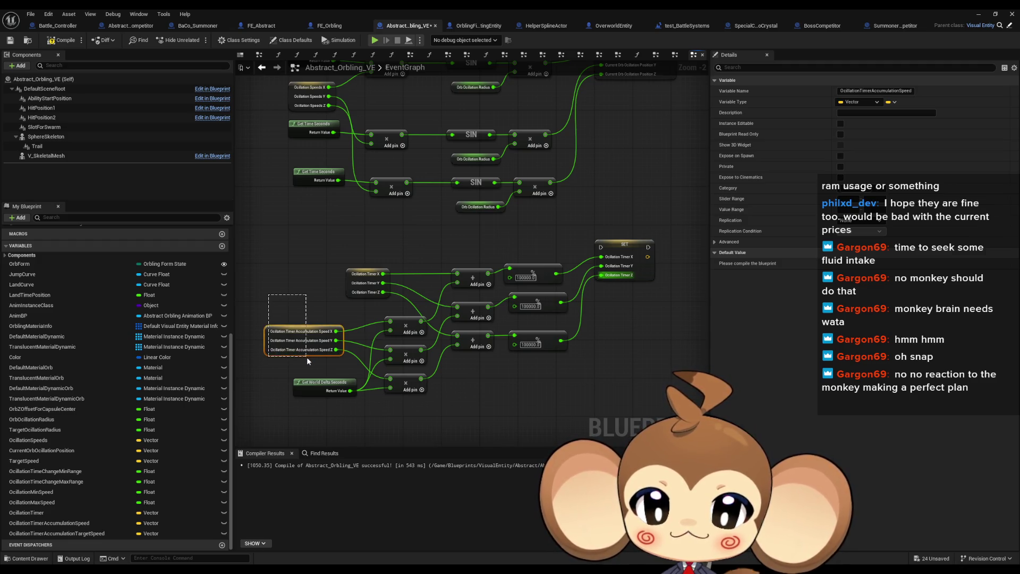
Compile Abstract_Orbling_VE and check the Oscillation Timer variable
click(80, 40)
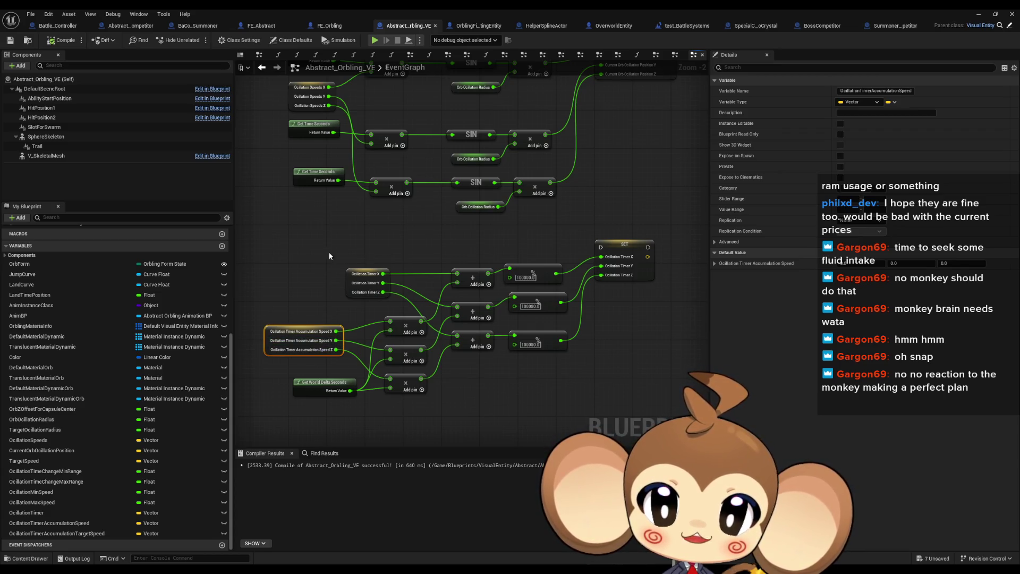
click(367, 282)
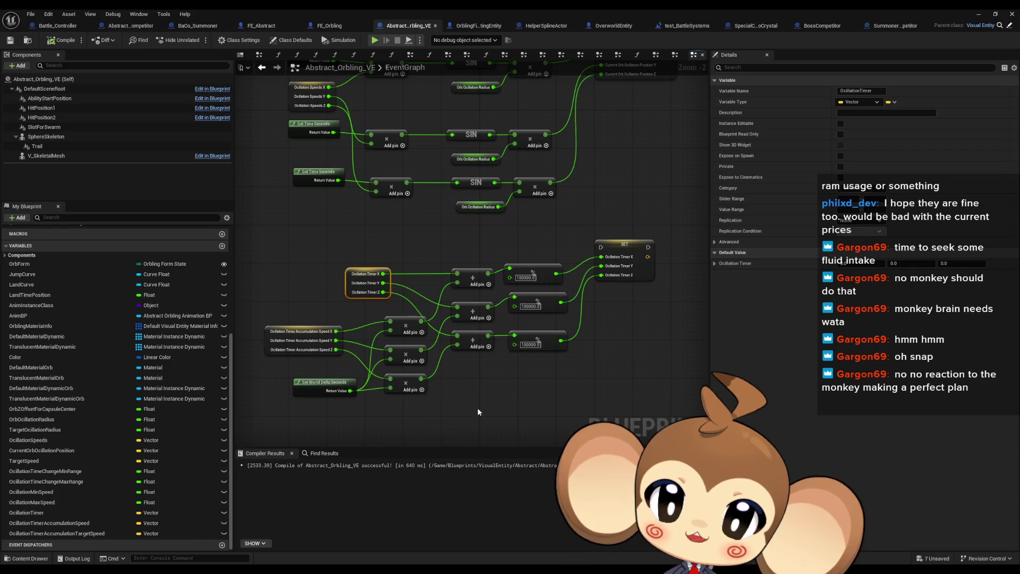
scroll(480, 413, down, 5)
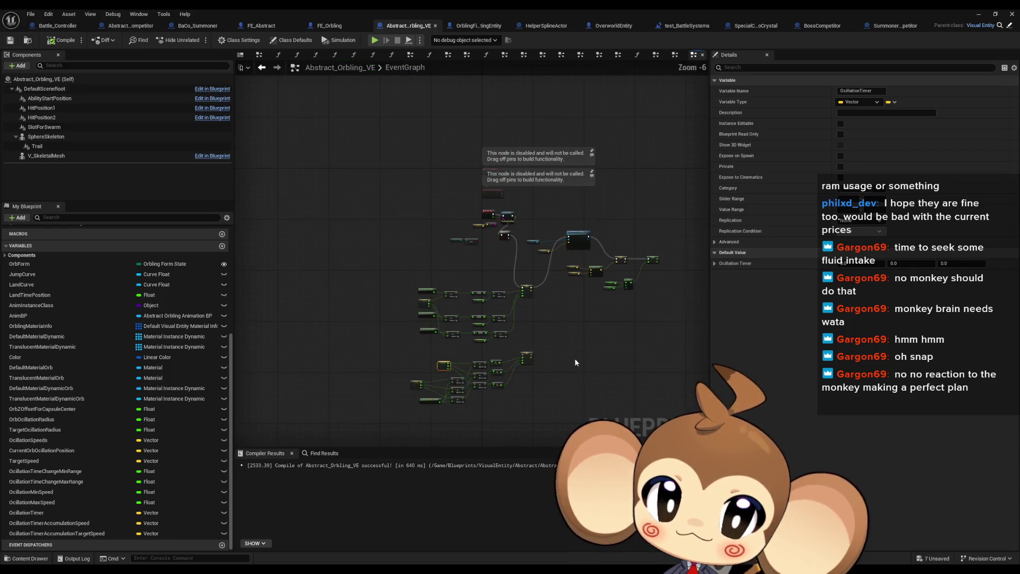
scroll(531, 372, up, 5)
click(372, 335)
scroll(487, 325, down, 3)
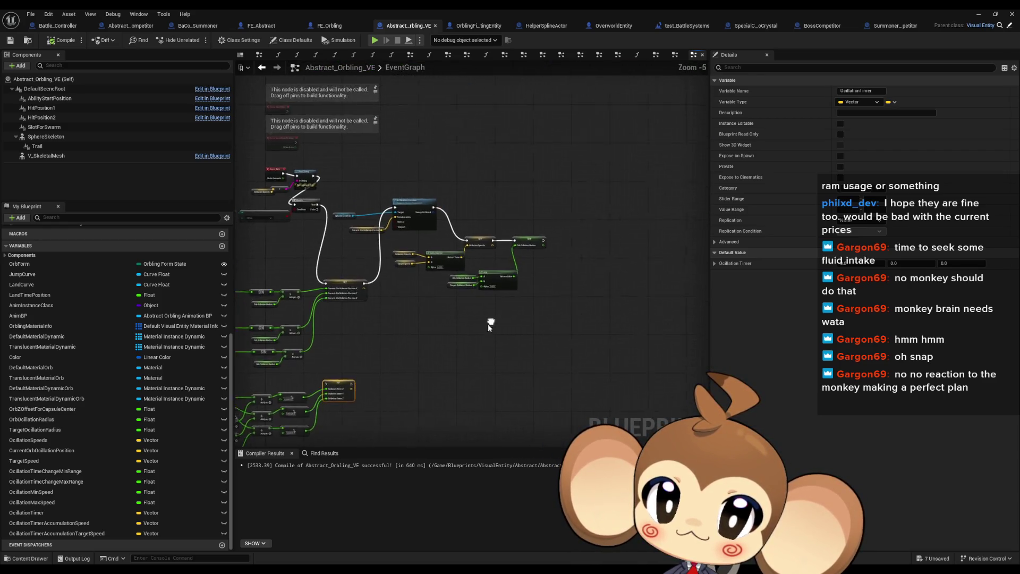
scroll(438, 284, up, 4)
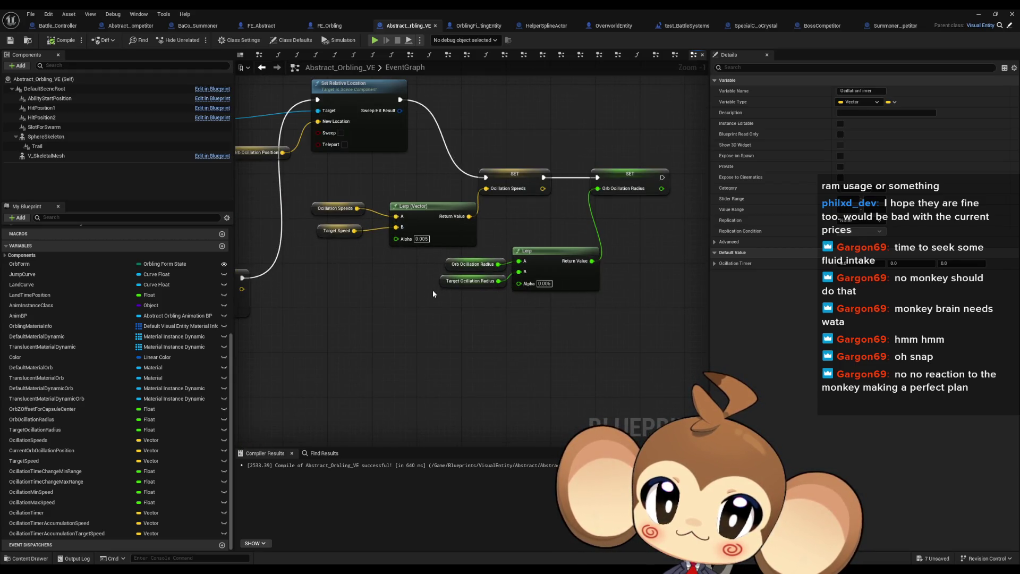
drag(433, 293, 695, 314)
mouse_move(579, 357)
mouse_down()
mouse_move(565, 291)
mouse_move(617, 285)
mouse_move(565, 250)
mouse_move(542, 359)
mouse_move(833, 197)
mouse_up()
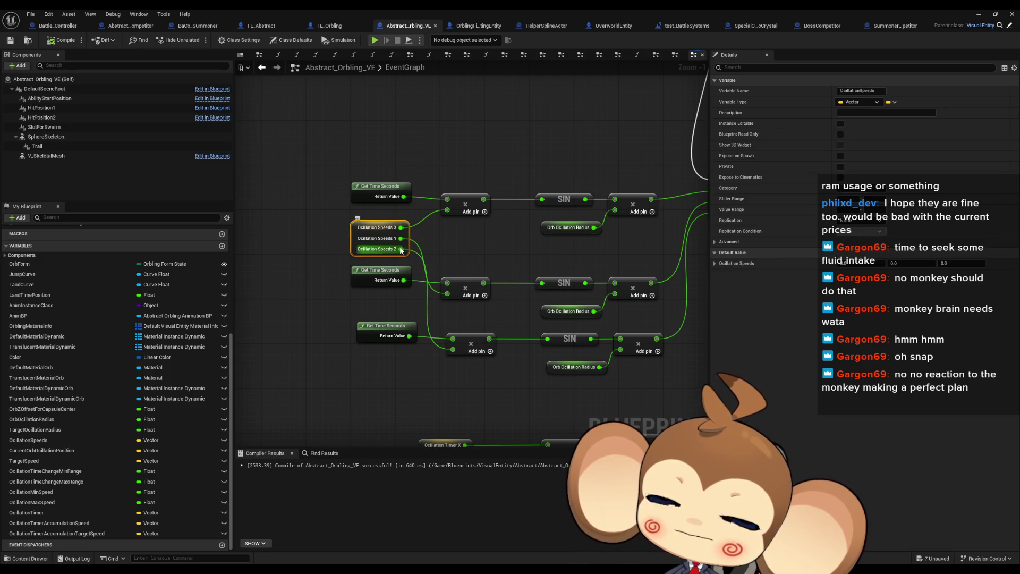
mouse_move(310, 267)
mouse_down()
mouse_move(330, 284)
mouse_move(346, 377)
mouse_move(250, 352)
mouse_move(324, 353)
mouse_move(365, 367)
mouse_up()
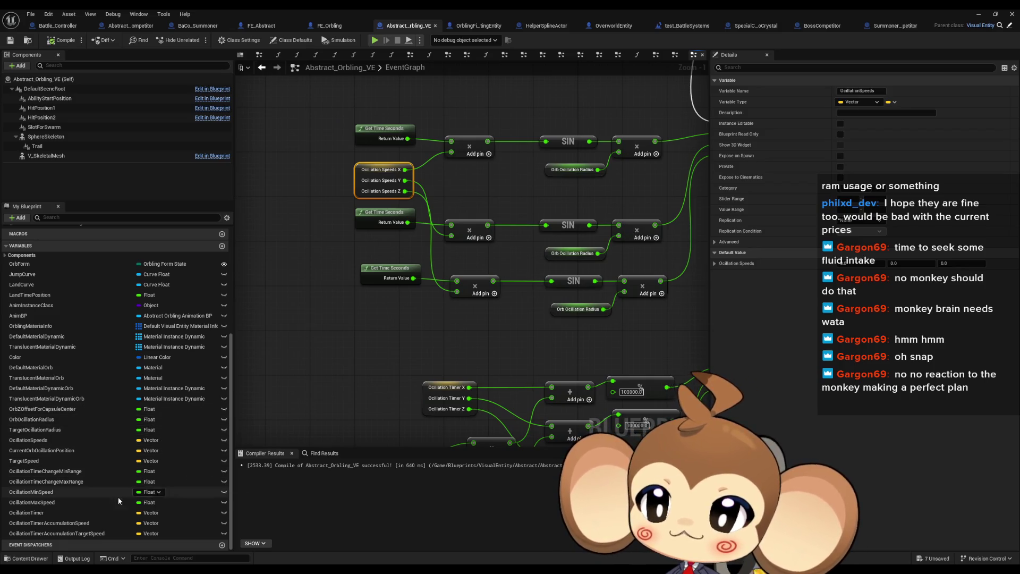
drag(49, 511, 290, 253)
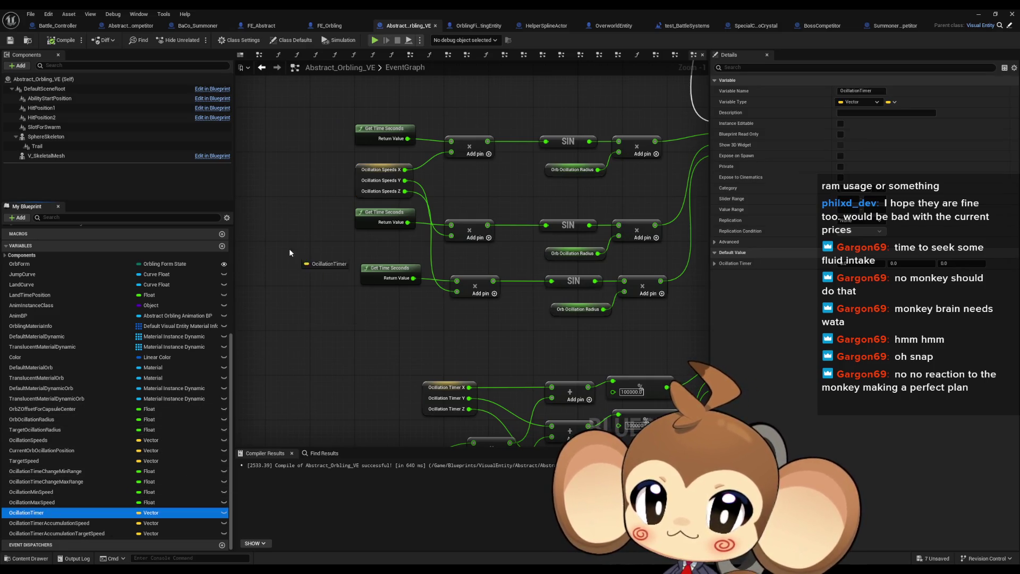
Add a split OcillationTimer getter and feed its X and Y into the two multiply nodes
drag(278, 196, 355, 205)
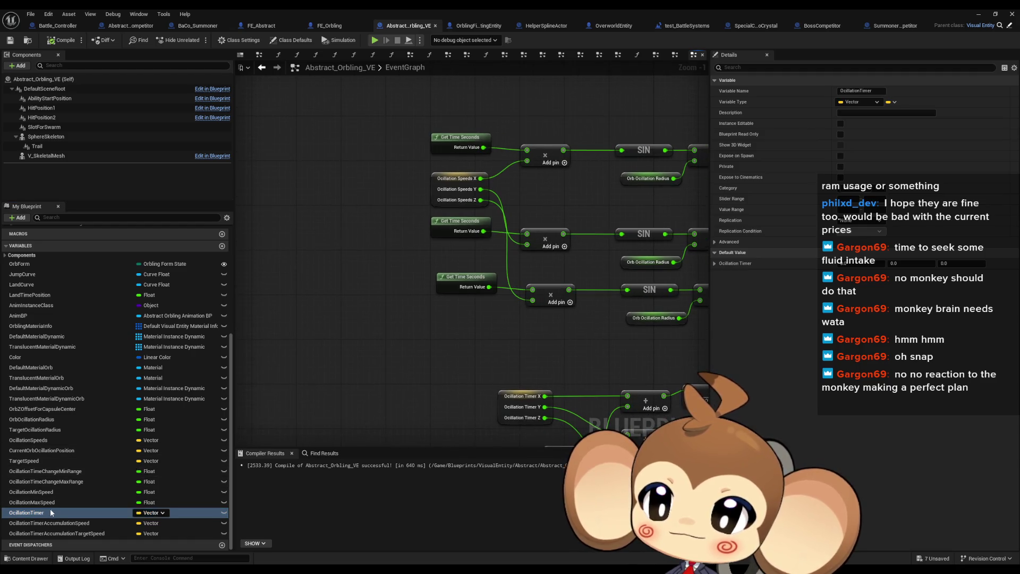
mouse_move(32, 512)
mouse_down()
mouse_move(292, 273)
mouse_move(287, 207)
mouse_up()
click(318, 218)
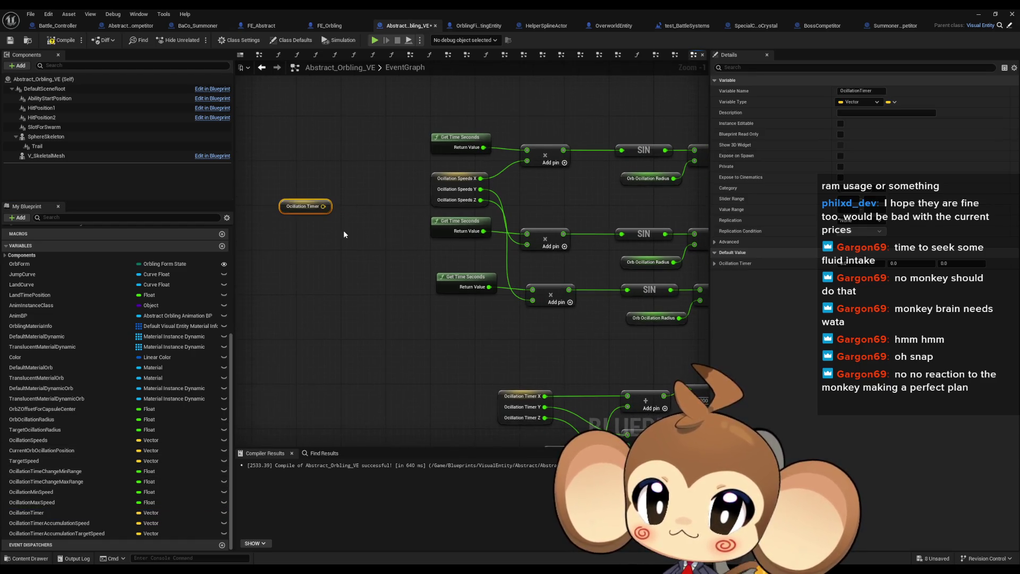
right_click(322, 206)
click(354, 242)
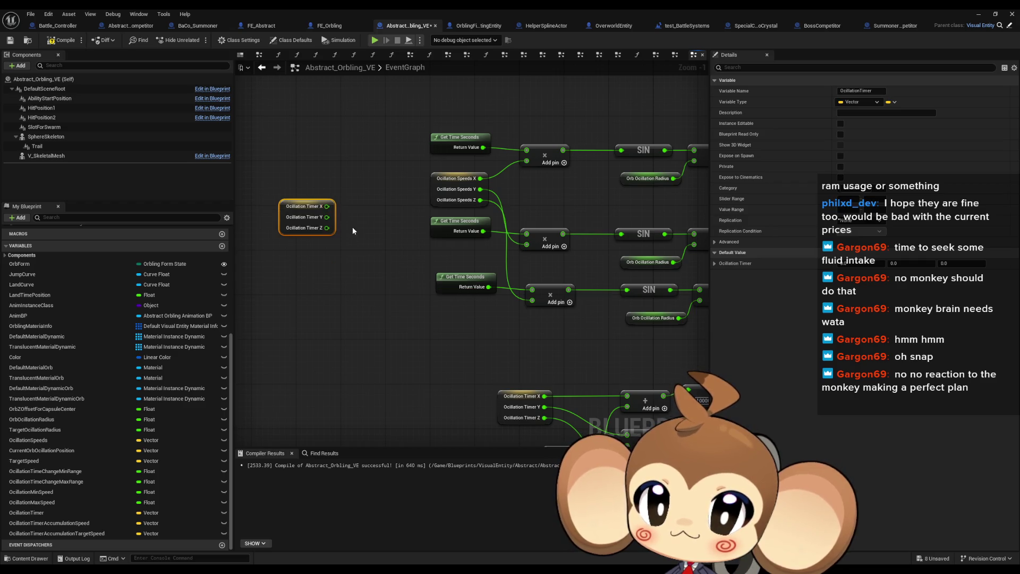
mouse_move(328, 206)
mouse_down()
mouse_move(538, 149)
mouse_move(526, 151)
mouse_up()
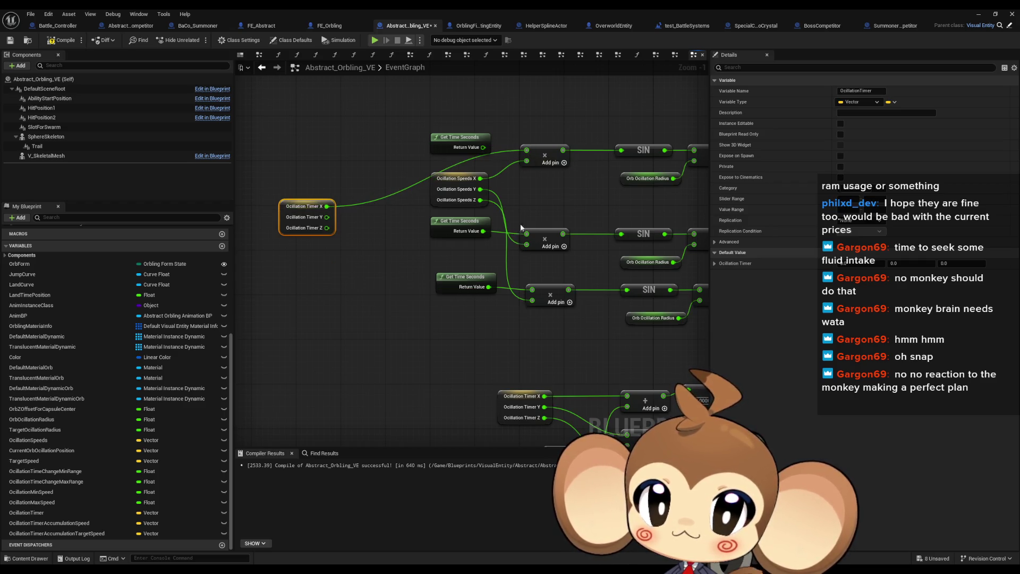
mouse_move(525, 234)
mouse_down()
mouse_move(327, 217)
mouse_move(542, 292)
mouse_move(533, 290)
mouse_up()
Set Ocillation Speeds' default to 5 and chain the timer SET exec into the position SET node
drag(279, 219, 301, 220)
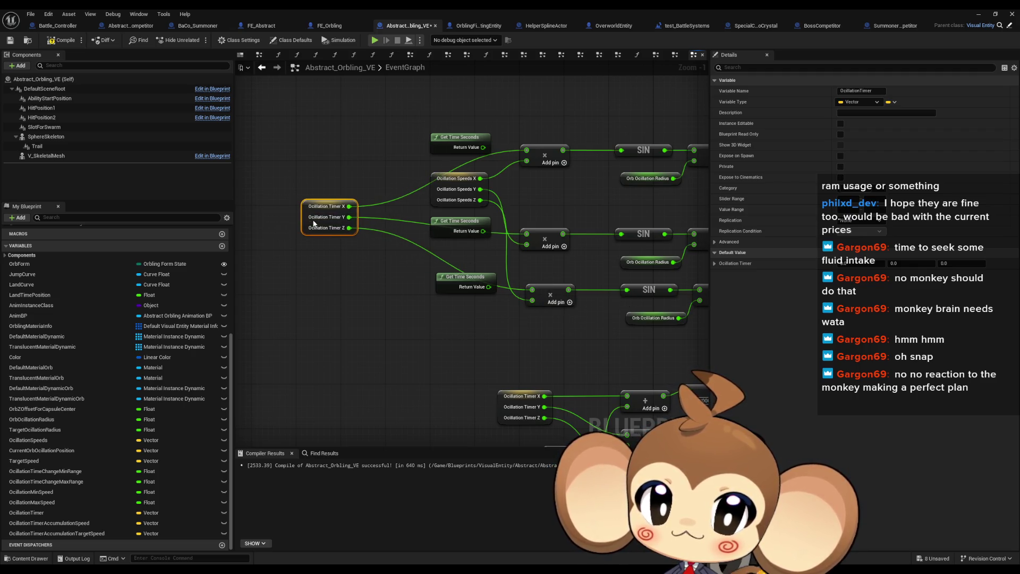
drag(529, 131, 390, 154)
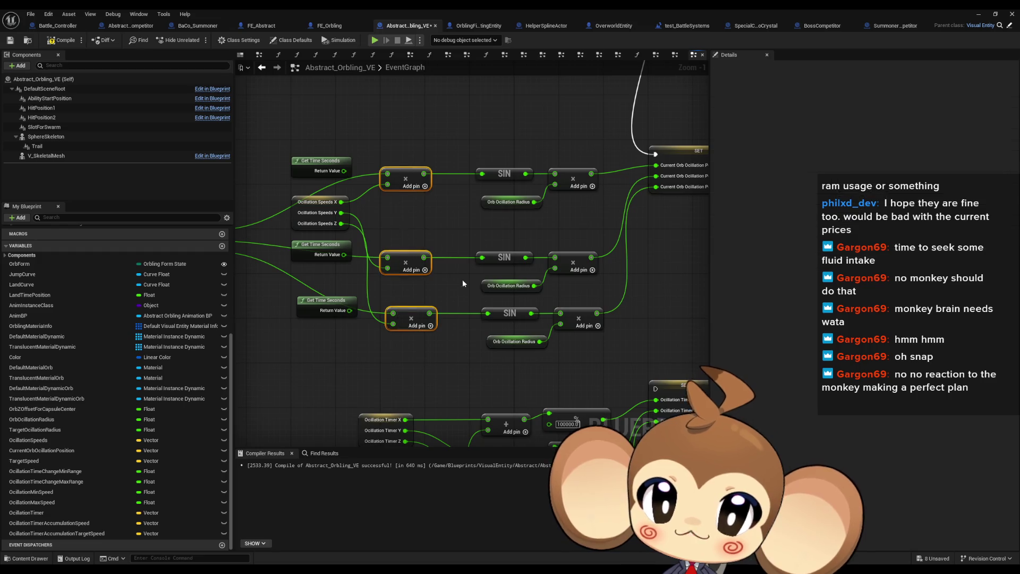
drag(564, 148, 621, 320)
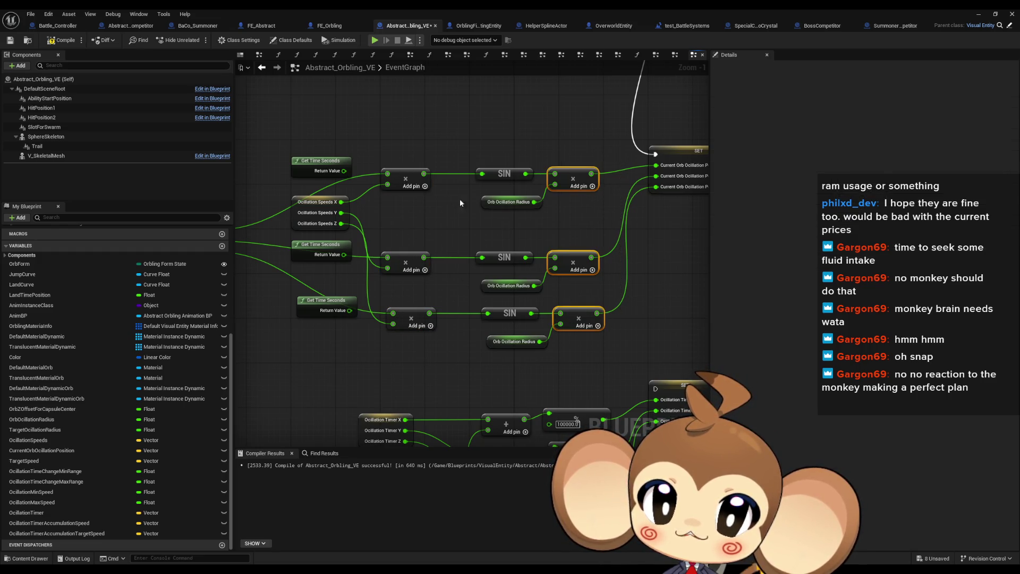
click(489, 201)
click(327, 218)
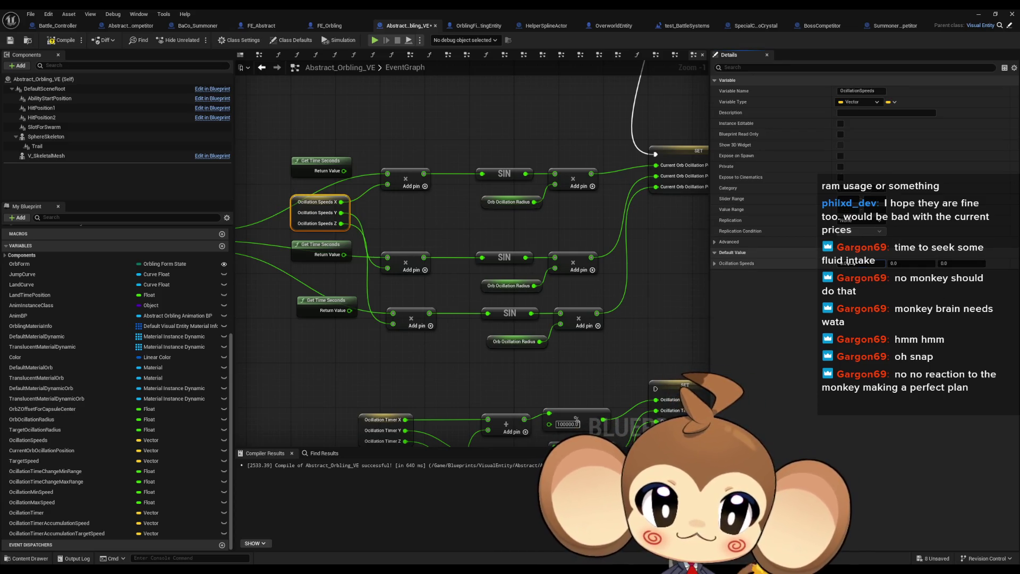
click(853, 264)
text(5)
key(Return)
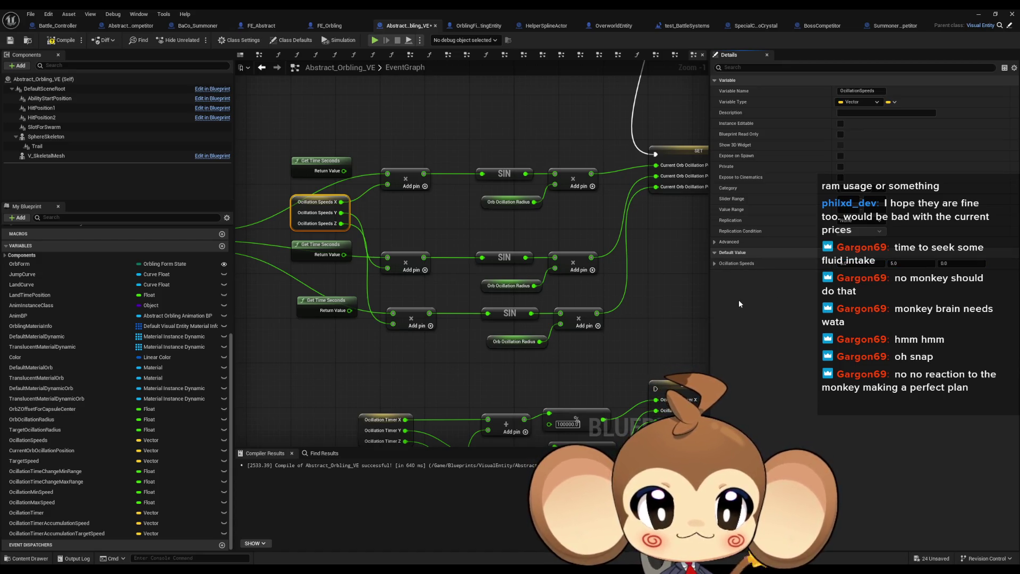
key(Tab)
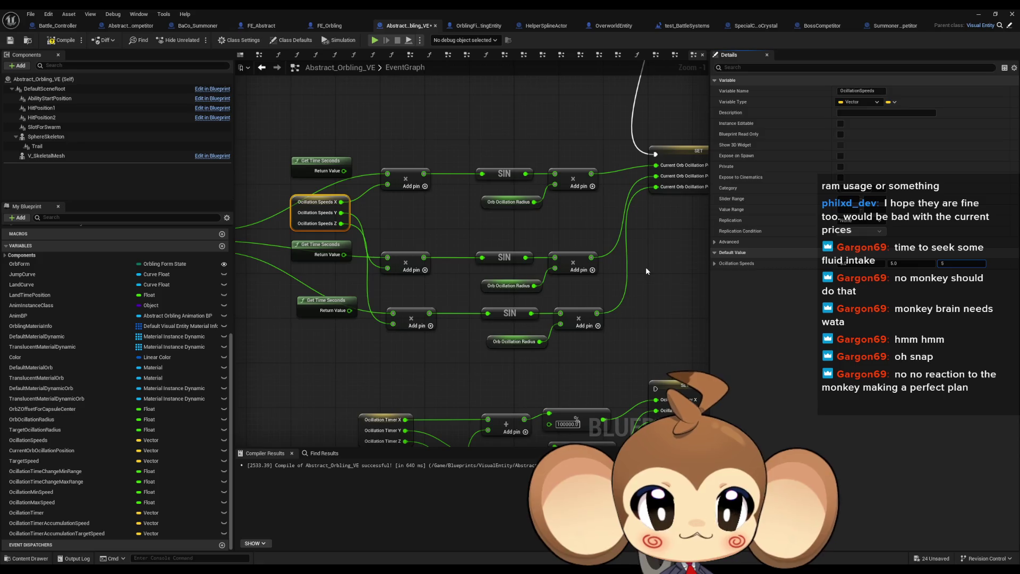
click(645, 271)
mouse_move(627, 393)
mouse_down()
mouse_move(568, 159)
mouse_move(531, 80)
mouse_move(542, 173)
mouse_move(614, 263)
mouse_move(526, 129)
mouse_up()
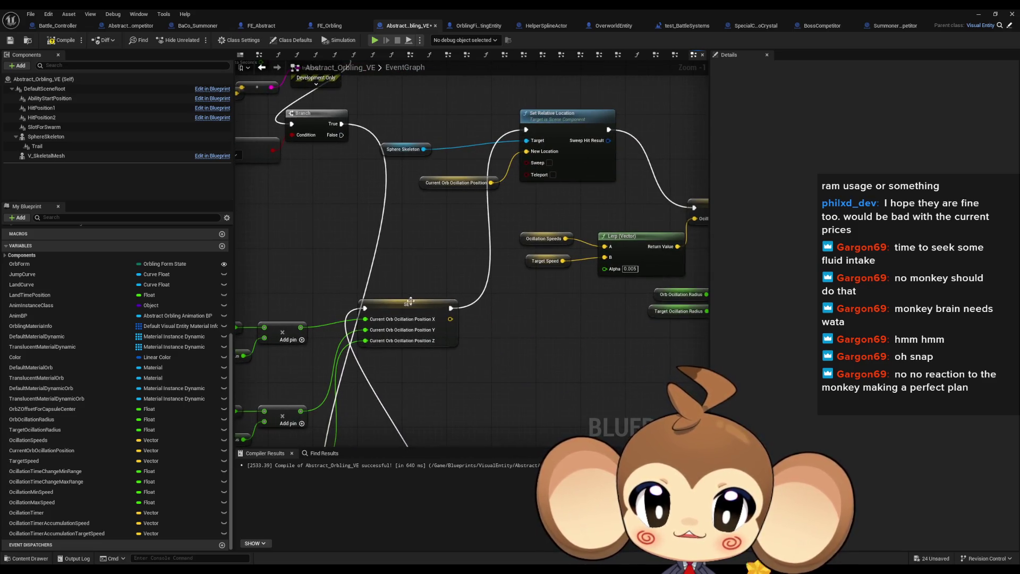
Move the position SET node right, wire Set Relative Location's exec into the Oscillation Speeds SET, then switch to the level editor
drag(411, 301, 464, 317)
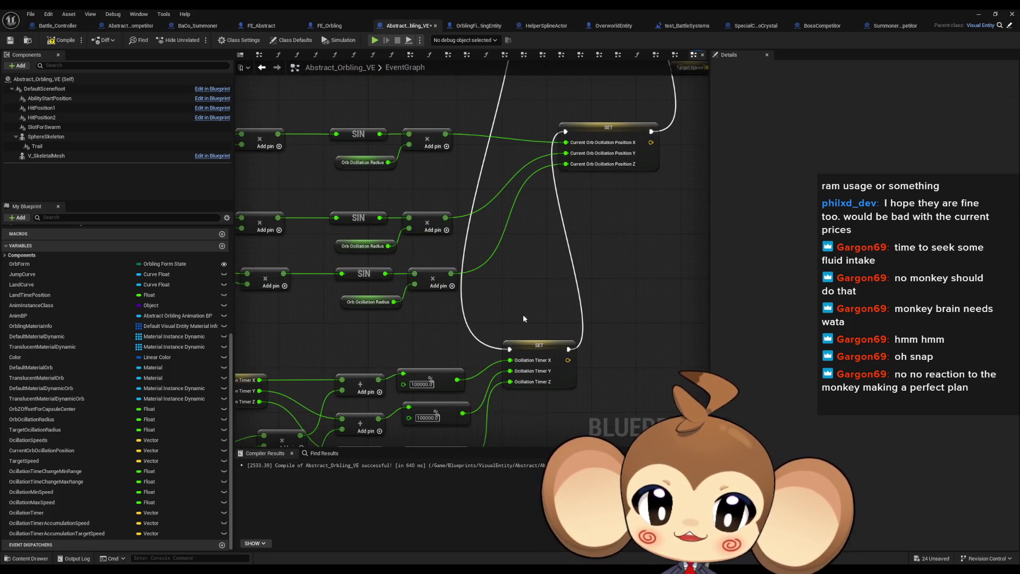
click(539, 346)
click(382, 306)
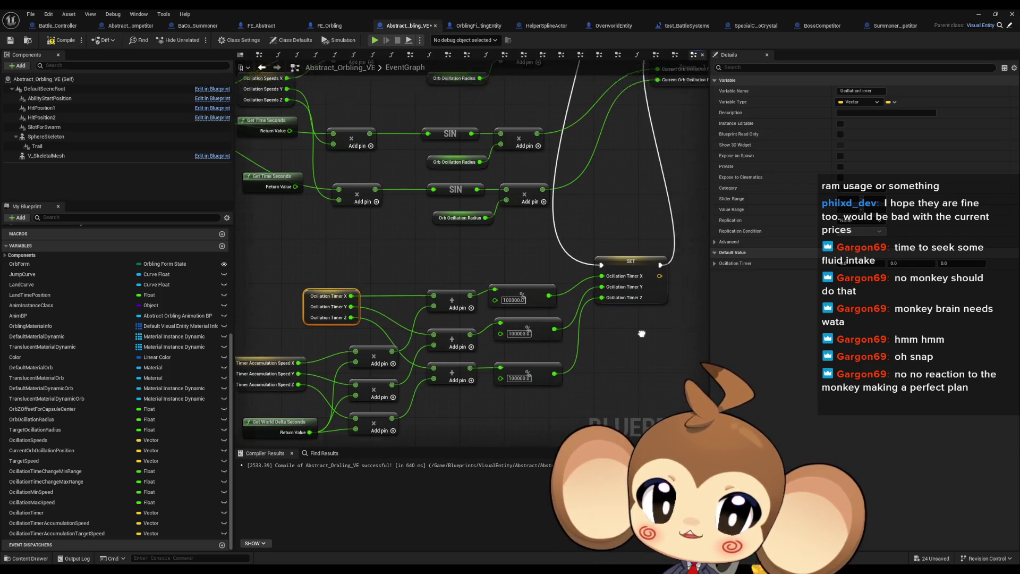
mouse_move(641, 333)
mouse_down()
mouse_move(493, 272)
mouse_move(505, 297)
mouse_move(525, 263)
mouse_up()
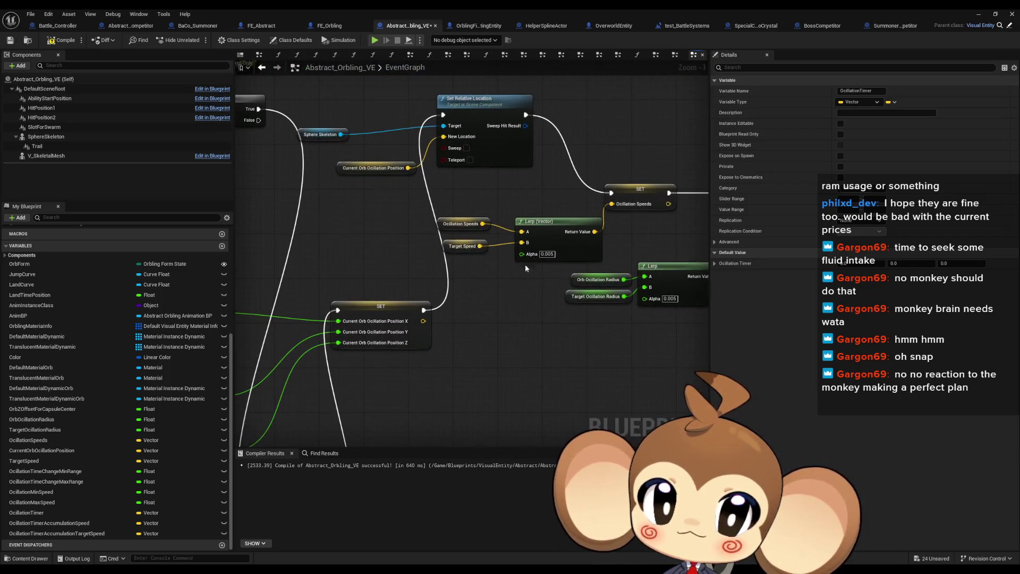
drag(541, 209, 448, 233)
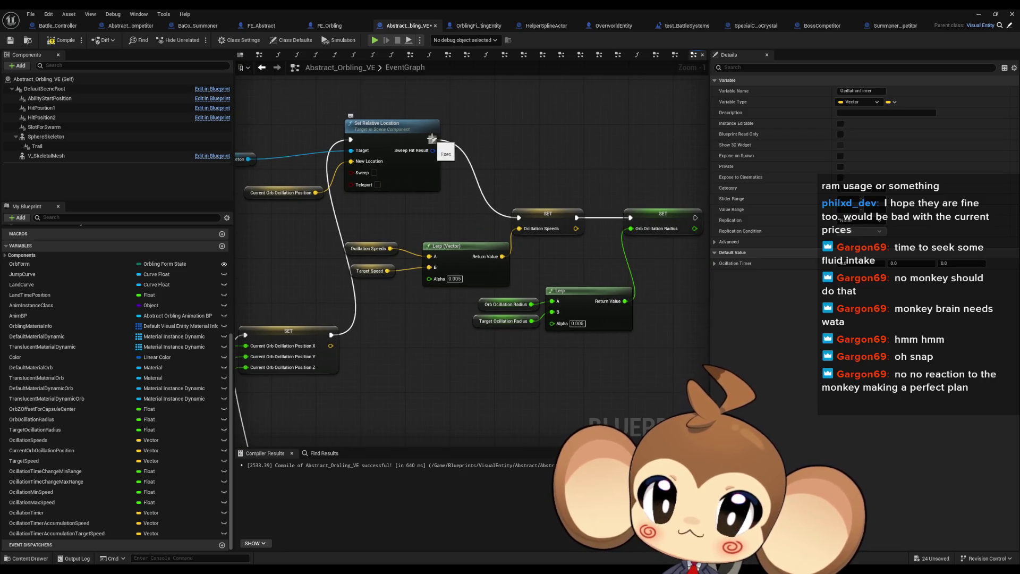
mouse_move(433, 139)
mouse_down()
mouse_move(553, 229)
mouse_move(633, 218)
mouse_up()
drag(298, 297, 722, 223)
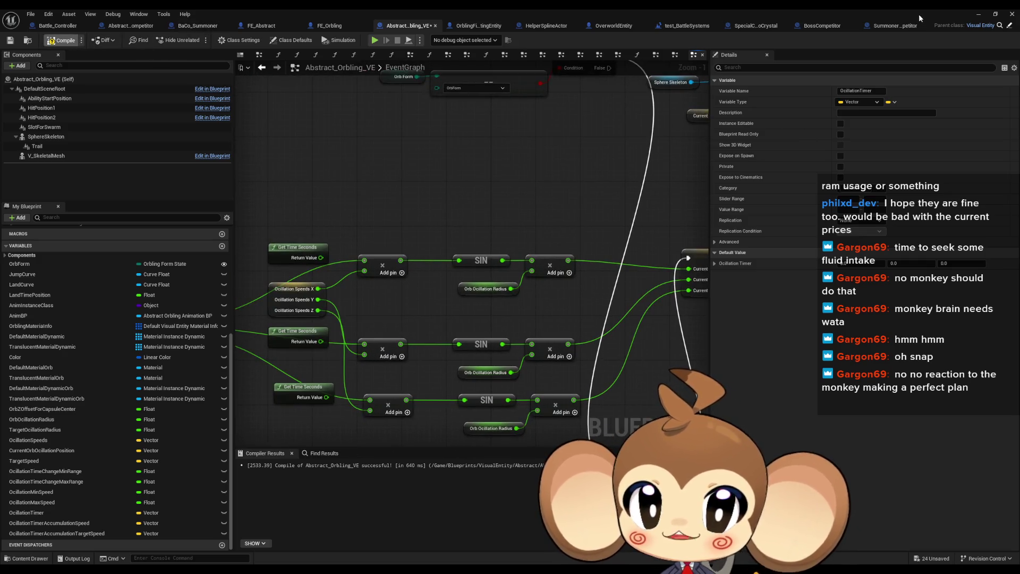
key(alt+Tab)
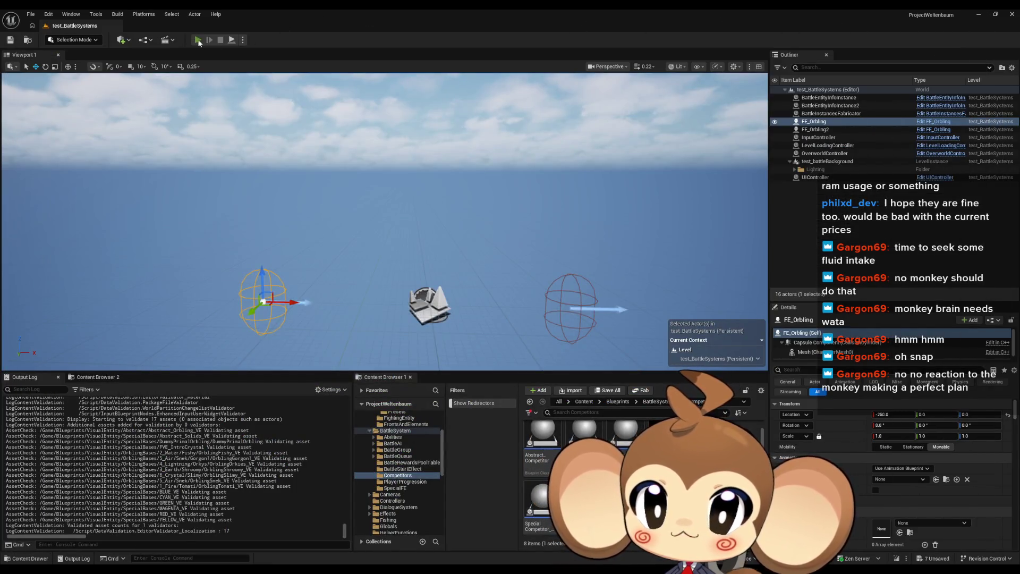
Run a quick play-in-editor test of the orbling and return to the Blueprint
click(198, 38)
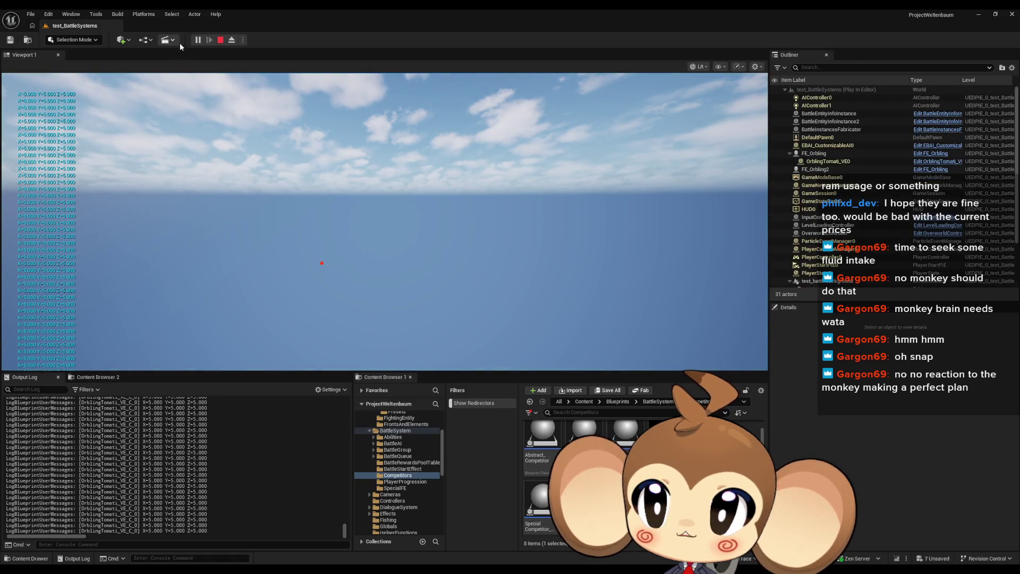
click(221, 39)
mouse_move(456, 543)
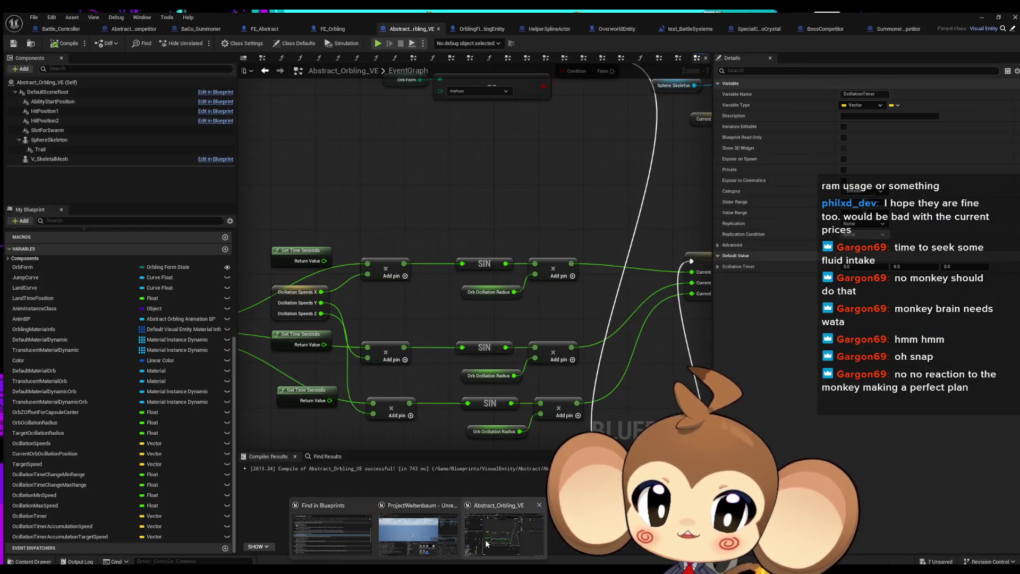
click(486, 539)
Set Oscillation Timer Accumulation Speed's default to 1 on X, Y and Z
click(289, 293)
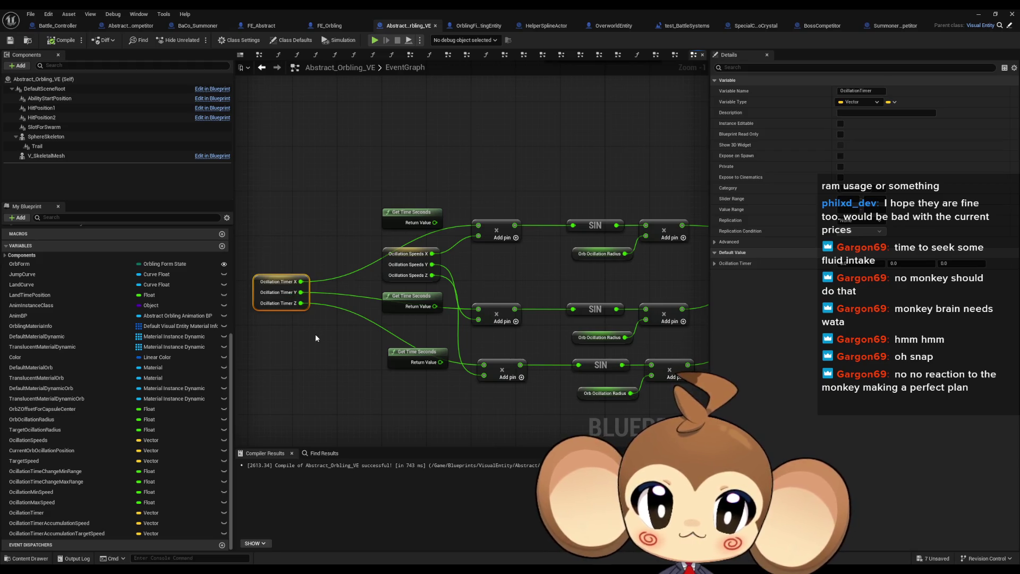
click(404, 260)
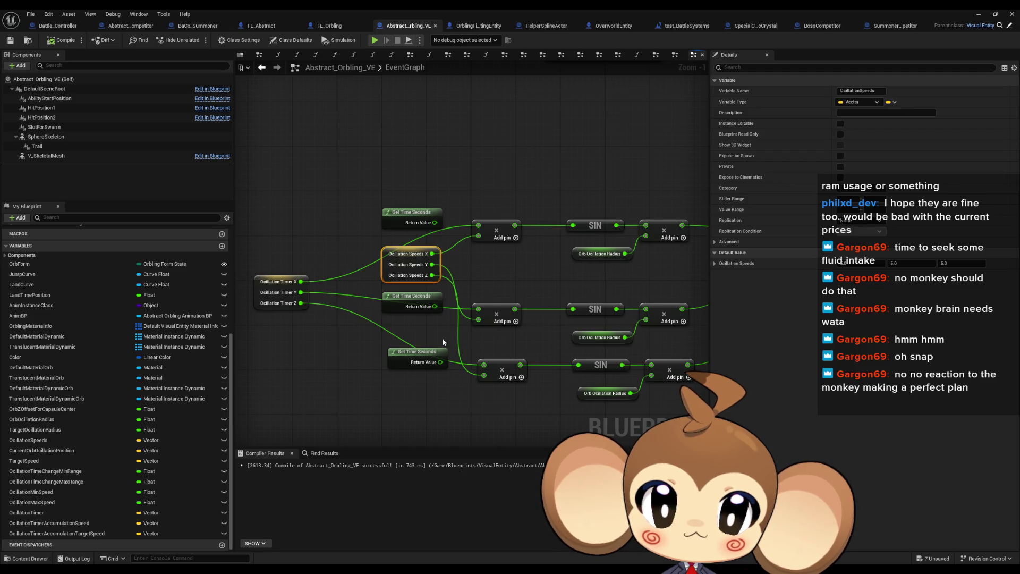
mouse_move(447, 338)
mouse_down()
mouse_move(304, 200)
mouse_move(356, 165)
mouse_up()
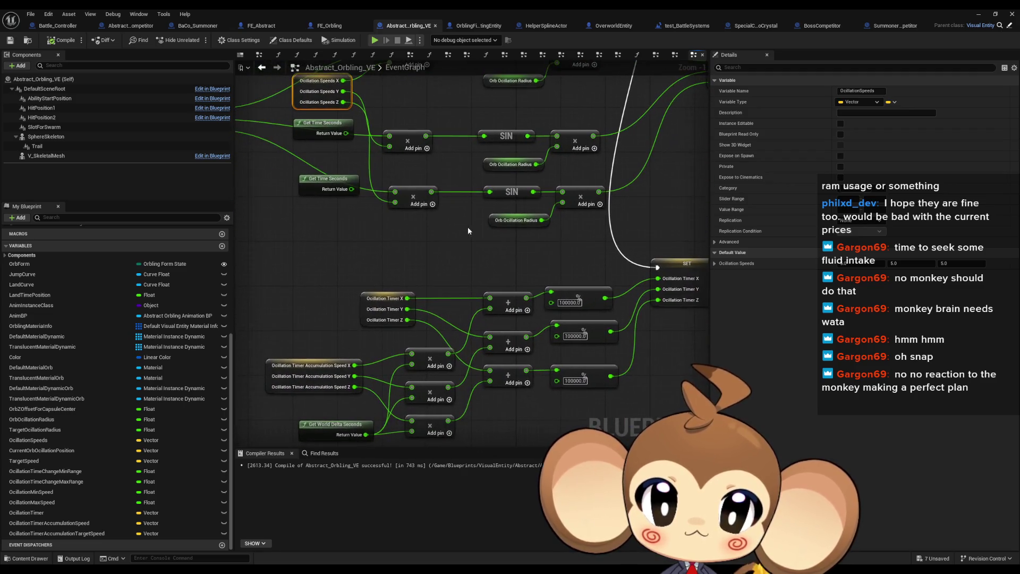
drag(367, 278, 407, 314)
click(351, 391)
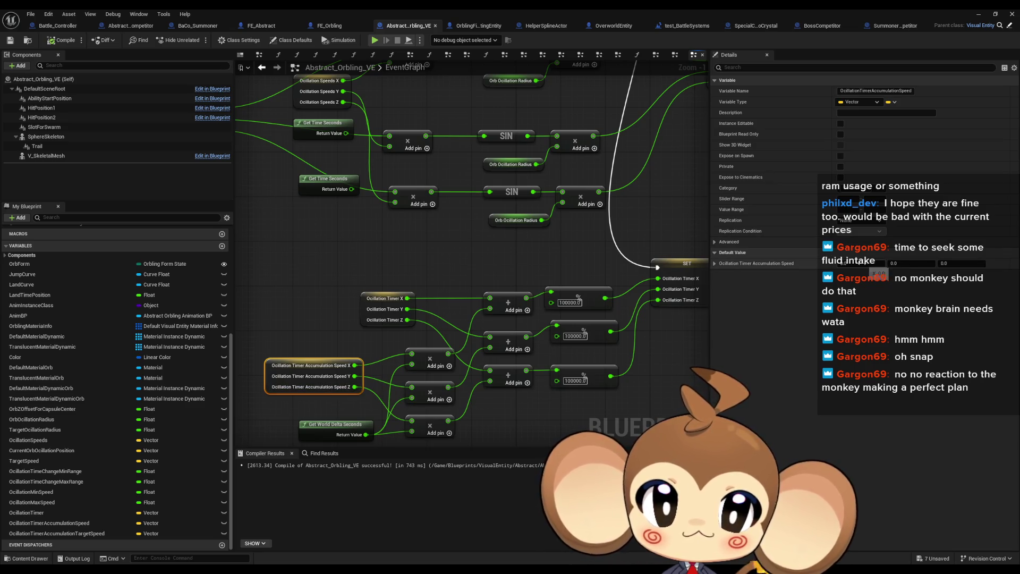
click(863, 263)
click(916, 263)
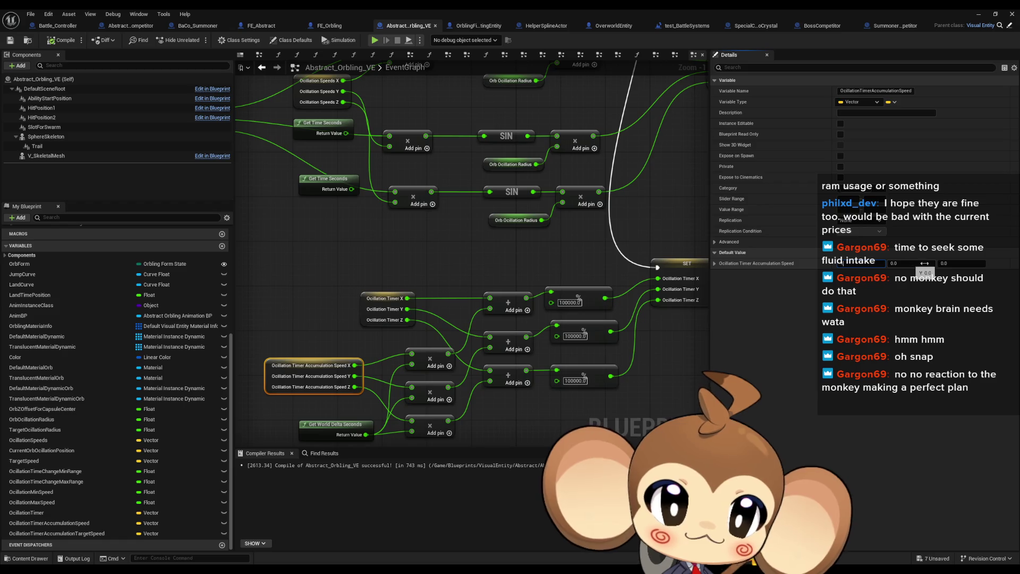
click(951, 264)
text(1)
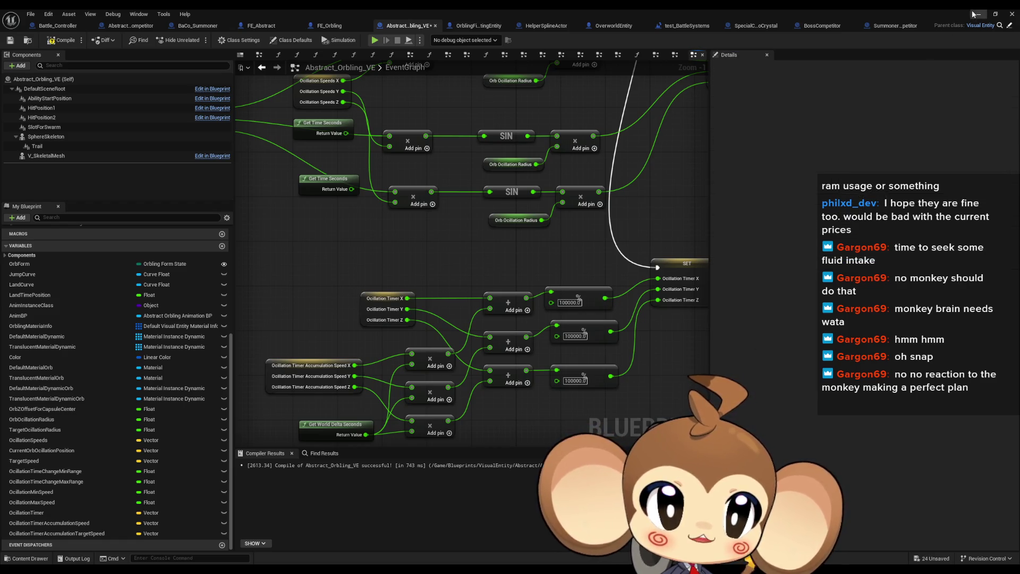
Play-test the level again, then restore the Orbling Blueprint window
click(978, 14)
click(199, 40)
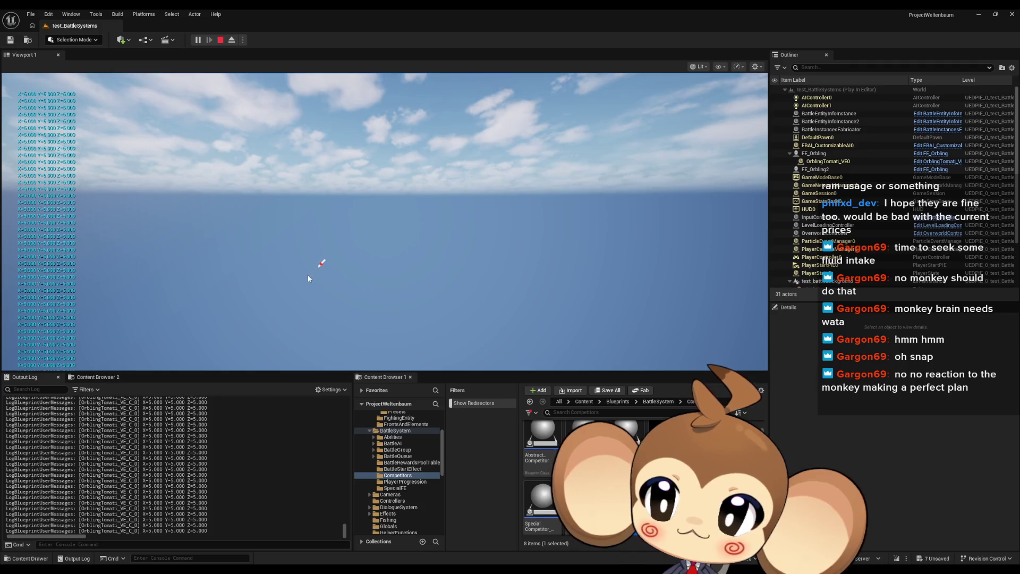
click(220, 40)
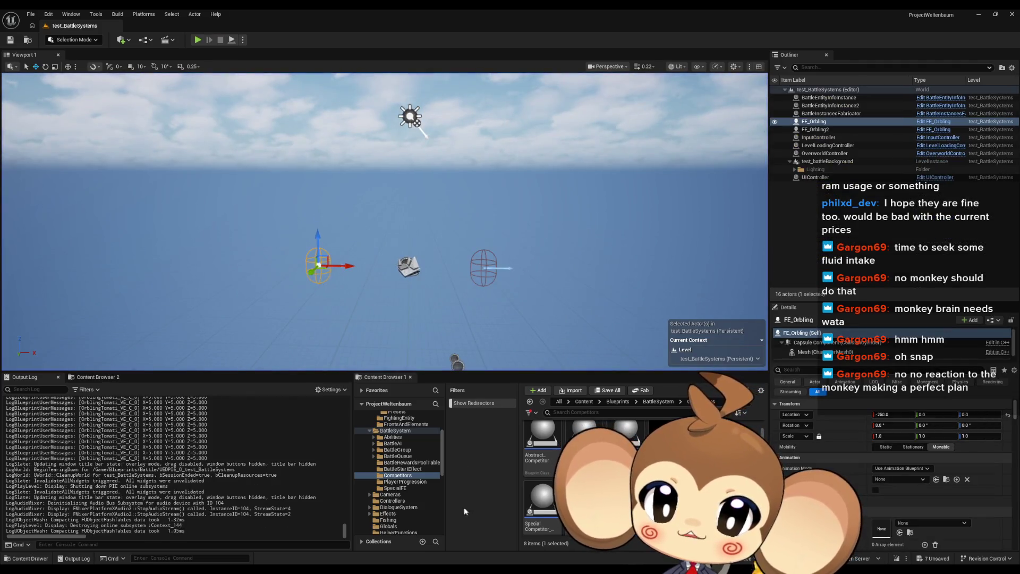
click(399, 553)
scroll(457, 215, down, 5)
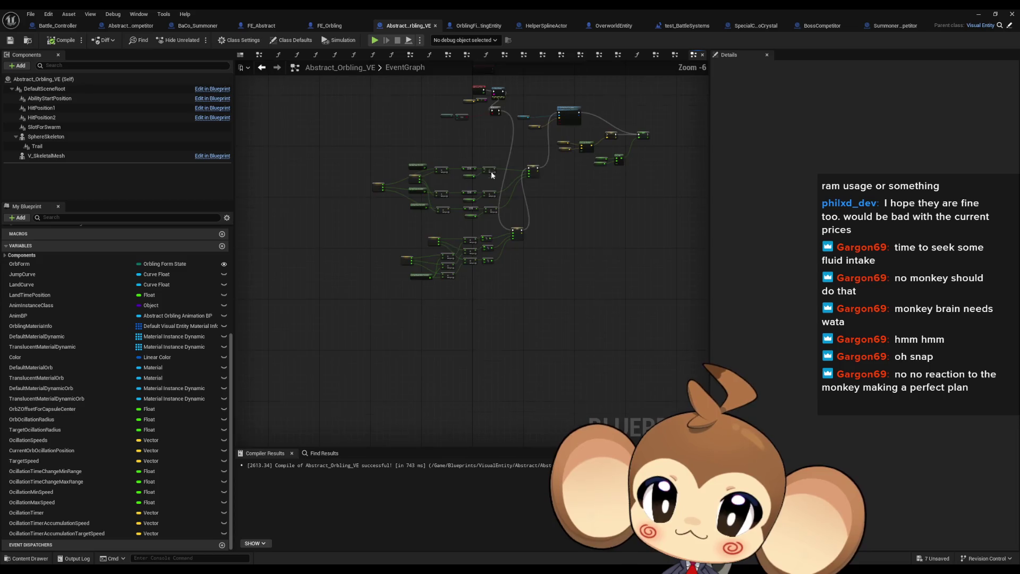
Wire Event Tick directly into the Branch and delete the Print String node
scroll(505, 229, up, 6)
drag(441, 288, 406, 211)
key(Delete)
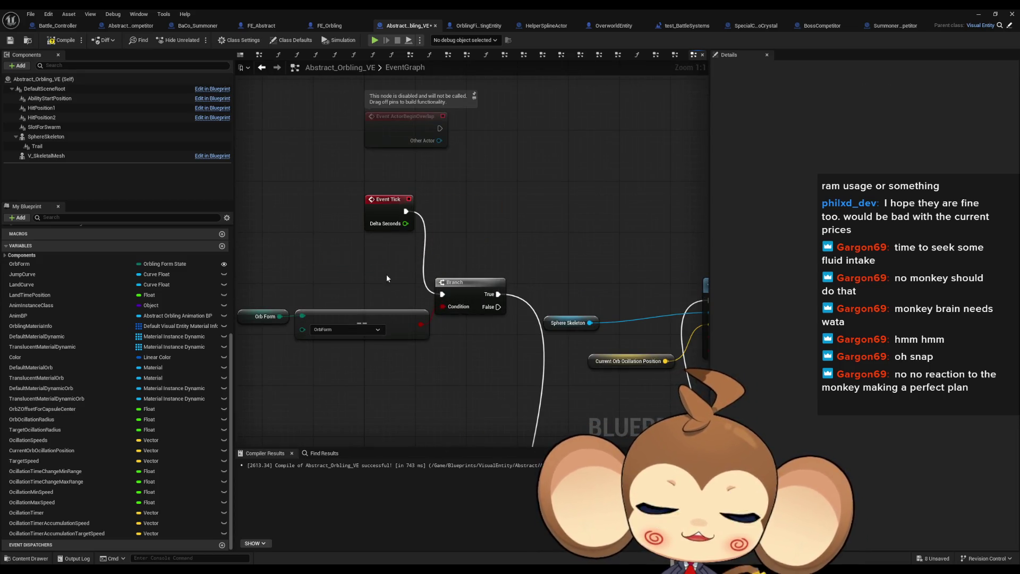
Select the Oscillation Timer Accumulation Speed node and drag another accumulation speed getter onto the graph
scroll(388, 275, down, 5)
mouse_move(380, 322)
mouse_down()
mouse_move(430, 267)
mouse_move(415, 227)
mouse_up()
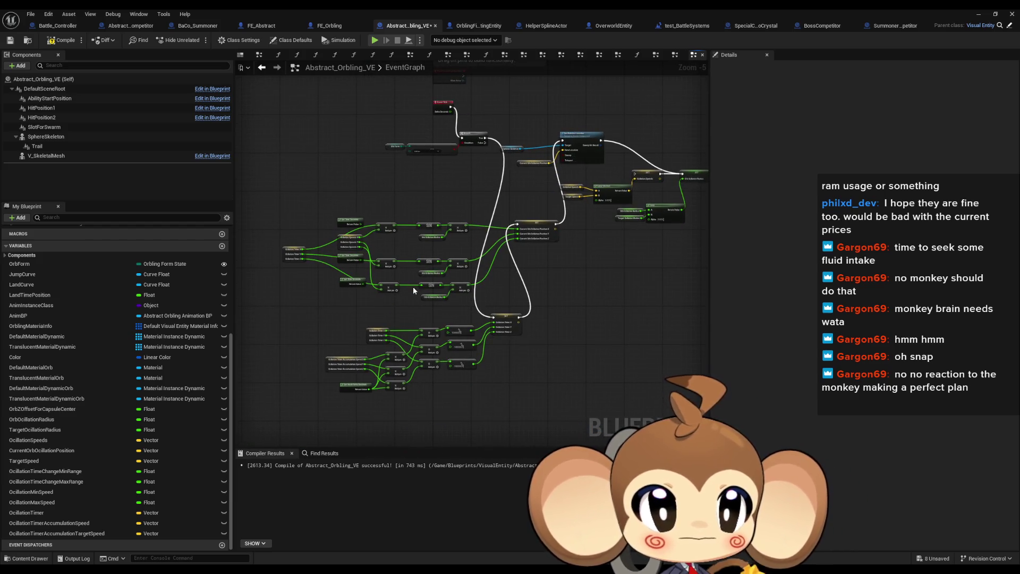
scroll(329, 390, up, 4)
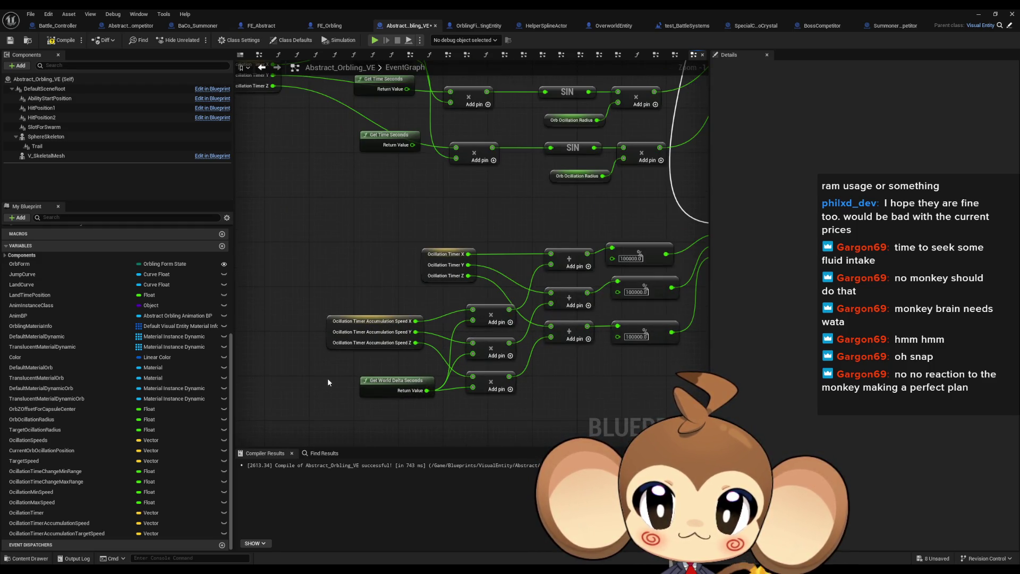
click(396, 347)
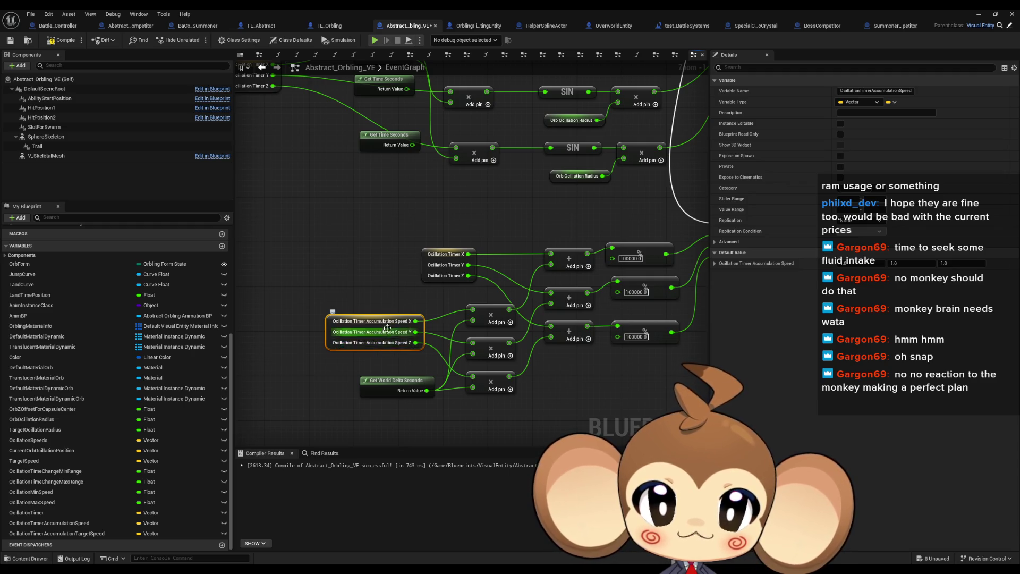
mouse_move(643, 260)
mouse_down()
mouse_move(615, 253)
mouse_move(486, 308)
mouse_move(491, 256)
mouse_up()
scroll(486, 317, down, 1)
scroll(491, 256, up, 1)
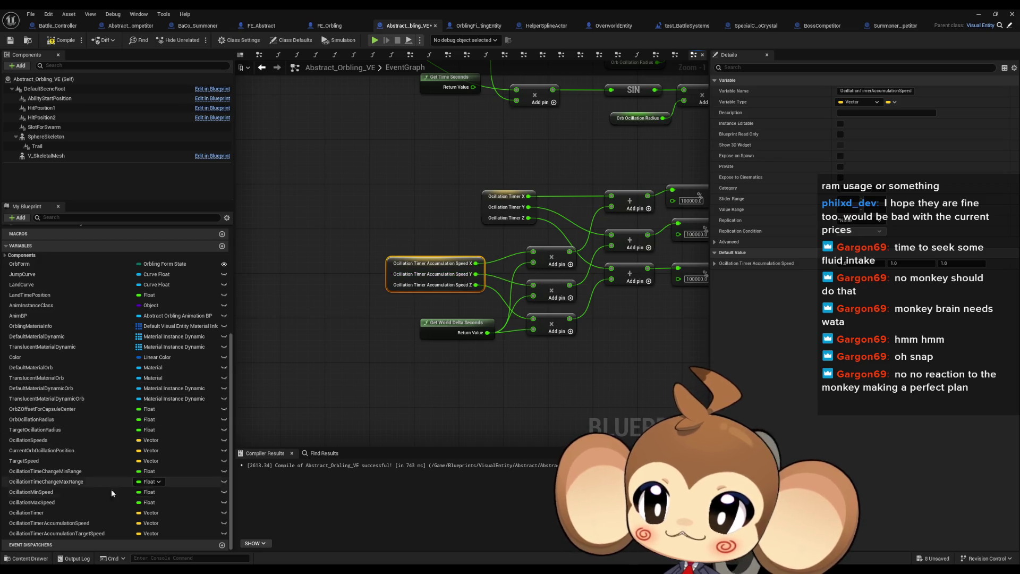
drag(98, 523, 401, 391)
Place a SET OcillationTimerAccumulationSpeed node plus getters for accumulation speed and target speed
click(417, 401)
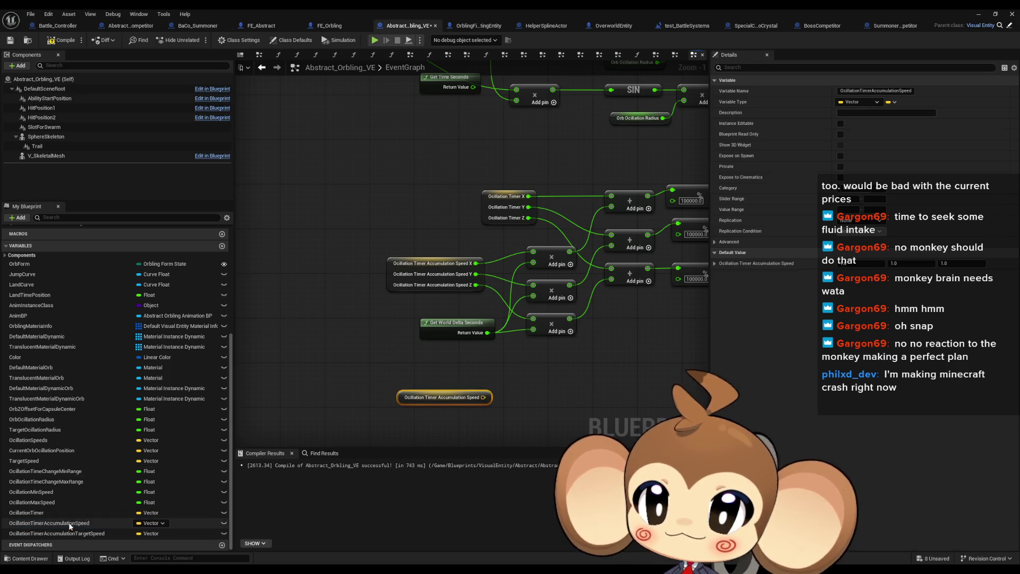
drag(508, 433, 515, 392)
click(532, 414)
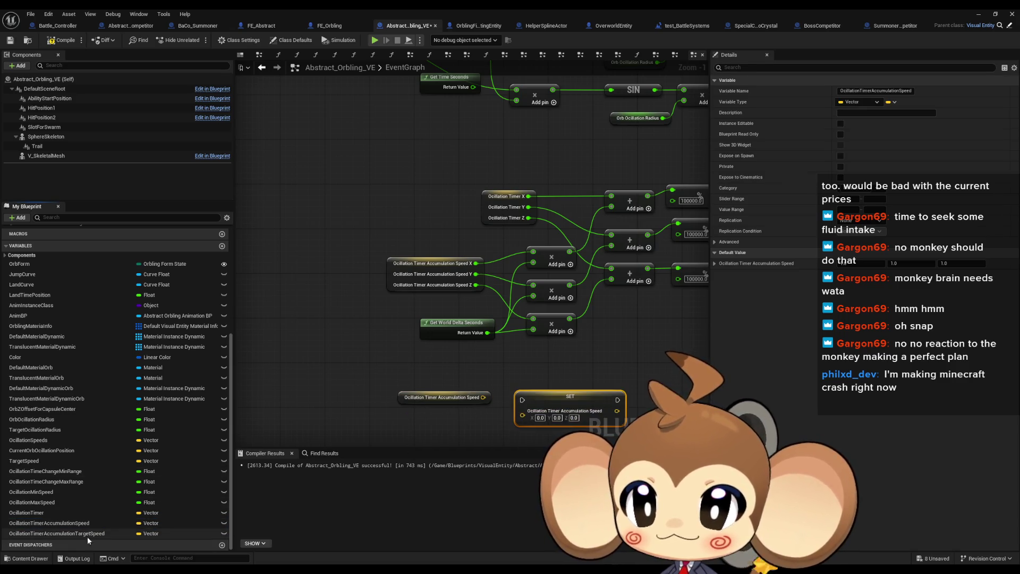
mouse_move(92, 538)
mouse_down()
mouse_move(426, 422)
mouse_move(394, 420)
mouse_up()
click(410, 430)
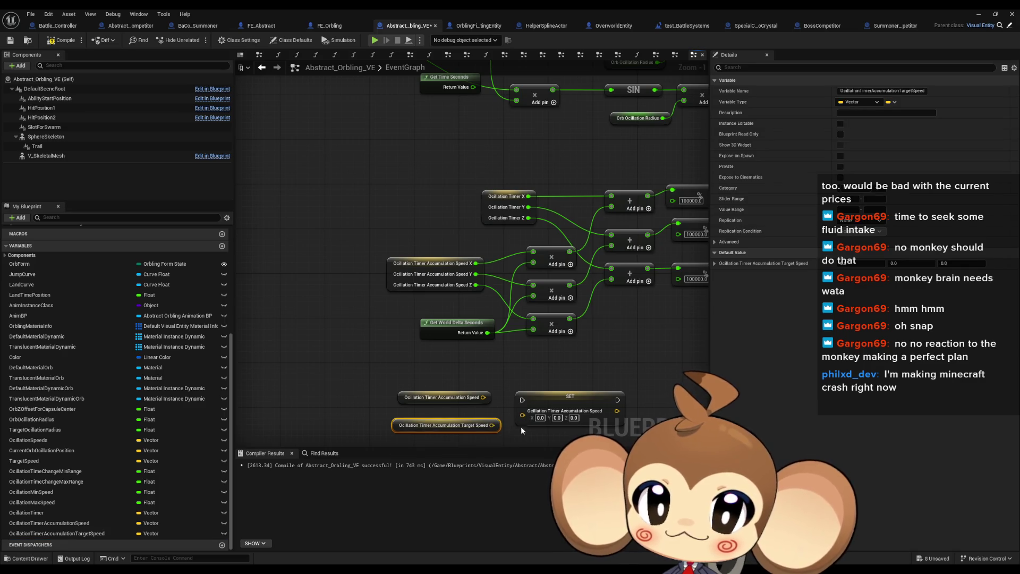
mouse_move(492, 425)
mouse_down()
mouse_move(523, 419)
mouse_move(492, 425)
mouse_up()
Add a vector Lerp (alpha 0.005) from accumulation speed toward target speed and wire it into the SET
click(482, 375)
scroll(483, 375, down, 2)
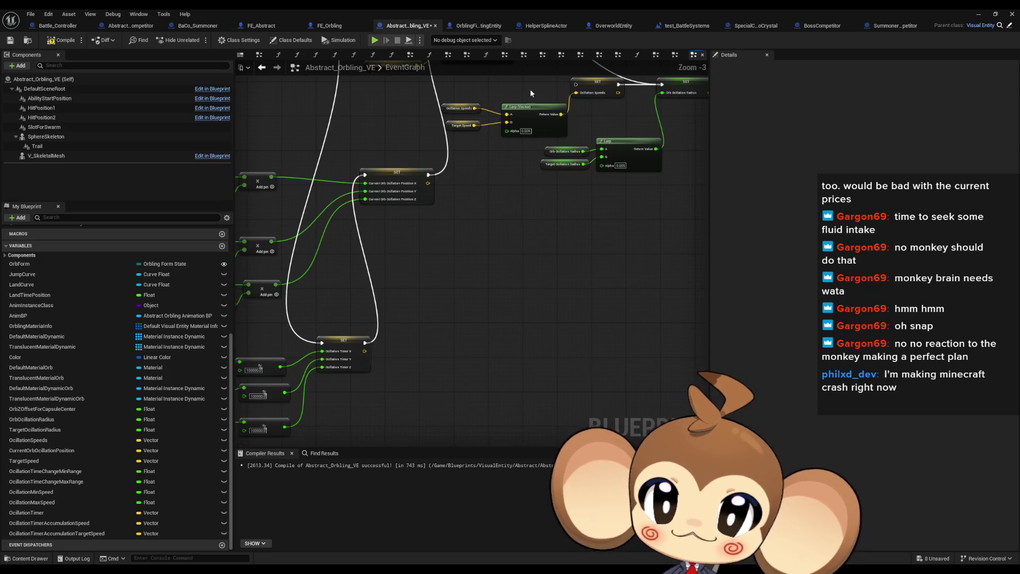
drag(540, 153, 508, 272)
key(ctrl+v)
scroll(346, 379, up, 3)
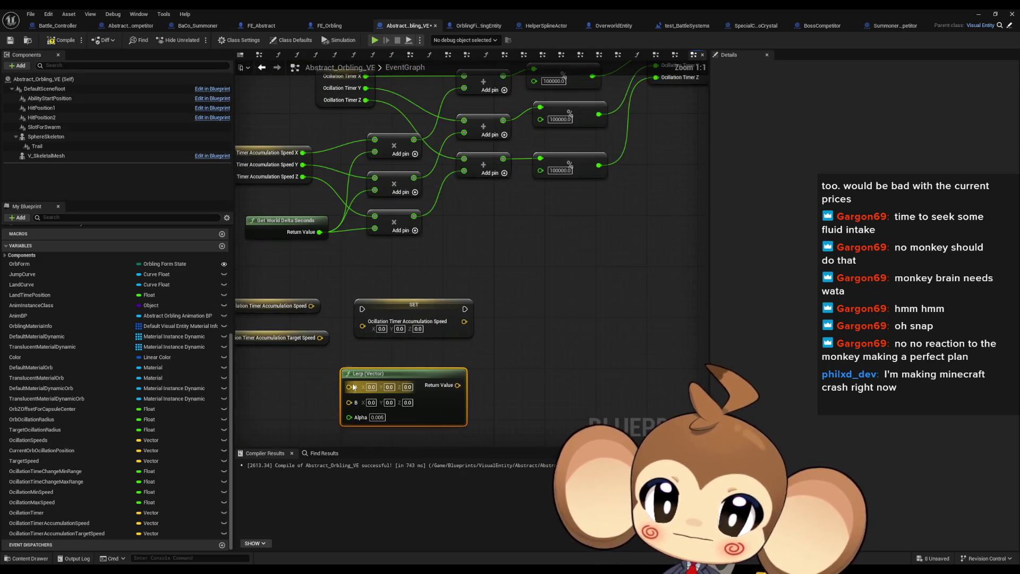
drag(319, 338, 349, 398)
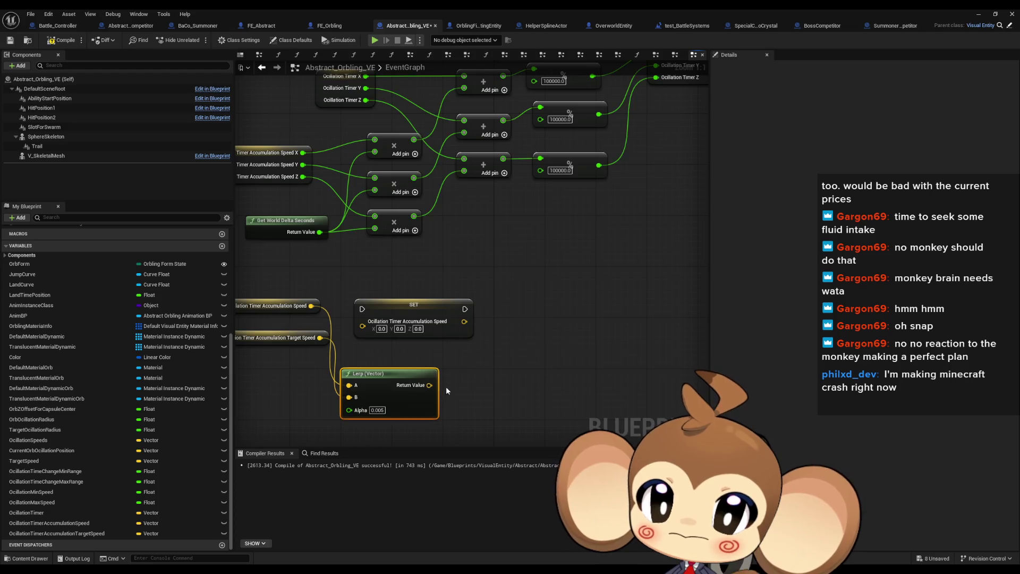
mouse_move(457, 385)
mouse_down()
mouse_move(363, 325)
mouse_move(759, 117)
mouse_move(508, 127)
mouse_move(516, 343)
mouse_move(595, 170)
mouse_move(631, 136)
mouse_up()
Rearrange the new nodes and select the Ocillation Speeds Lerp setup for comparison
scroll(381, 302, down, 4)
ctrl+click(410, 306)
scroll(534, 285, up, 4)
drag(478, 321, 478, 454)
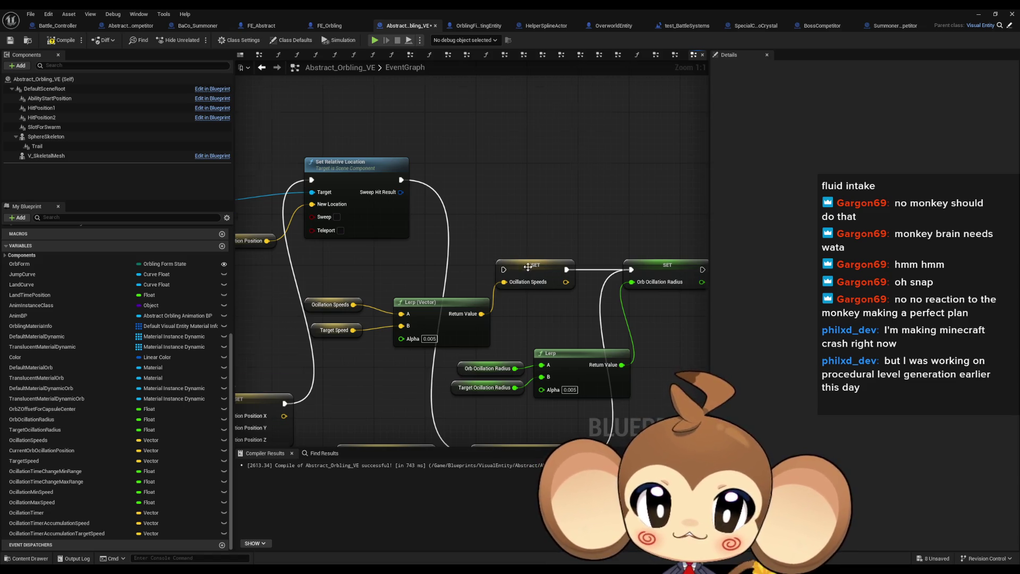
scroll(527, 267, down, 3)
drag(394, 266, 531, 318)
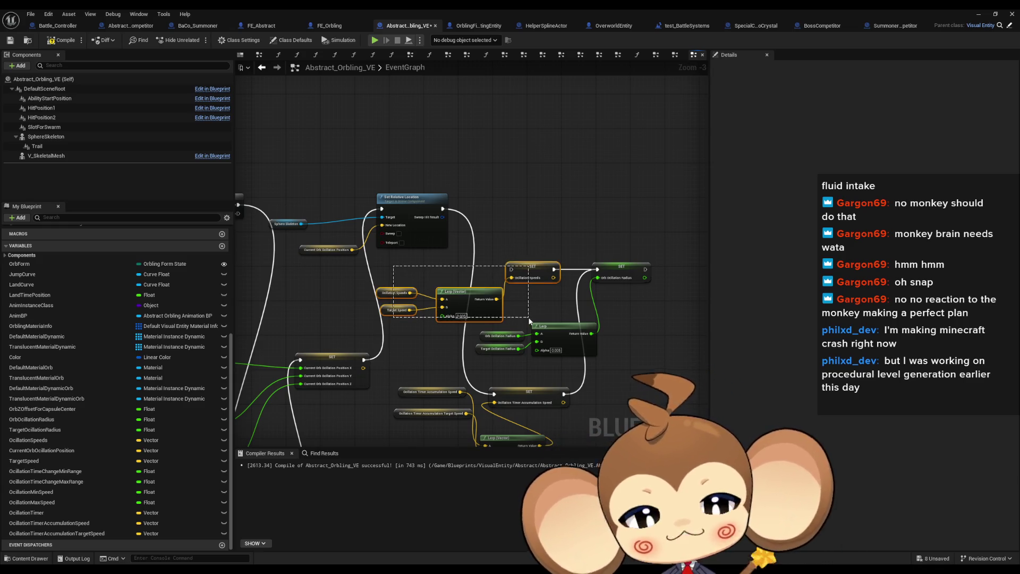
Open SetNewOcillationRadiusTarget, then SetNewOcillationSpeedTarget, and return to the level editor
drag(359, 352, 391, 251)
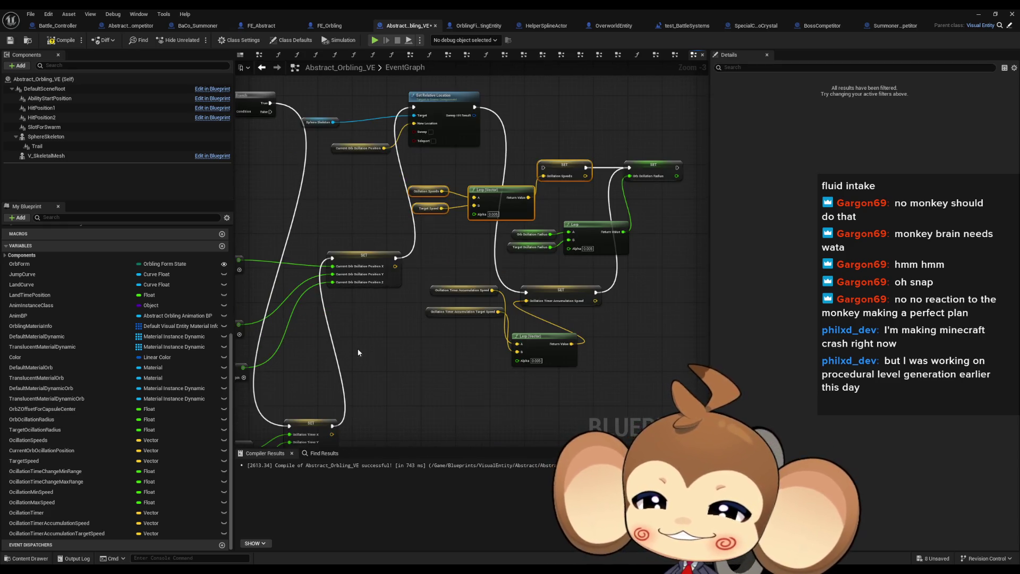
scroll(115, 301, up, 5)
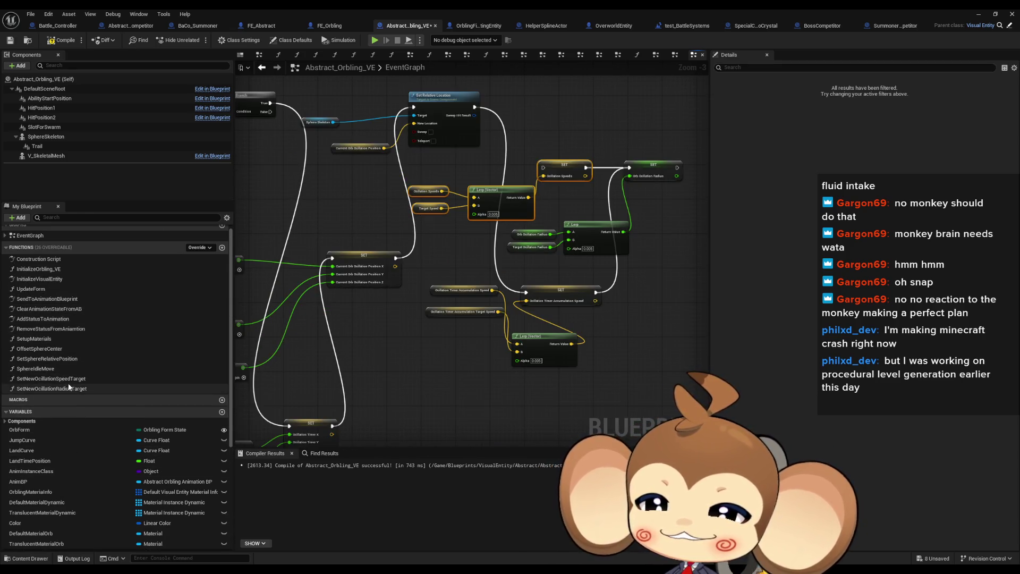
double_click(69, 388)
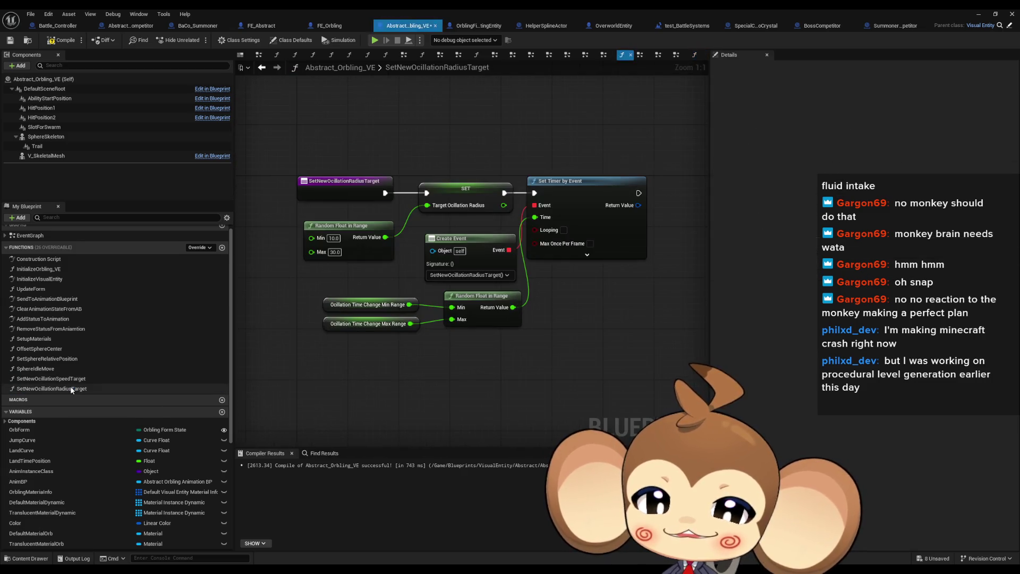
double_click(69, 378)
scroll(69, 471, down, 3)
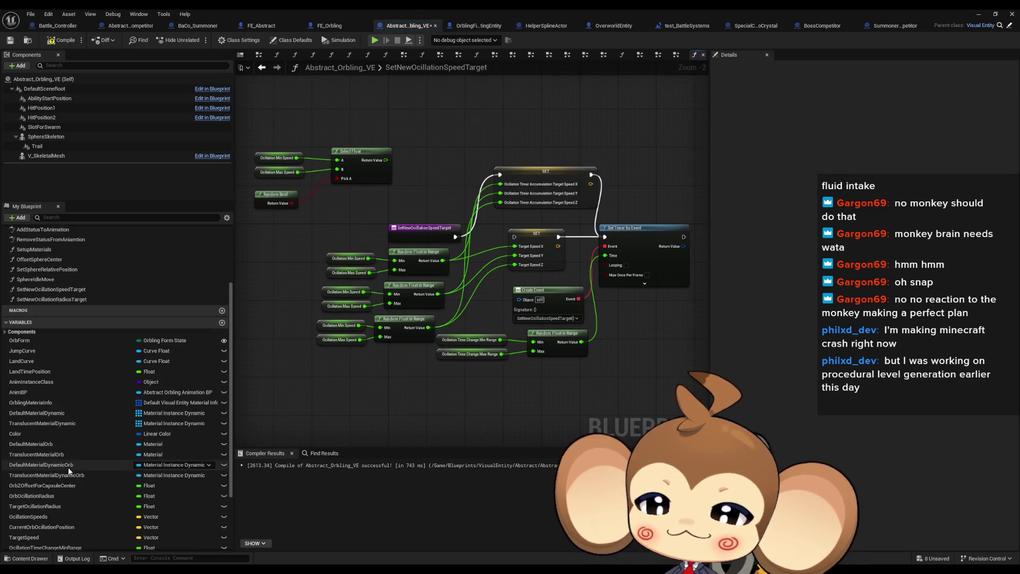
scroll(69, 471, down, 3)
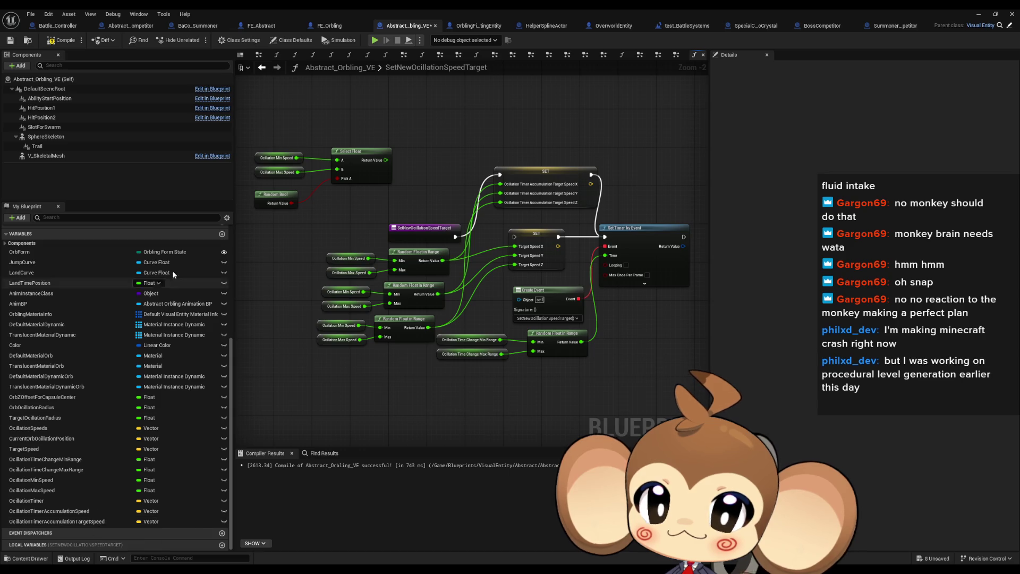
click(980, 15)
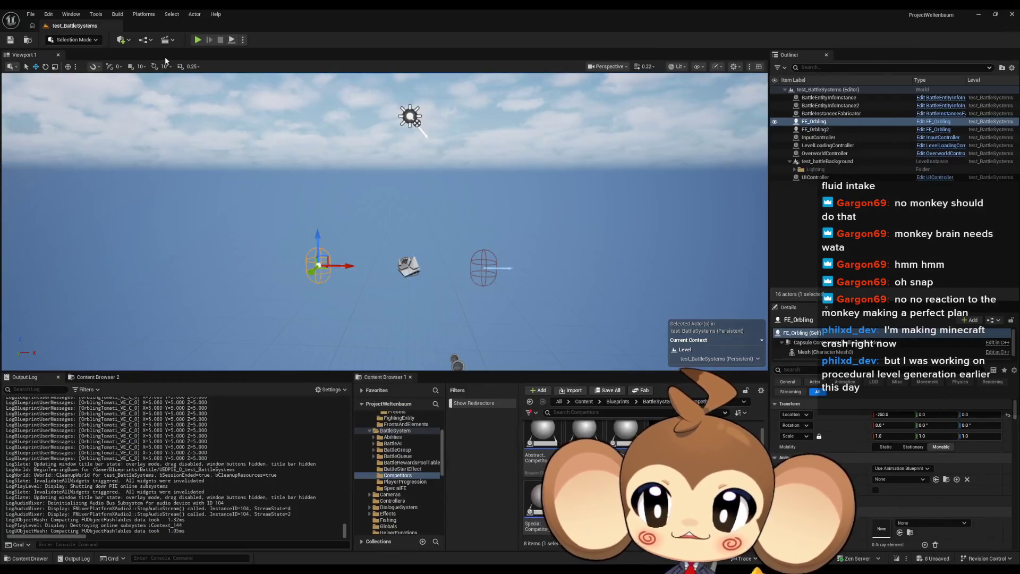
Play-test the orb's orbit, then return to the blueprint and select Ocillation Min Speed
key(alt+p)
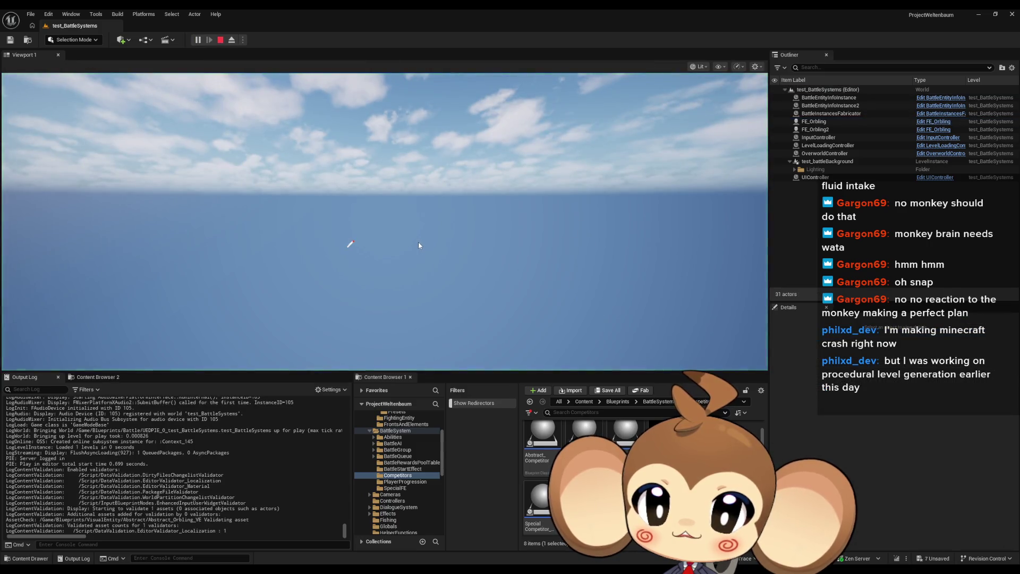
click(353, 247)
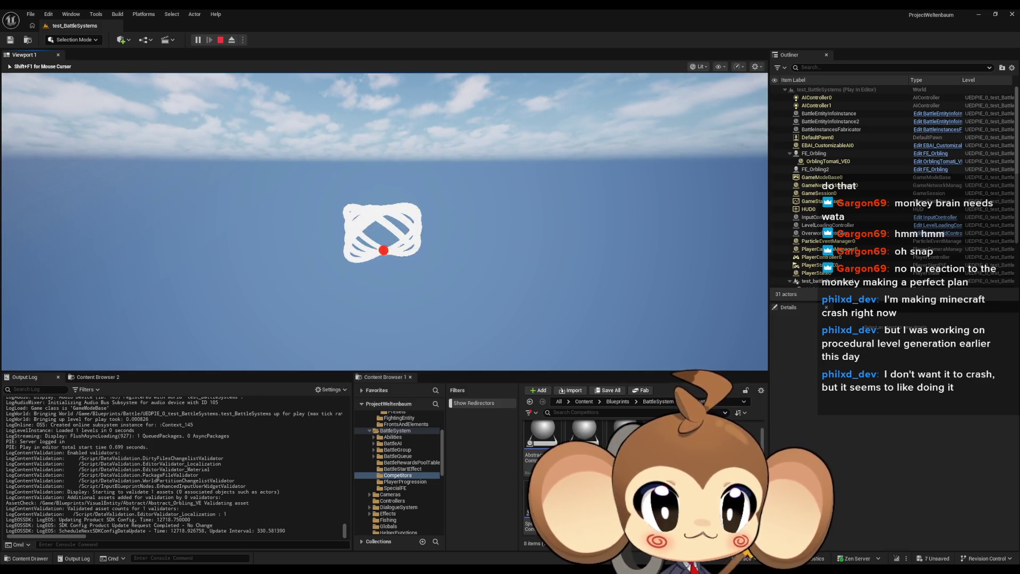
key(shift+F1)
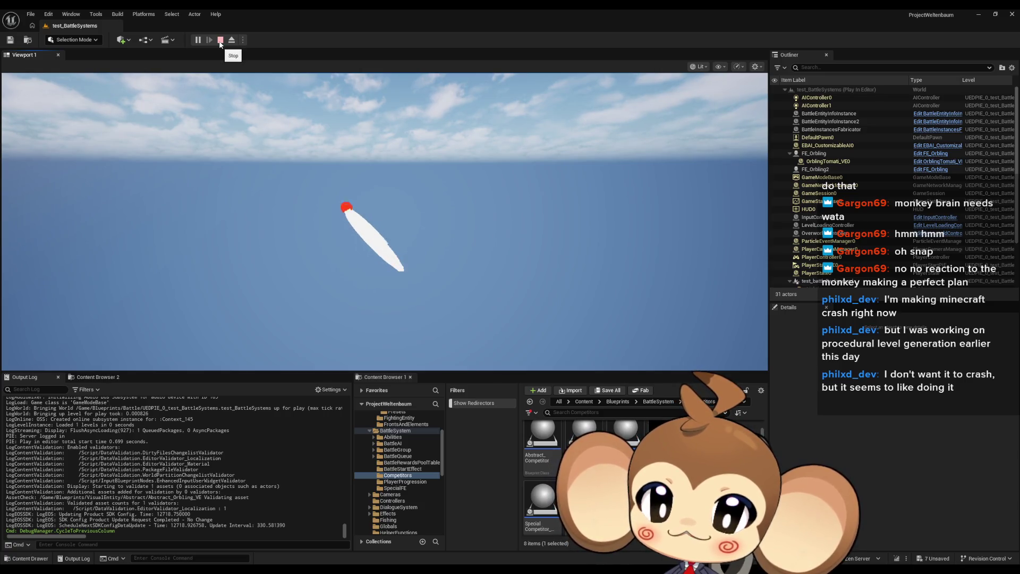
click(221, 41)
click(496, 543)
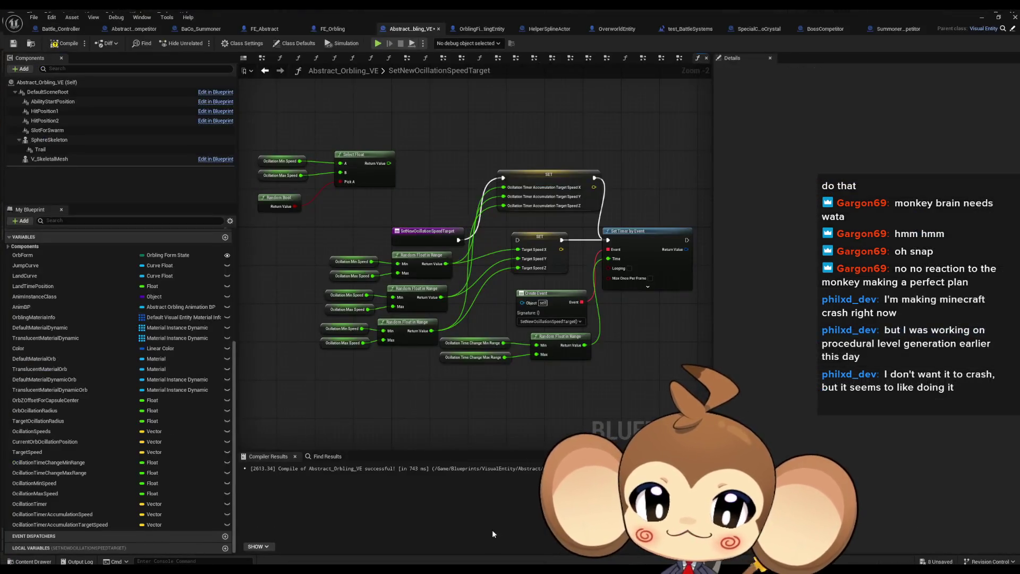
click(360, 255)
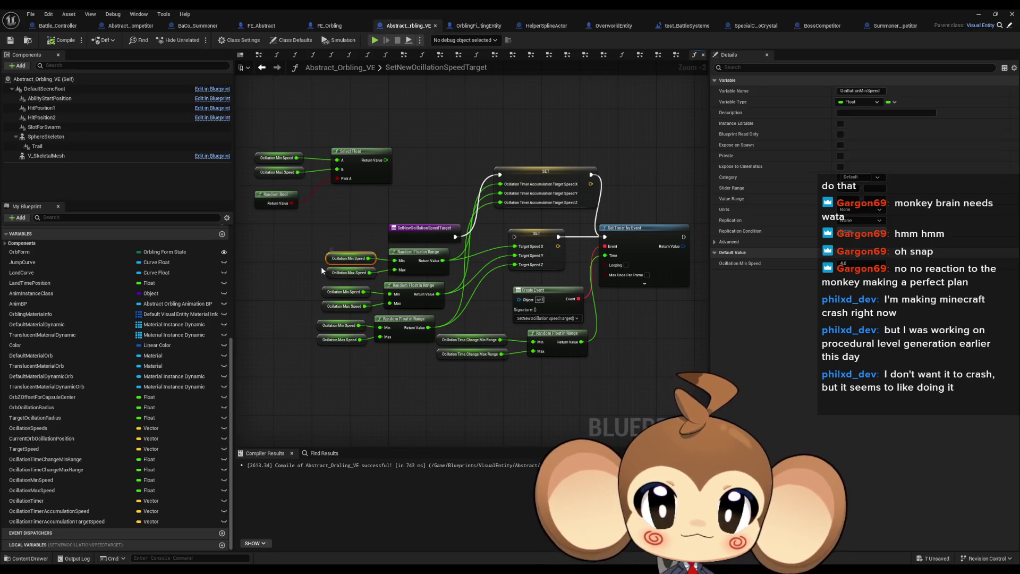
drag(329, 246, 356, 264)
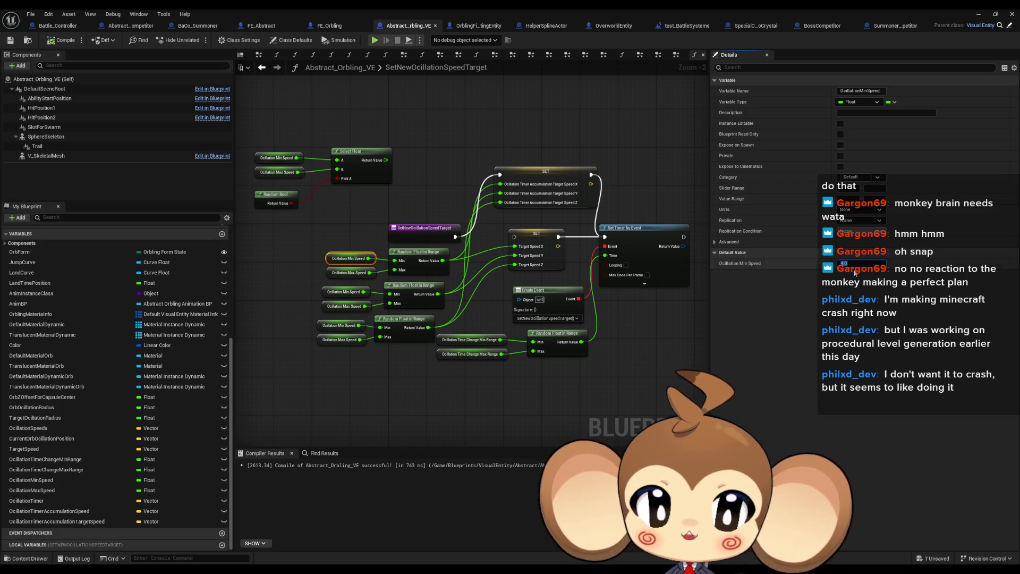
Set Ocillation Max Speed's default to 1 and play-test the level
click(331, 272)
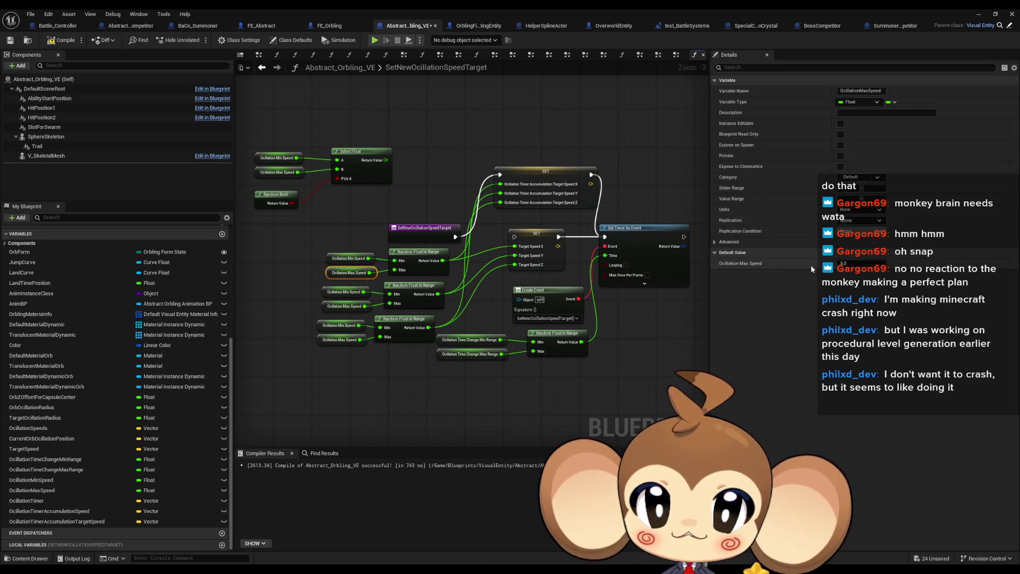
text(1.2)
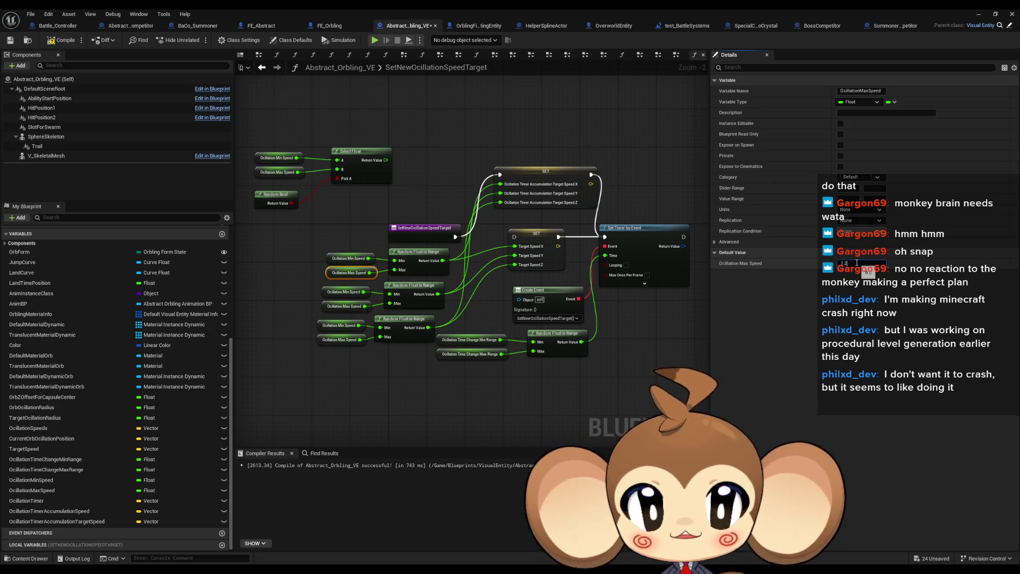
click(978, 14)
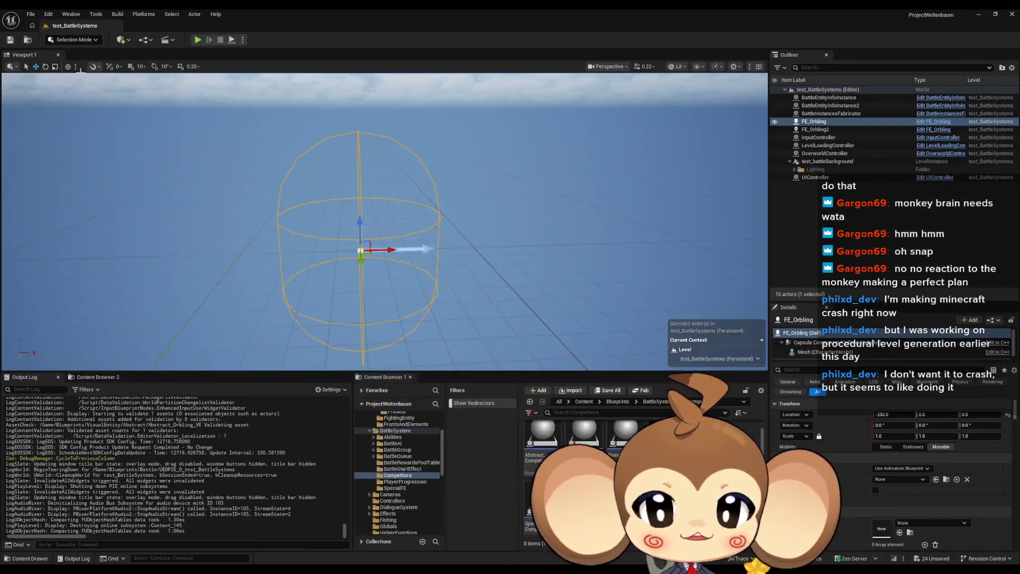
key(alt+p)
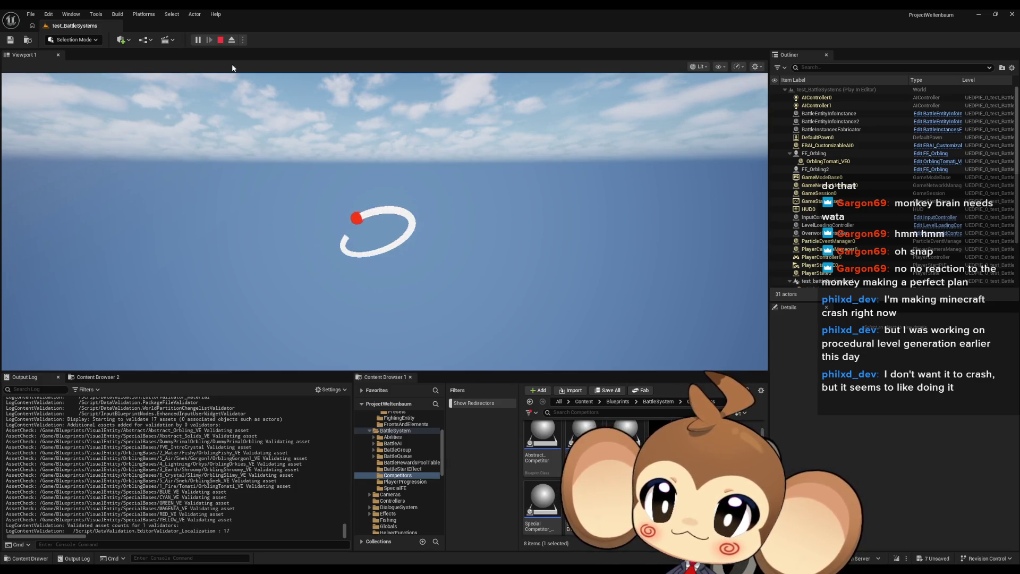
click(218, 46)
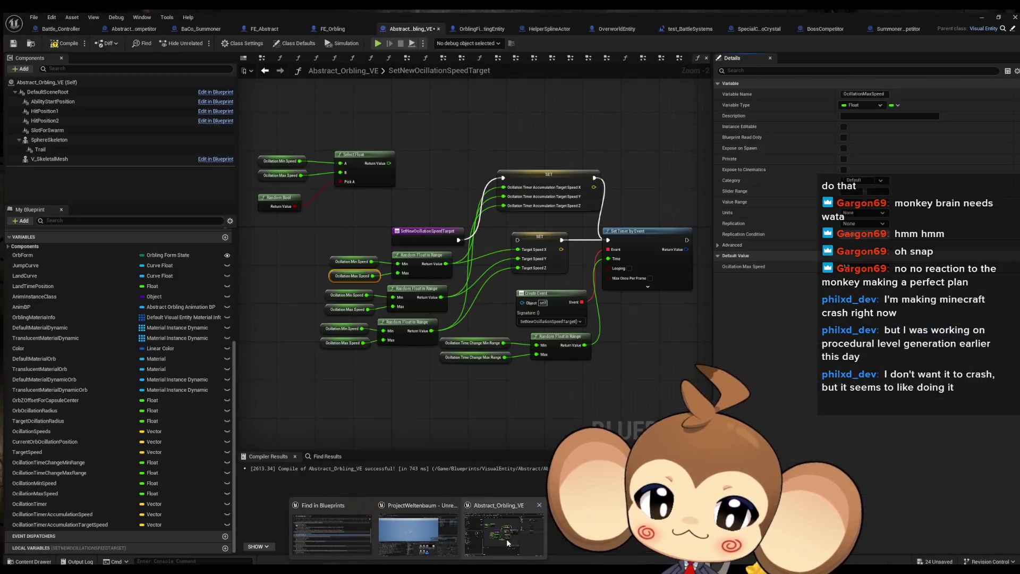
Briefly bring up the blueprint, then run another play test of the orbit
click(506, 538)
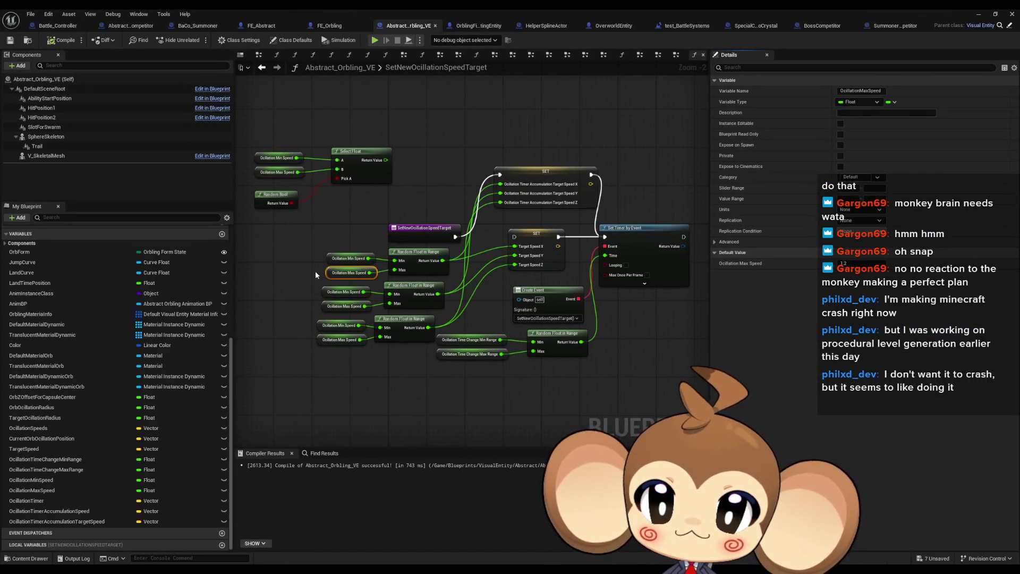
click(978, 14)
click(197, 41)
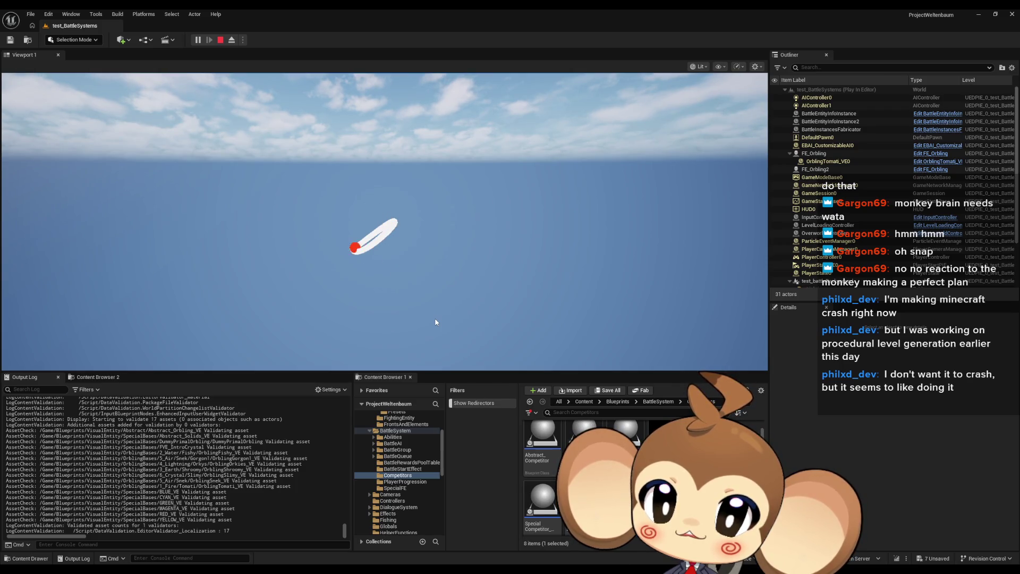
click(220, 43)
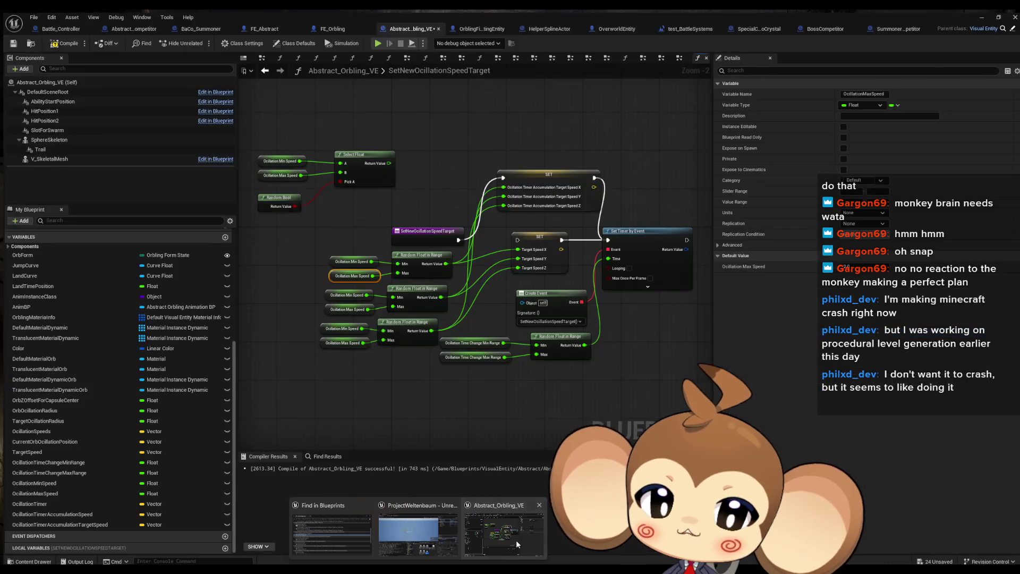
Check the Ocillation Min and Max Speed defaults, then play-test the level to watch the orbit
click(515, 540)
click(356, 253)
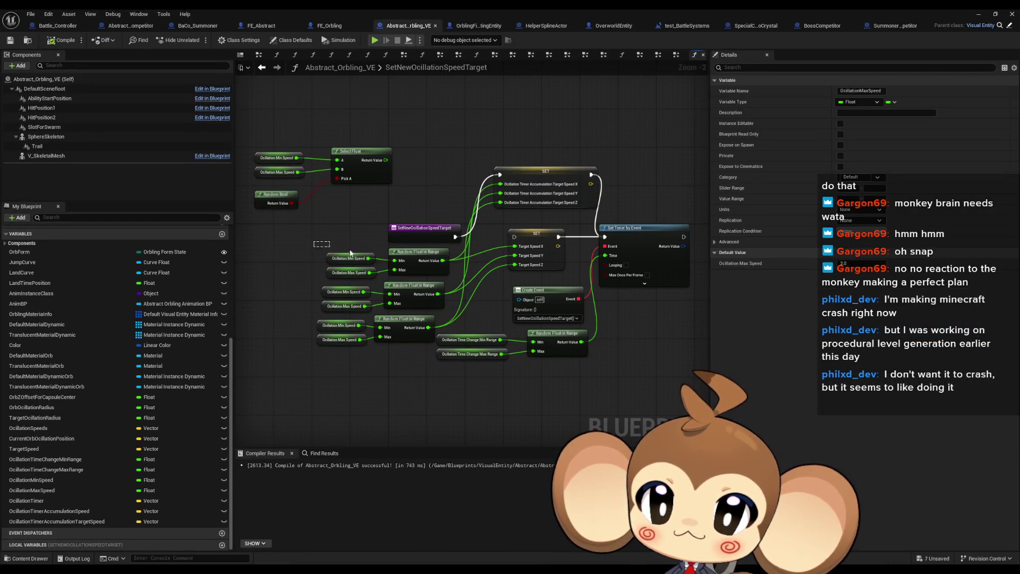
click(340, 258)
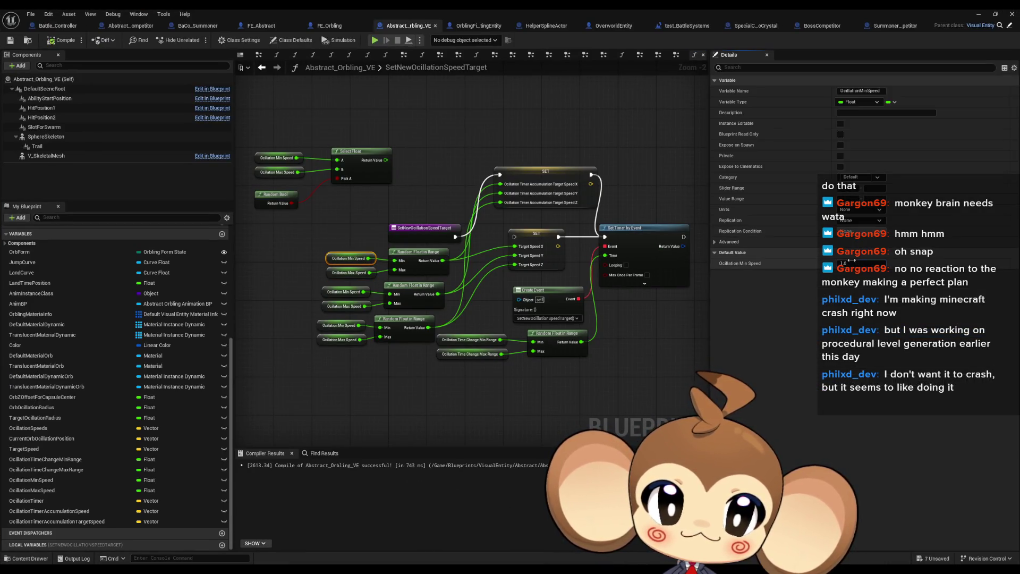
click(349, 273)
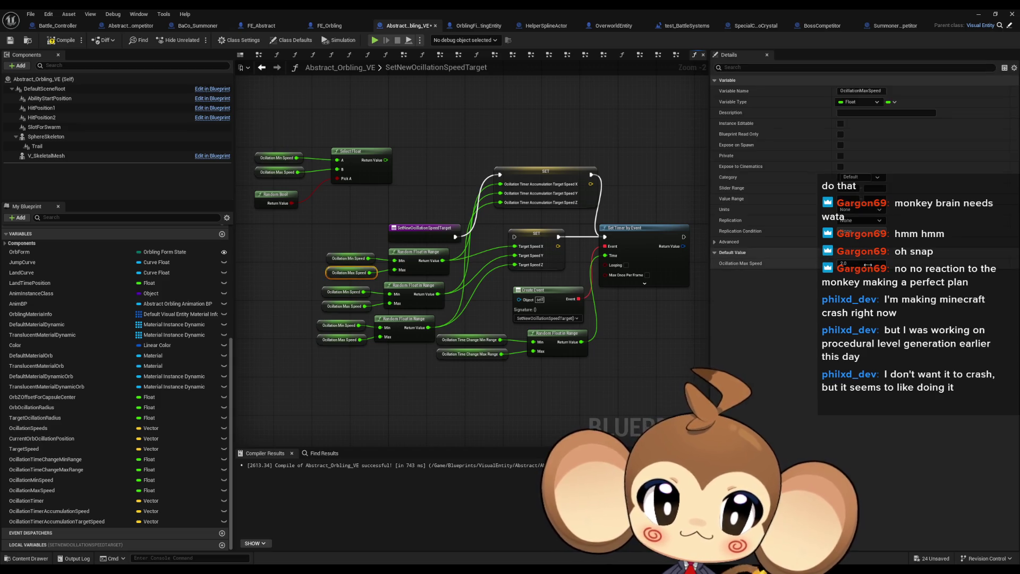
click(978, 14)
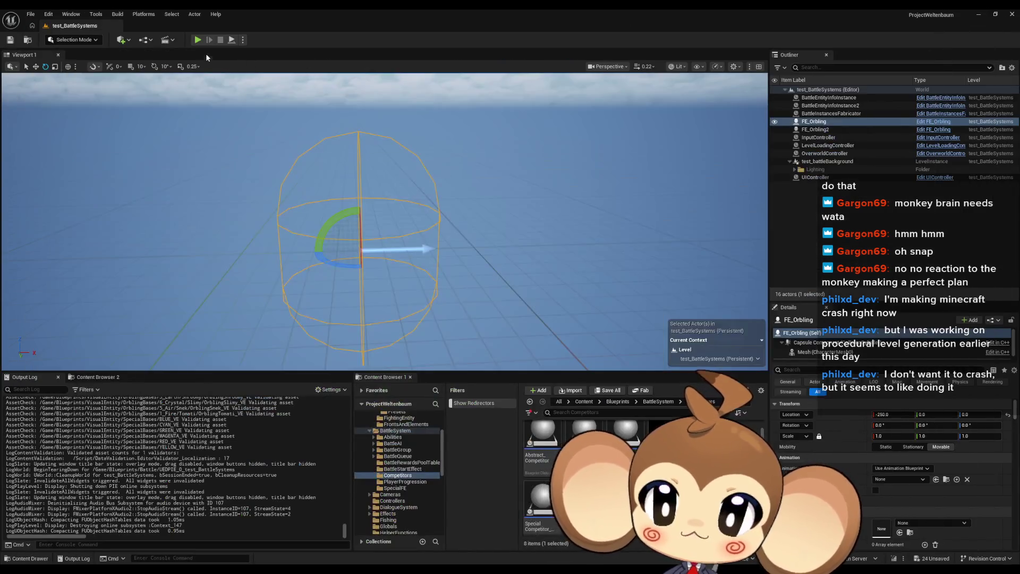
click(197, 40)
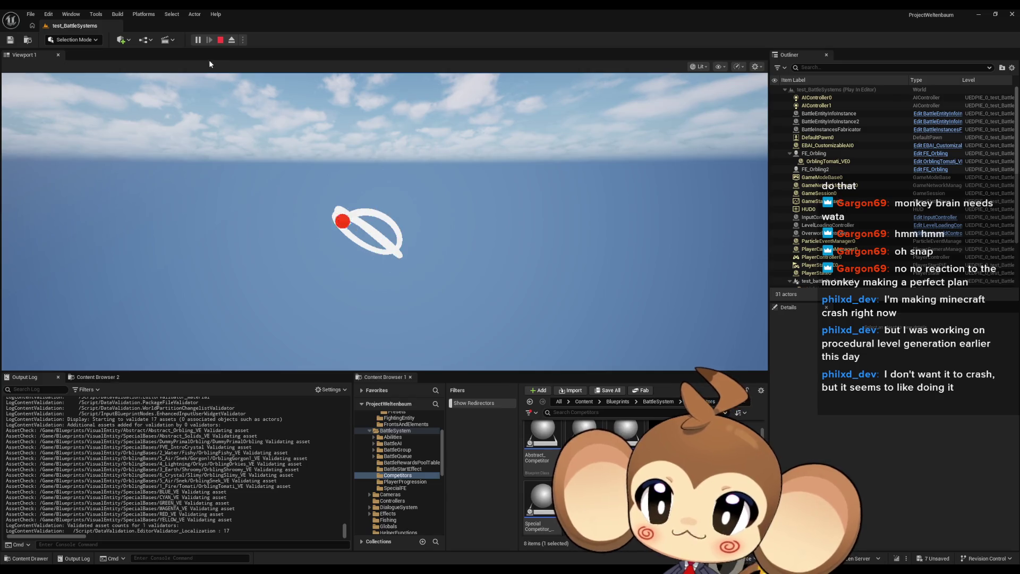
click(219, 42)
Set the Ocillation Min Speed default to 1.5 and play-test the orbit again with Alt+P
mouse_move(420, 566)
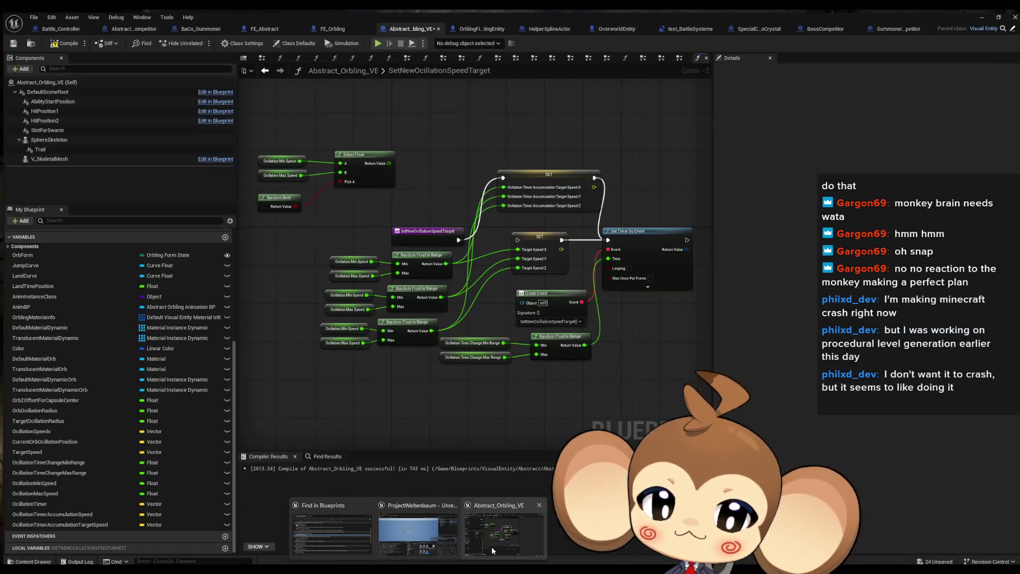
click(492, 547)
click(348, 258)
click(855, 264)
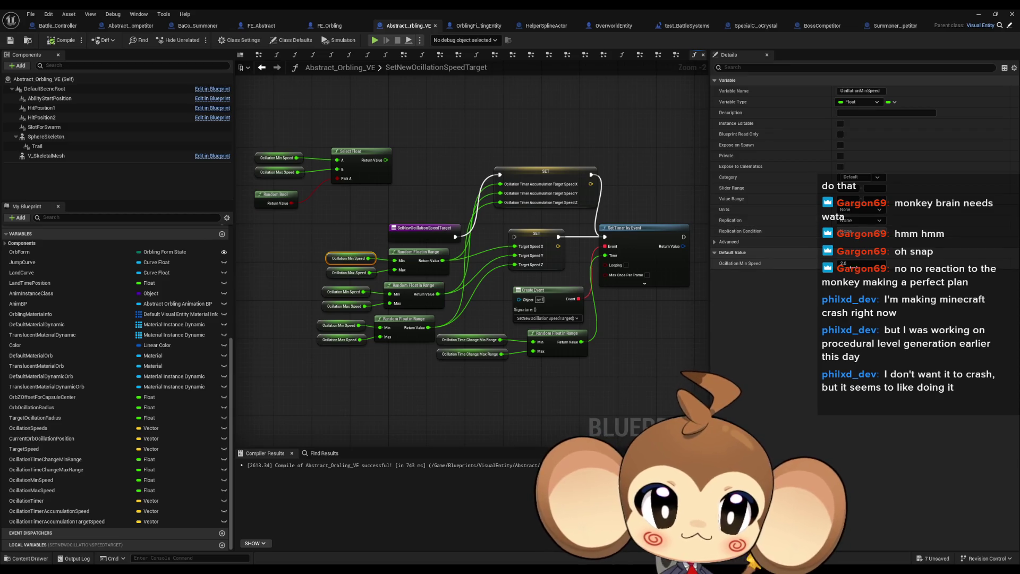
text(1.5)
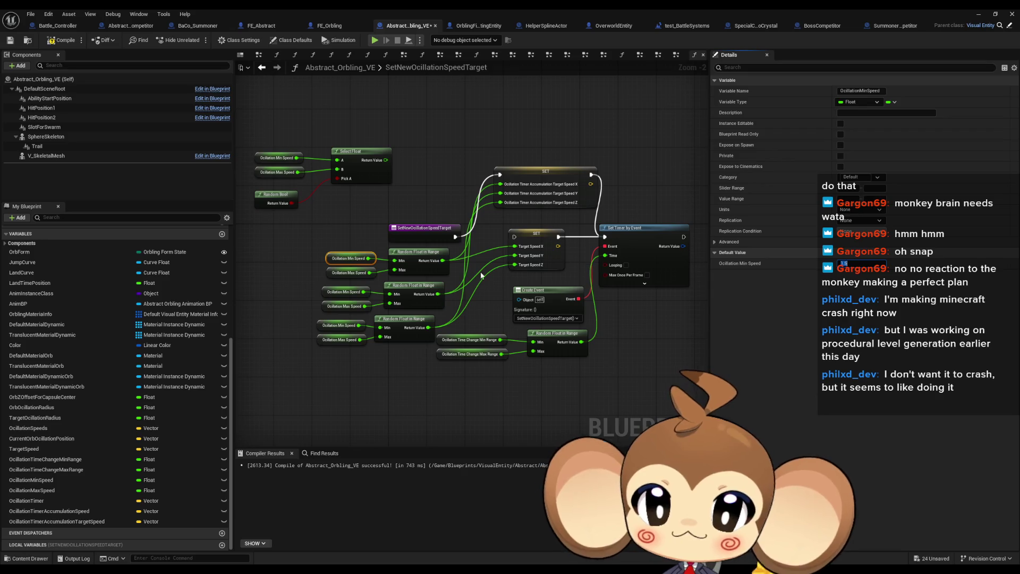
click(349, 272)
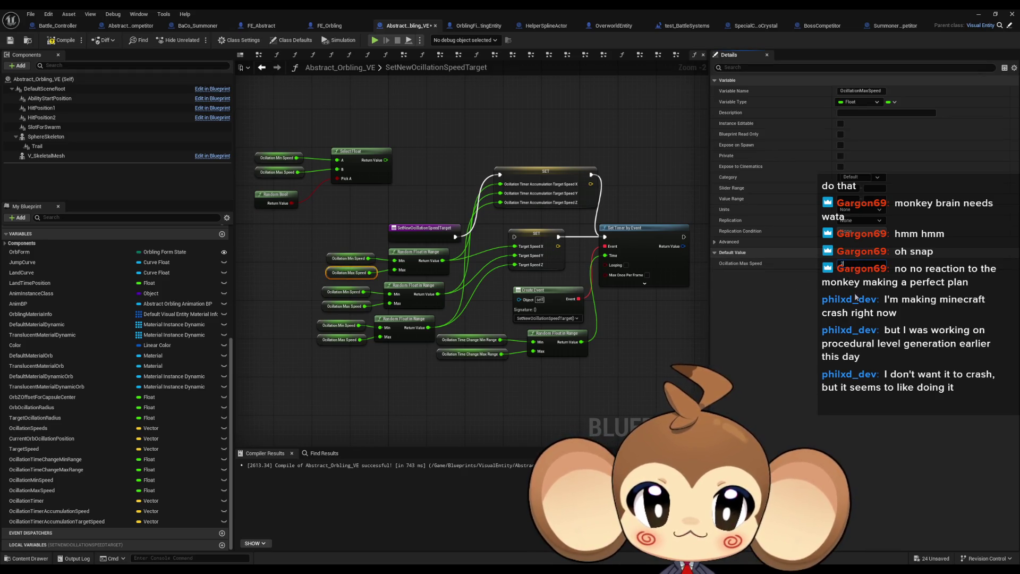
click(686, 26)
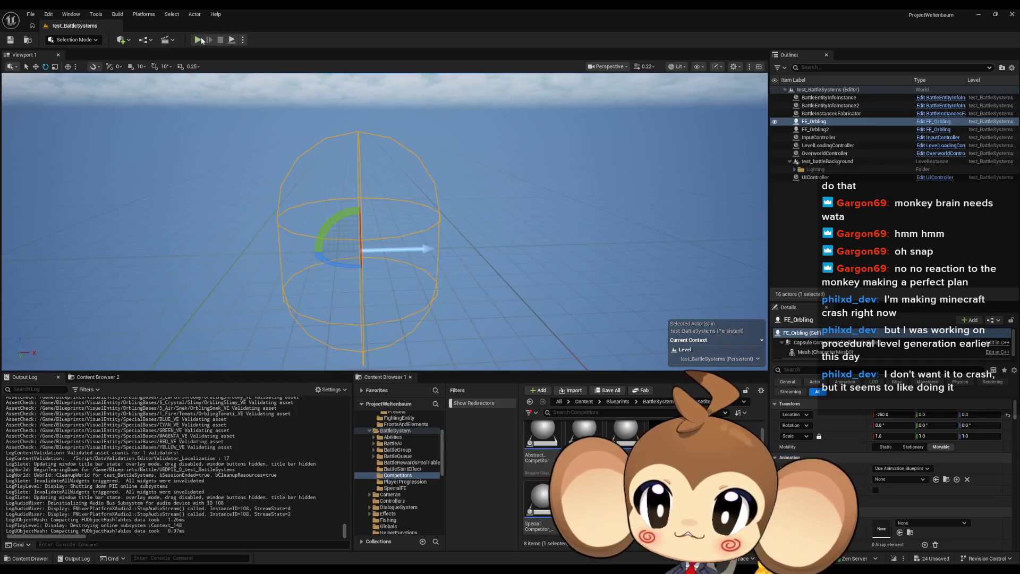
key(alt+p)
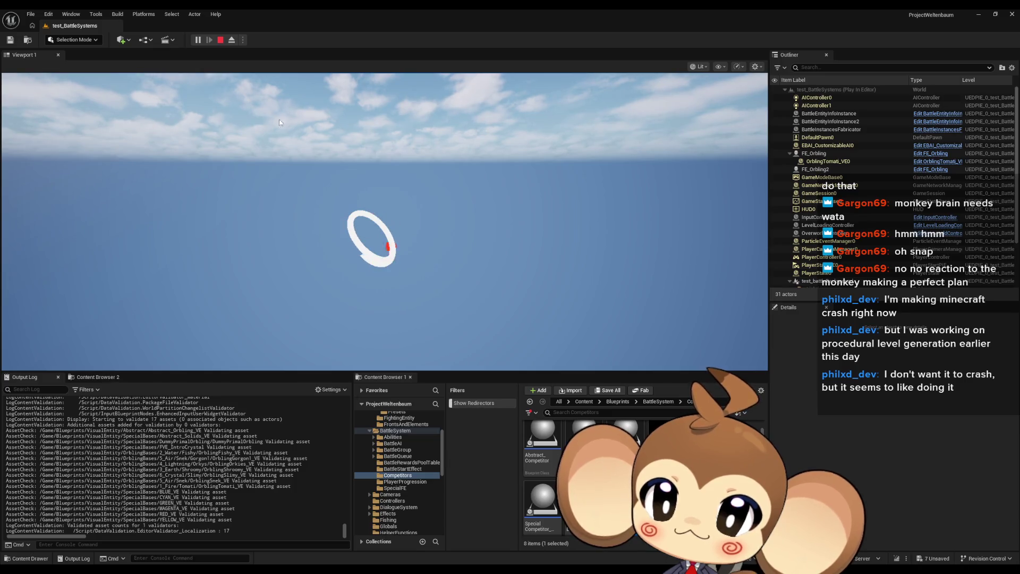
click(220, 40)
click(508, 532)
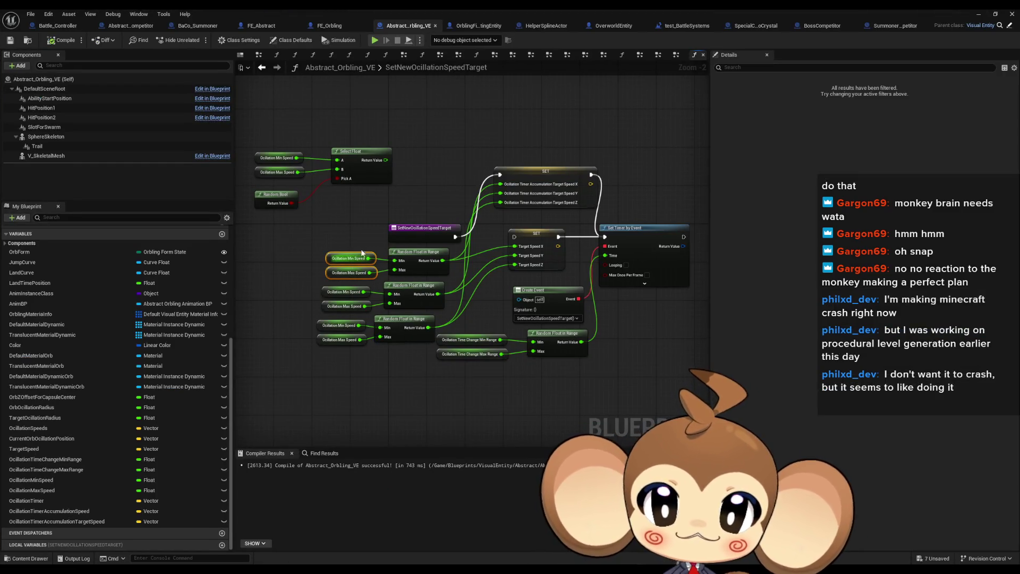
Re-edit the Ocillation Min Speed default, save the Blueprint with Ctrl+S, and play-test the level
click(349, 258)
click(850, 264)
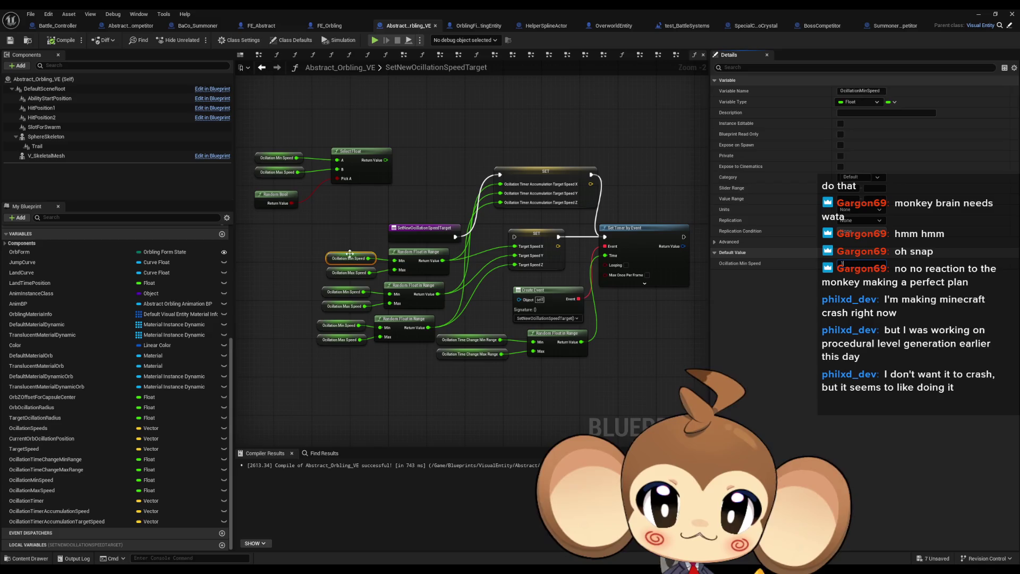
click(313, 272)
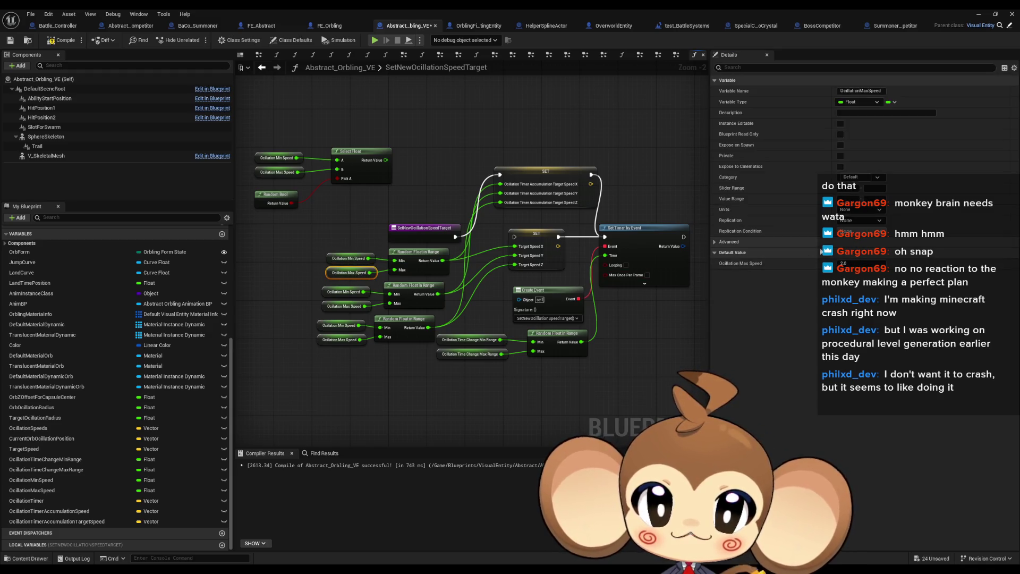
click(978, 15)
key(ctrl+s)
key(alt+p)
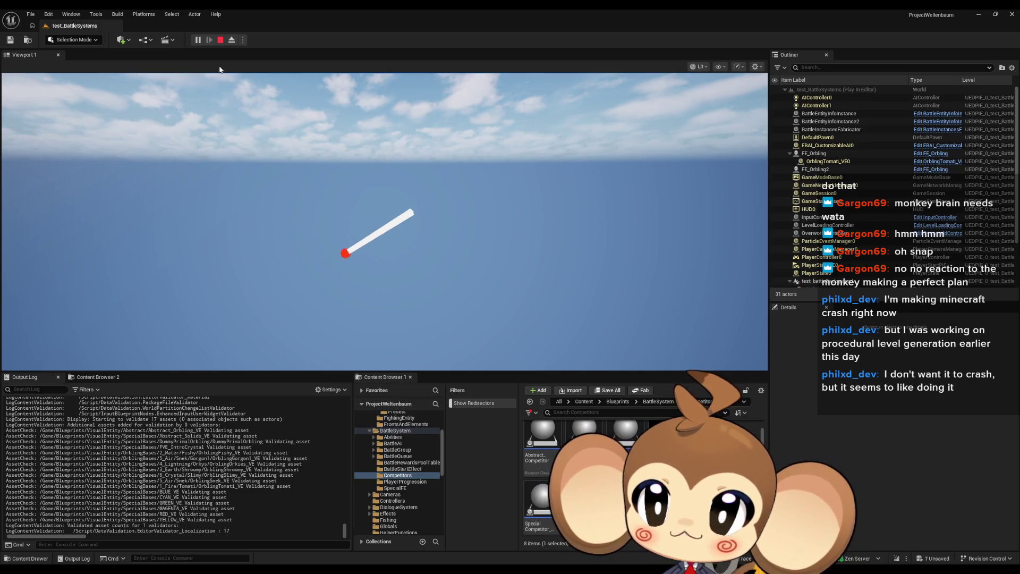
click(219, 41)
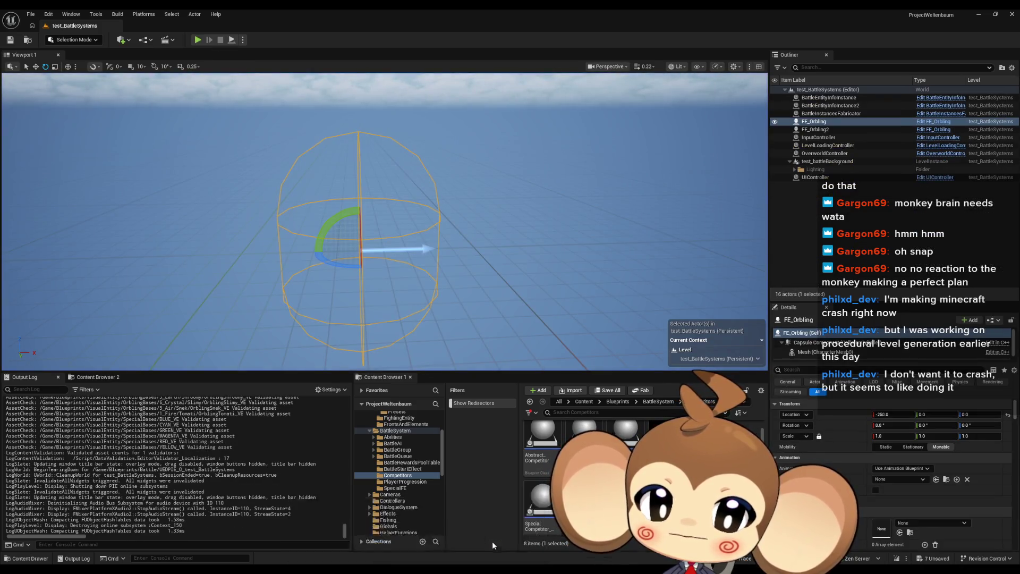
Set the Ocillation Min Speed default to 0.8
key(alt+Tab)
drag(356, 262, 356, 262)
click(865, 263)
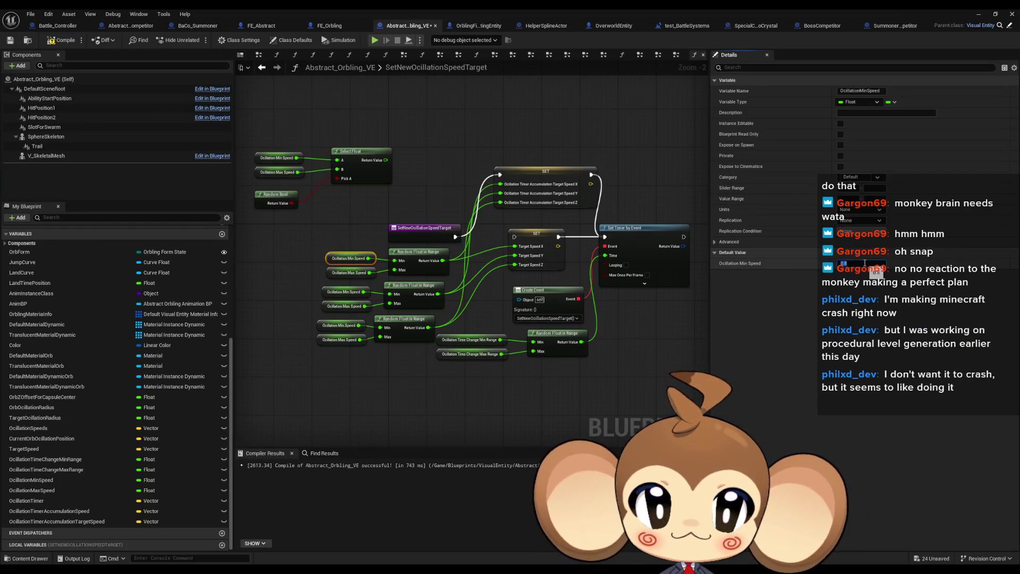
key(Return)
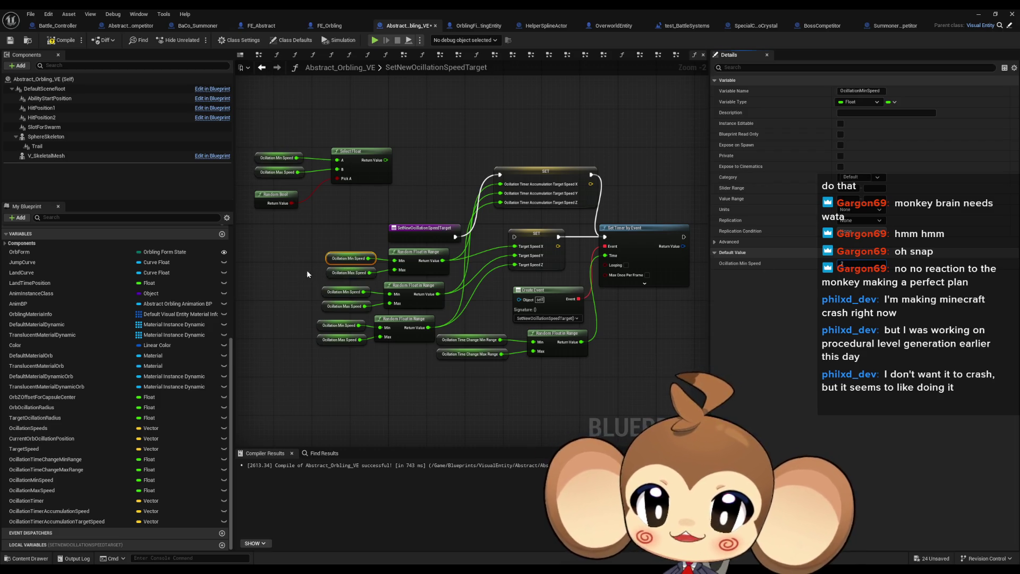
Change the Ocillation Max Speed default, entering 2, and play-test the orbit
click(350, 273)
click(868, 260)
text(2)
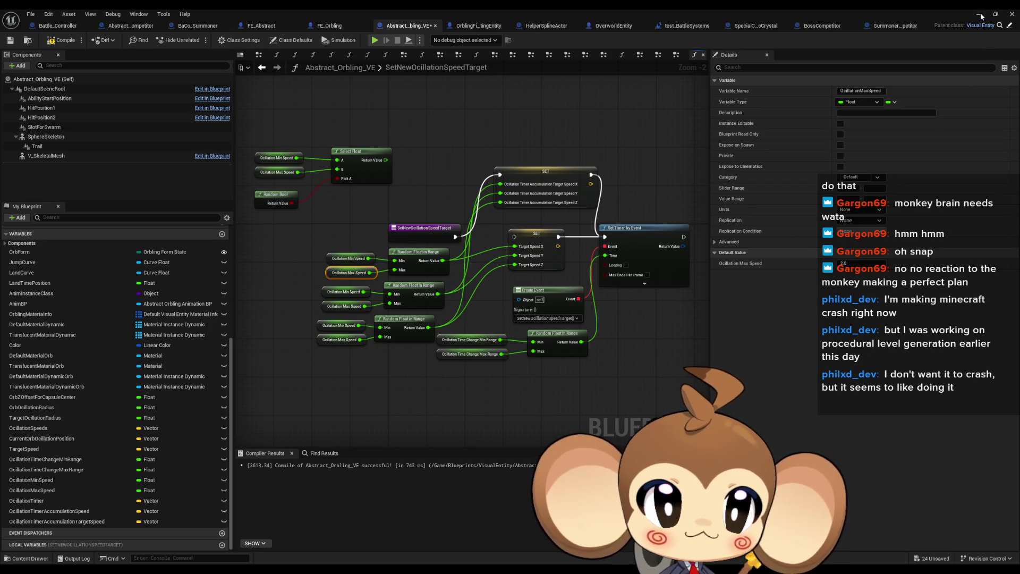
click(980, 13)
click(199, 40)
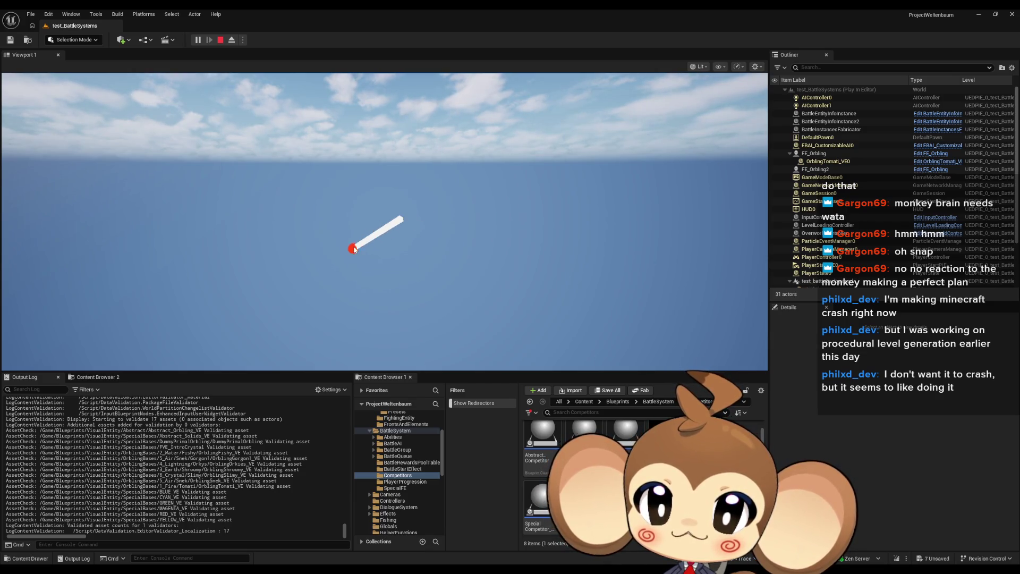
click(232, 40)
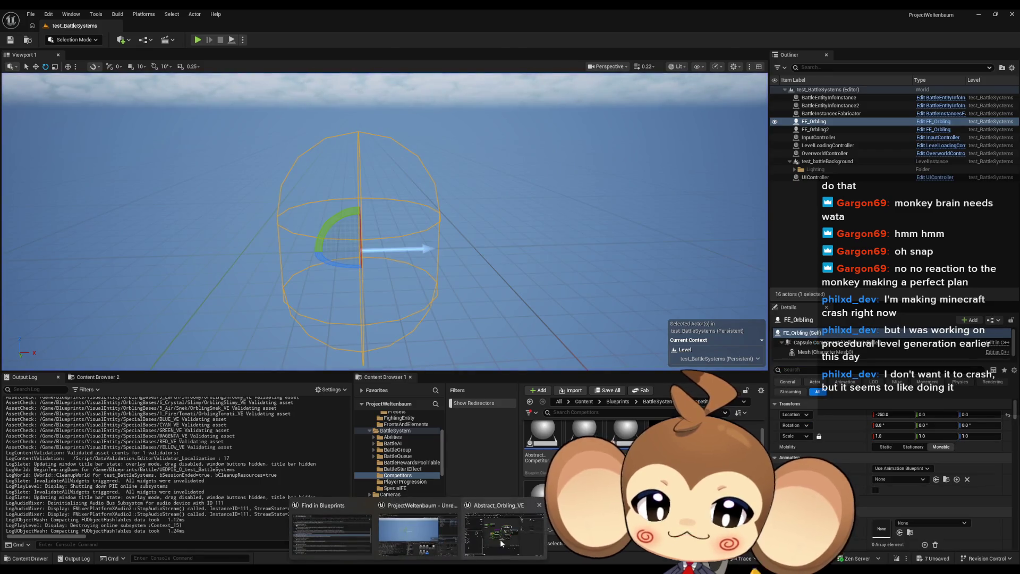
click(499, 539)
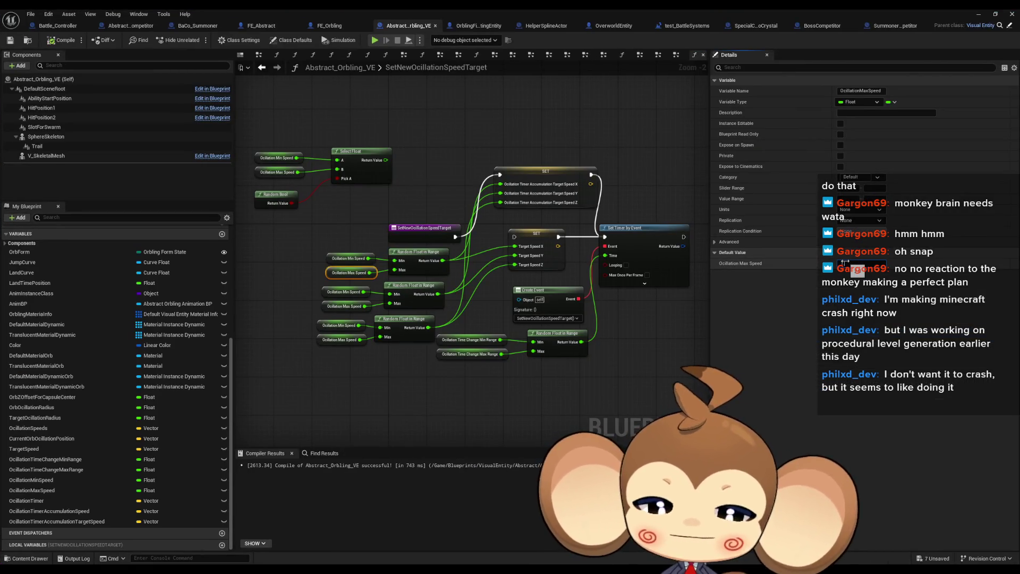
Run another play test, then edit the Ocillation Min Speed default, entering 0, and play again
click(351, 258)
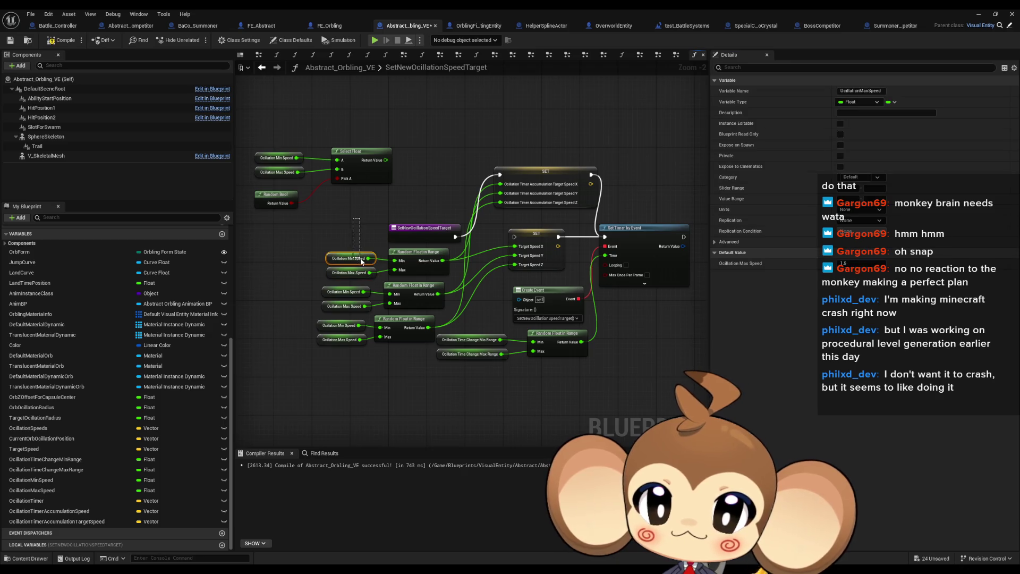
click(979, 15)
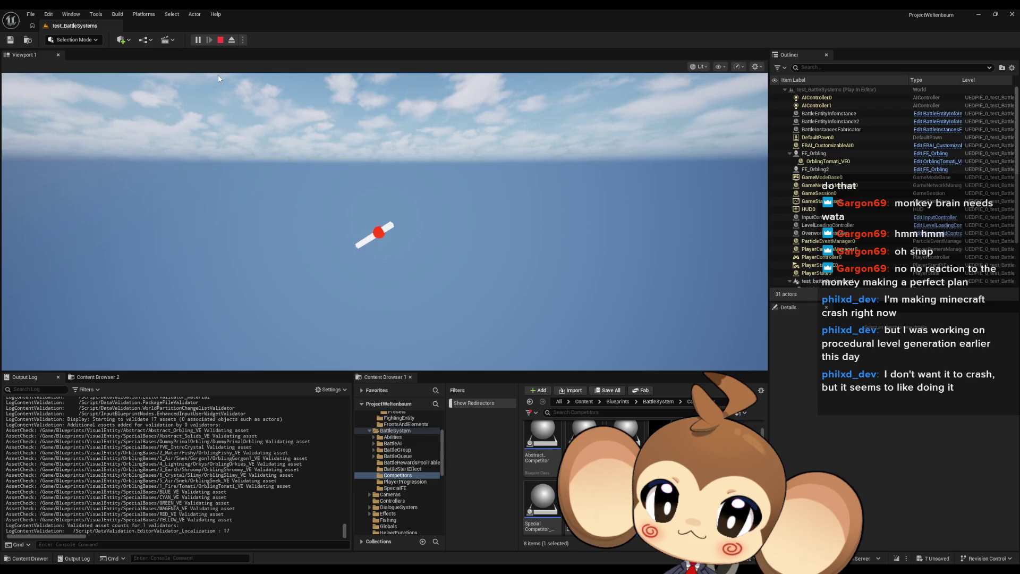
click(220, 40)
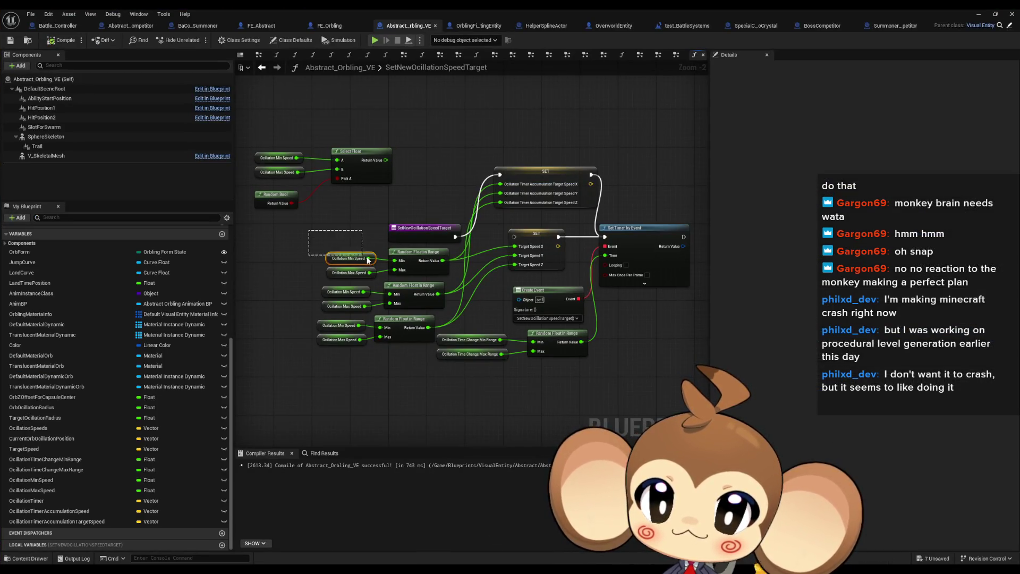
drag(367, 260, 366, 259)
click(865, 262)
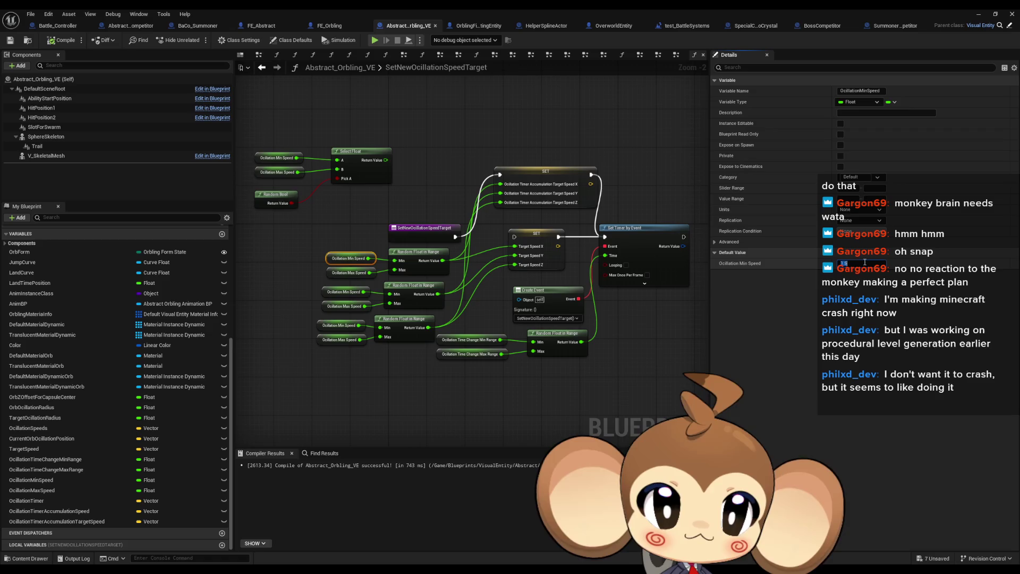
text(0.8)
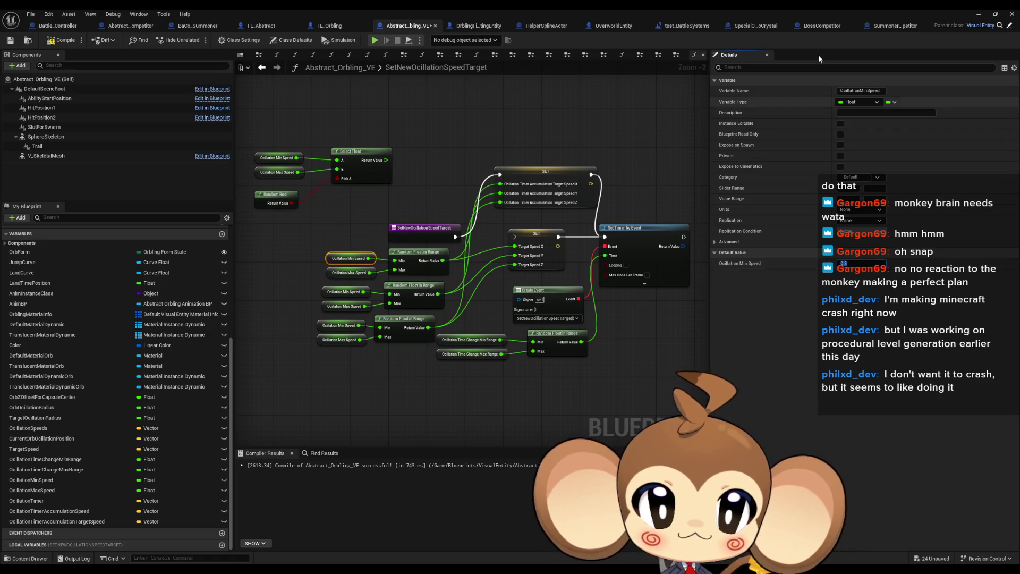
click(978, 14)
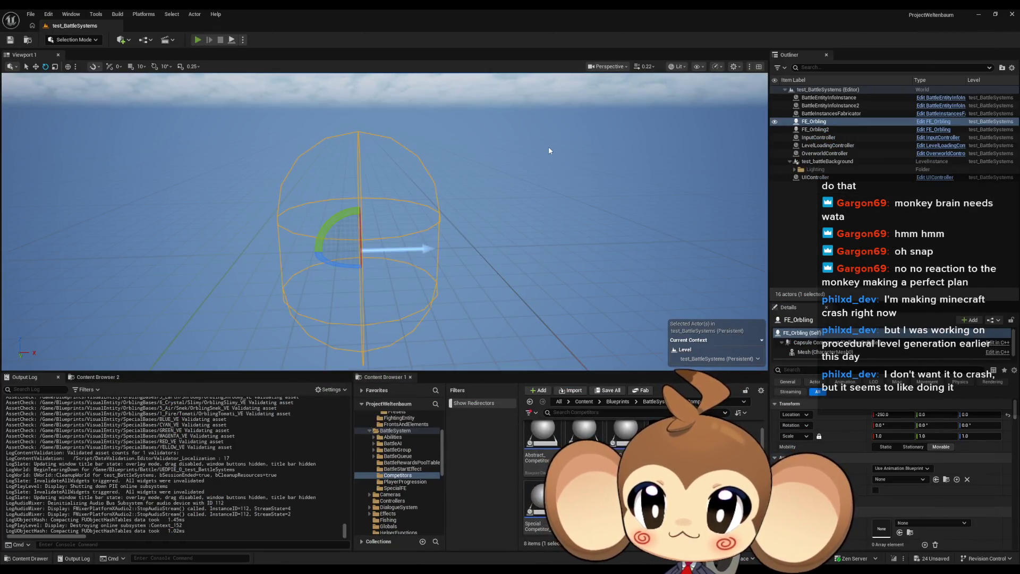
key(alt+p)
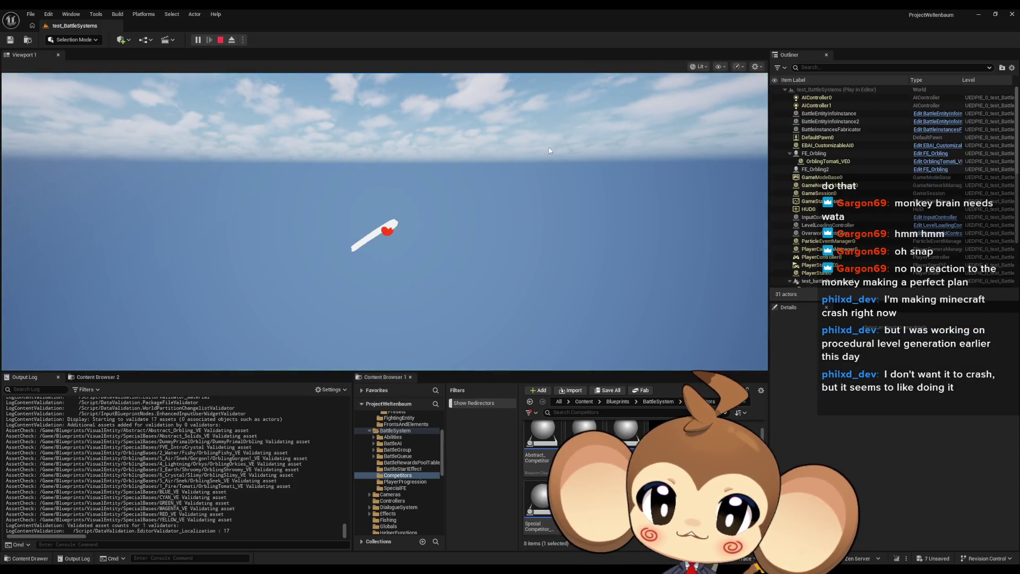